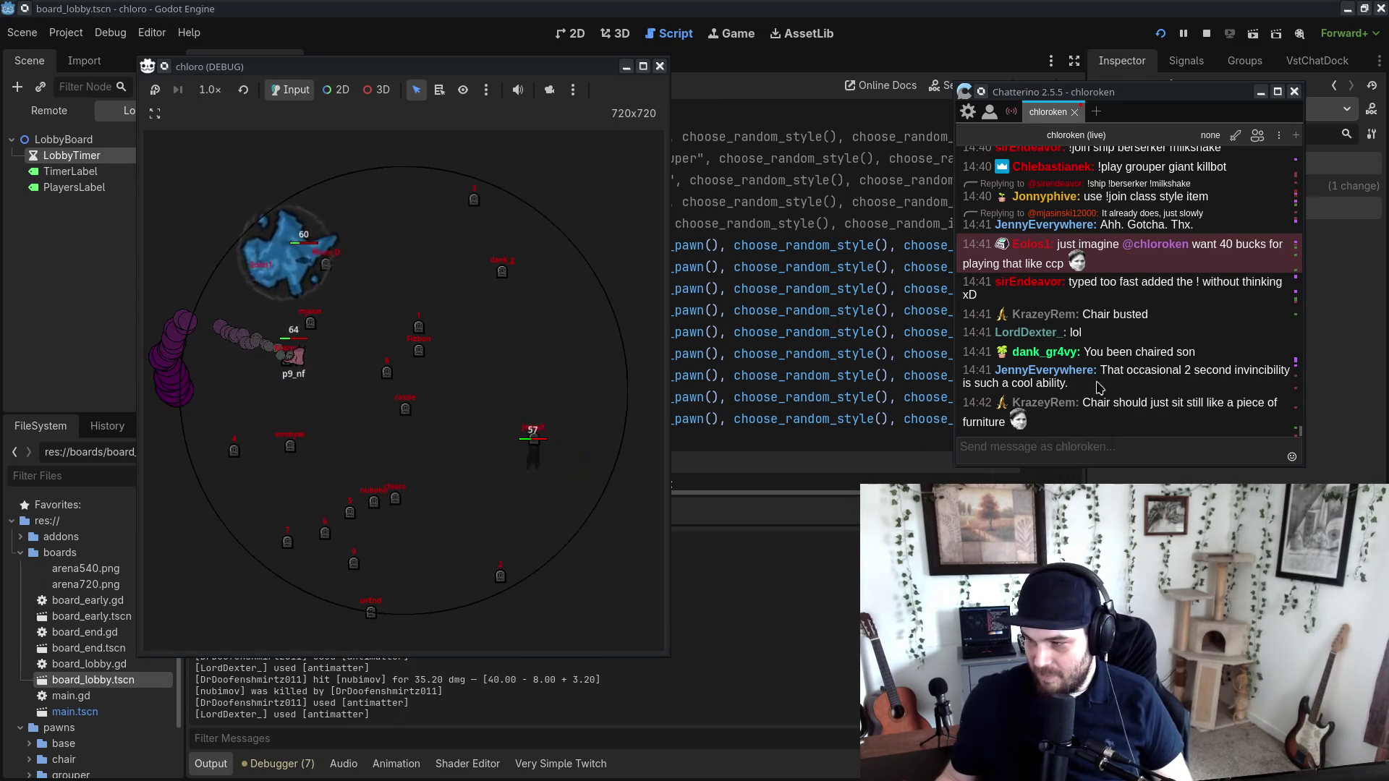
Step: Run the test battle at 4.0× game speed, then reset it to normal speed
scroll(1100, 388, up, 3)
scroll(1118, 367, down, 3)
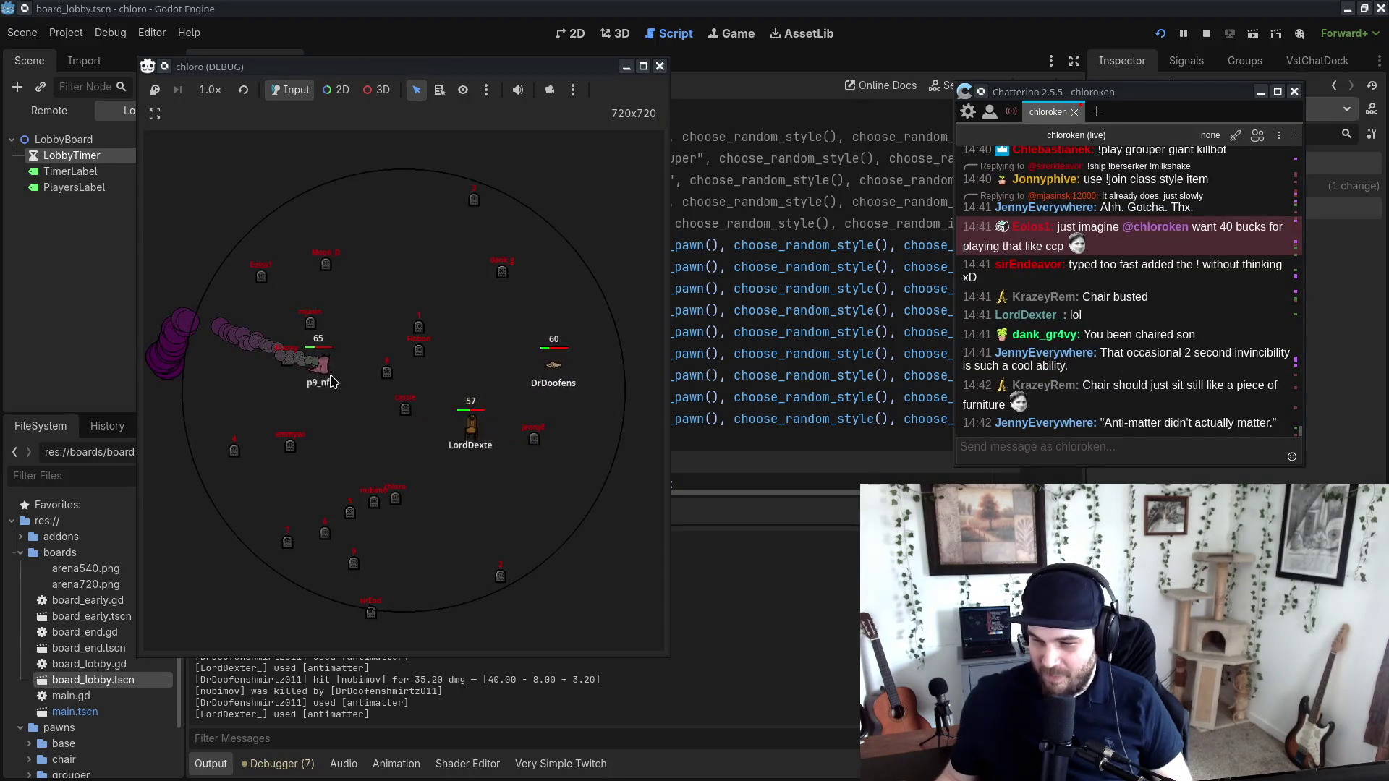
scroll(1054, 353, up, 10)
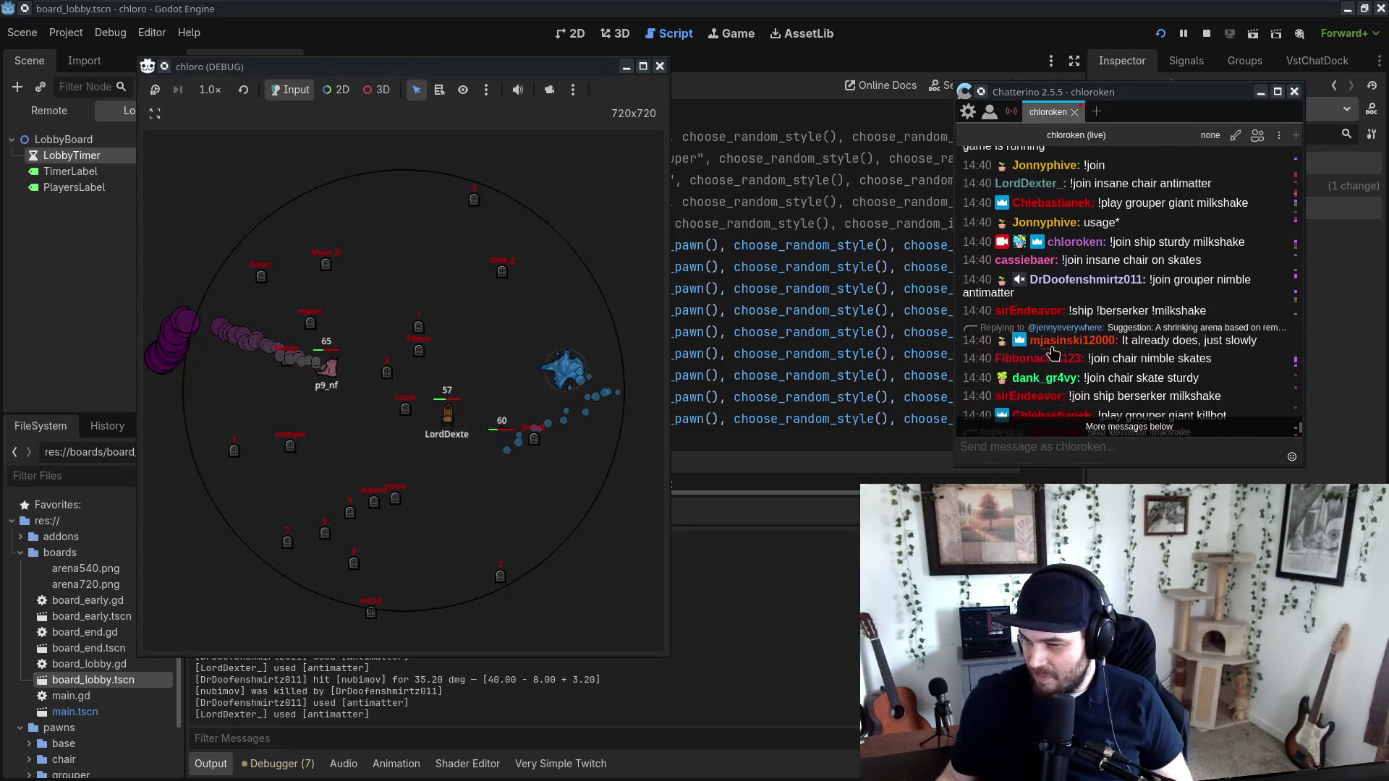
scroll(1054, 352, down, 4)
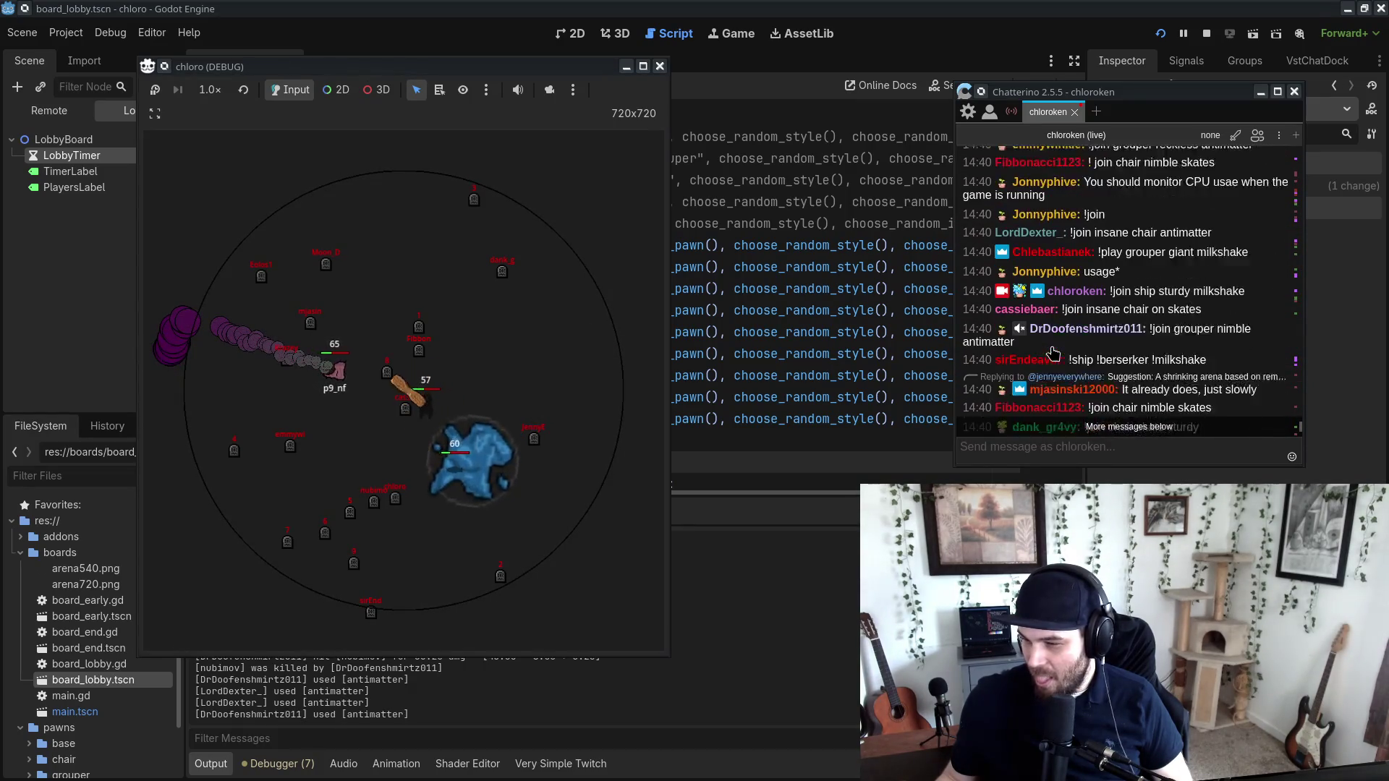
scroll(1053, 353, up, 2)
scroll(1054, 352, up, 3)
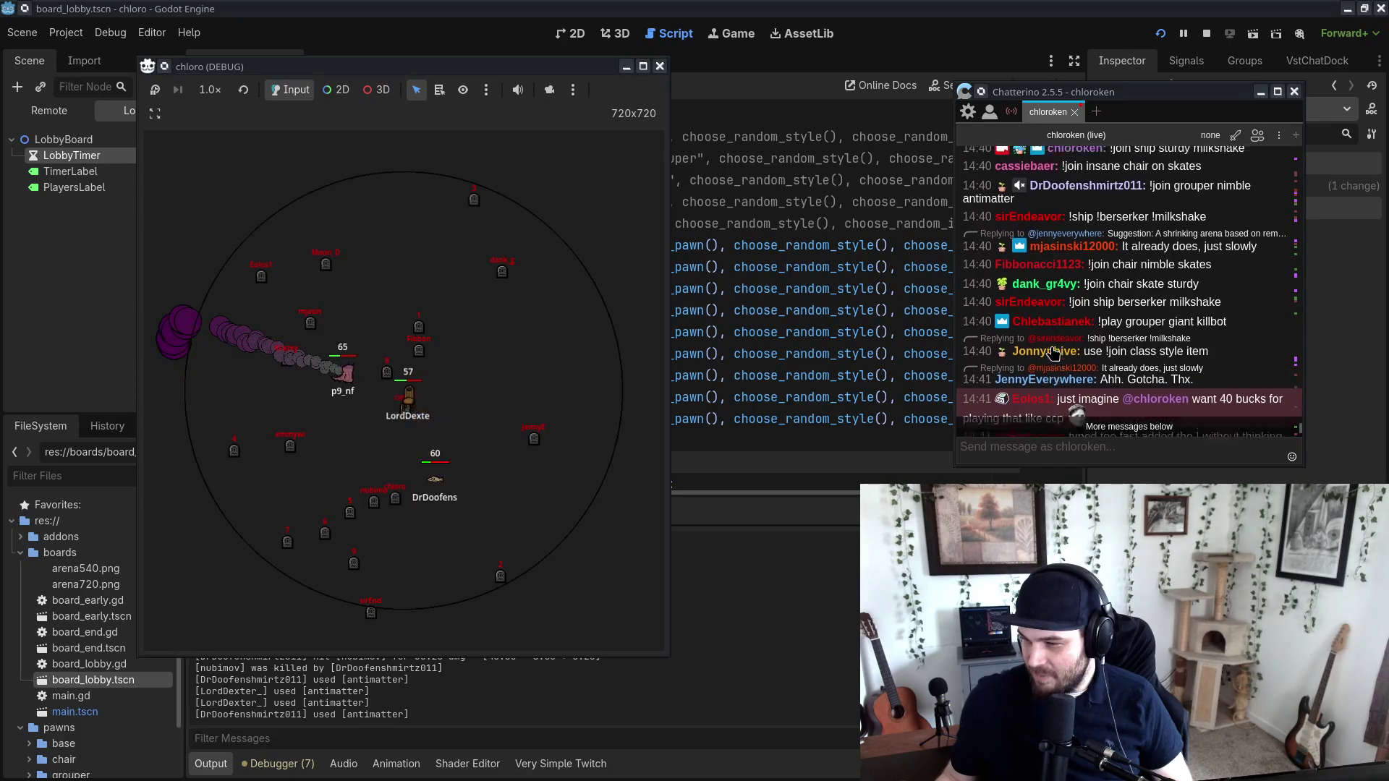
scroll(1054, 352, down, 10)
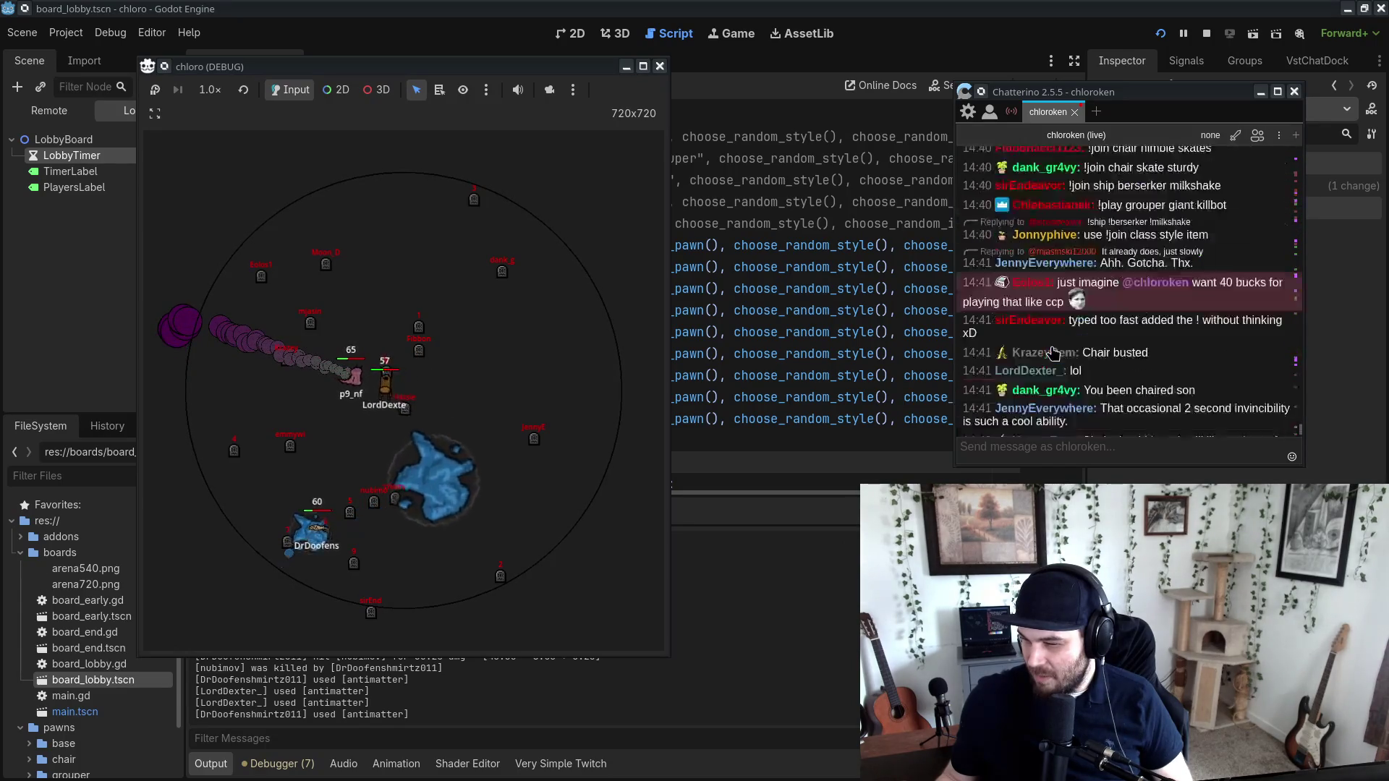
scroll(1054, 352, up, 8)
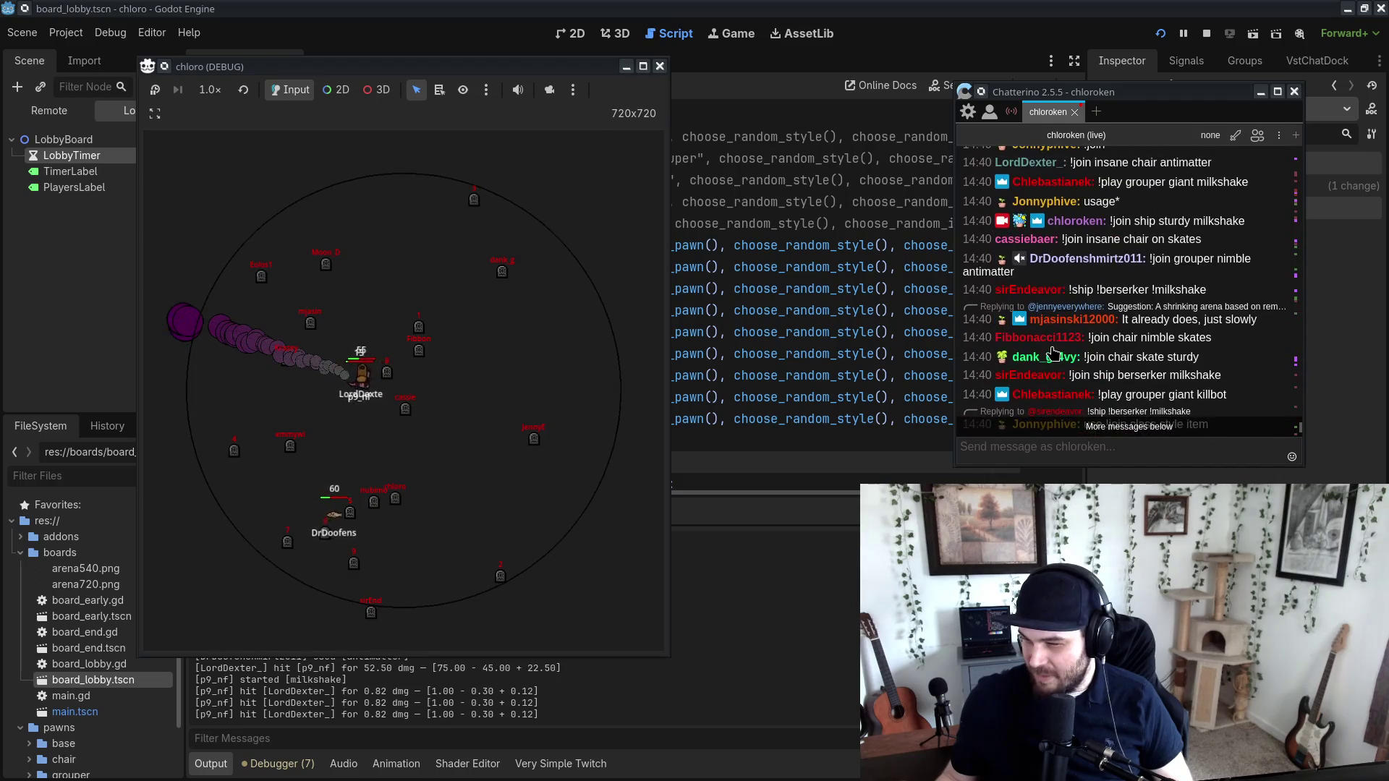
scroll(1054, 352, down, 8)
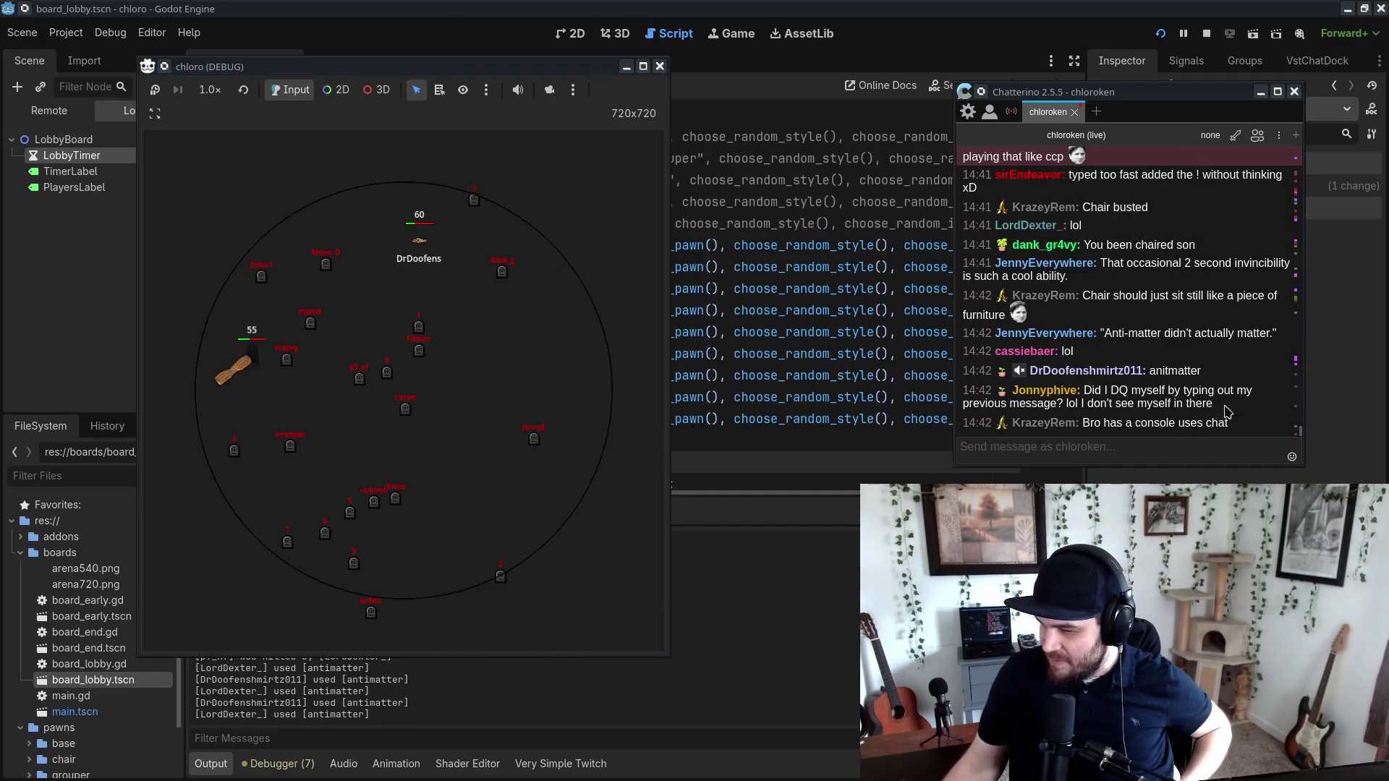
scroll(1237, 410, up, 5)
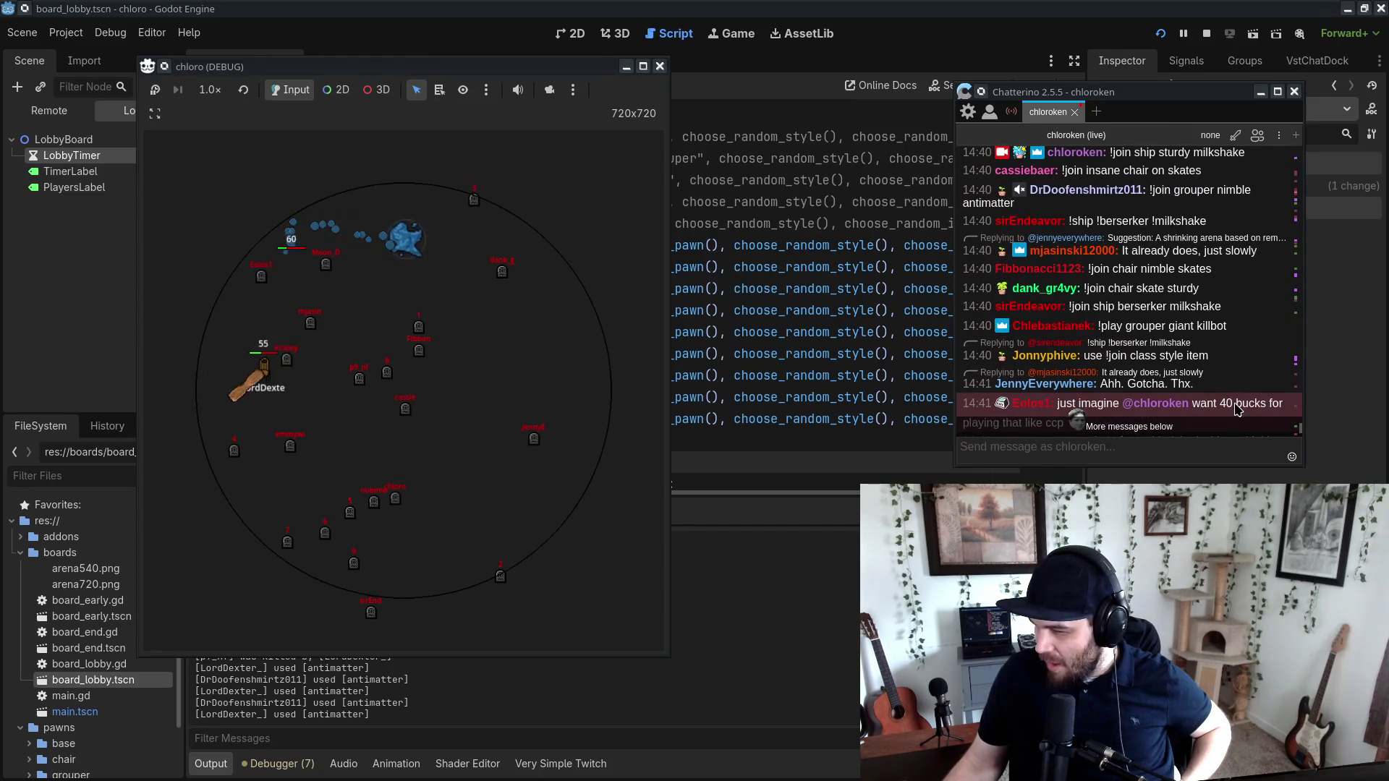
scroll(1237, 410, up, 3)
scroll(1236, 411, up, 4)
scroll(1213, 377, down, 10)
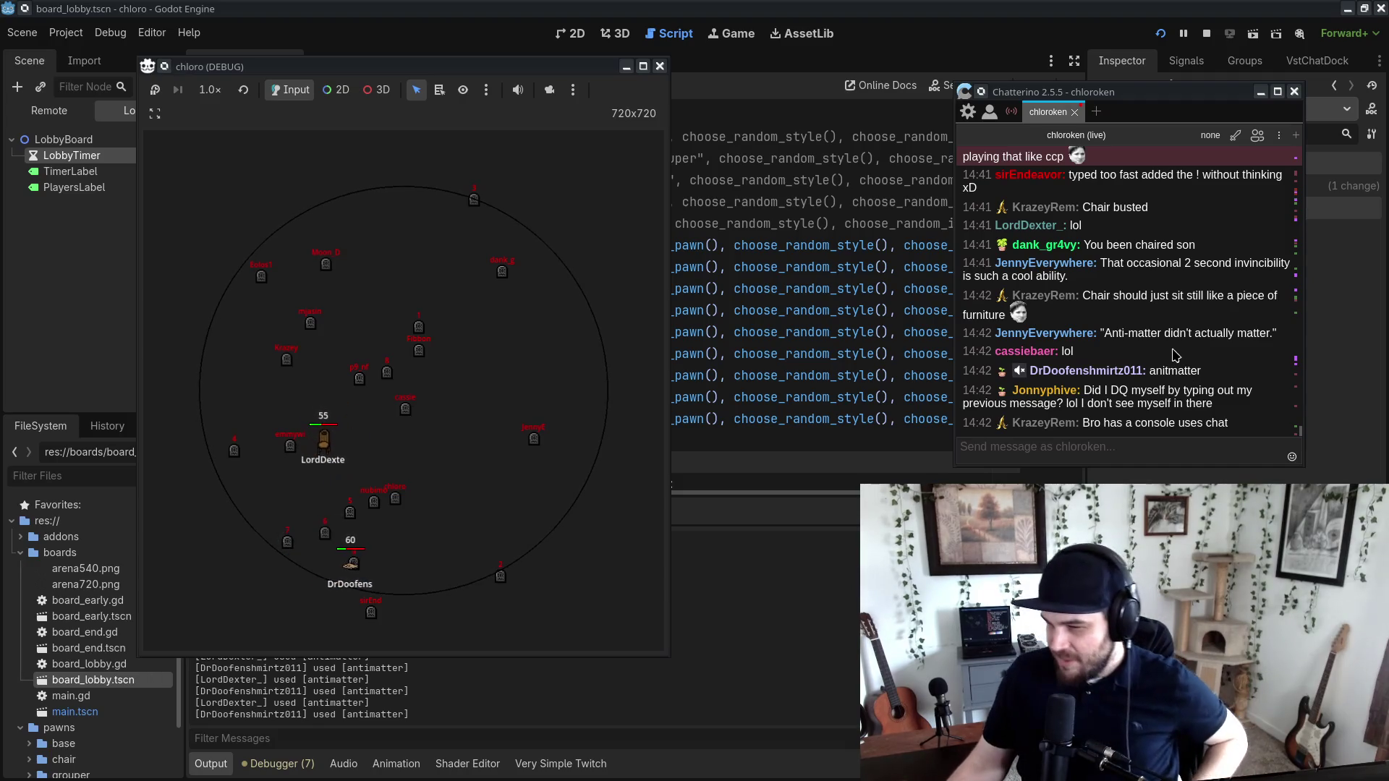
scroll(1172, 362, up, 3)
scroll(1169, 358, up, 3)
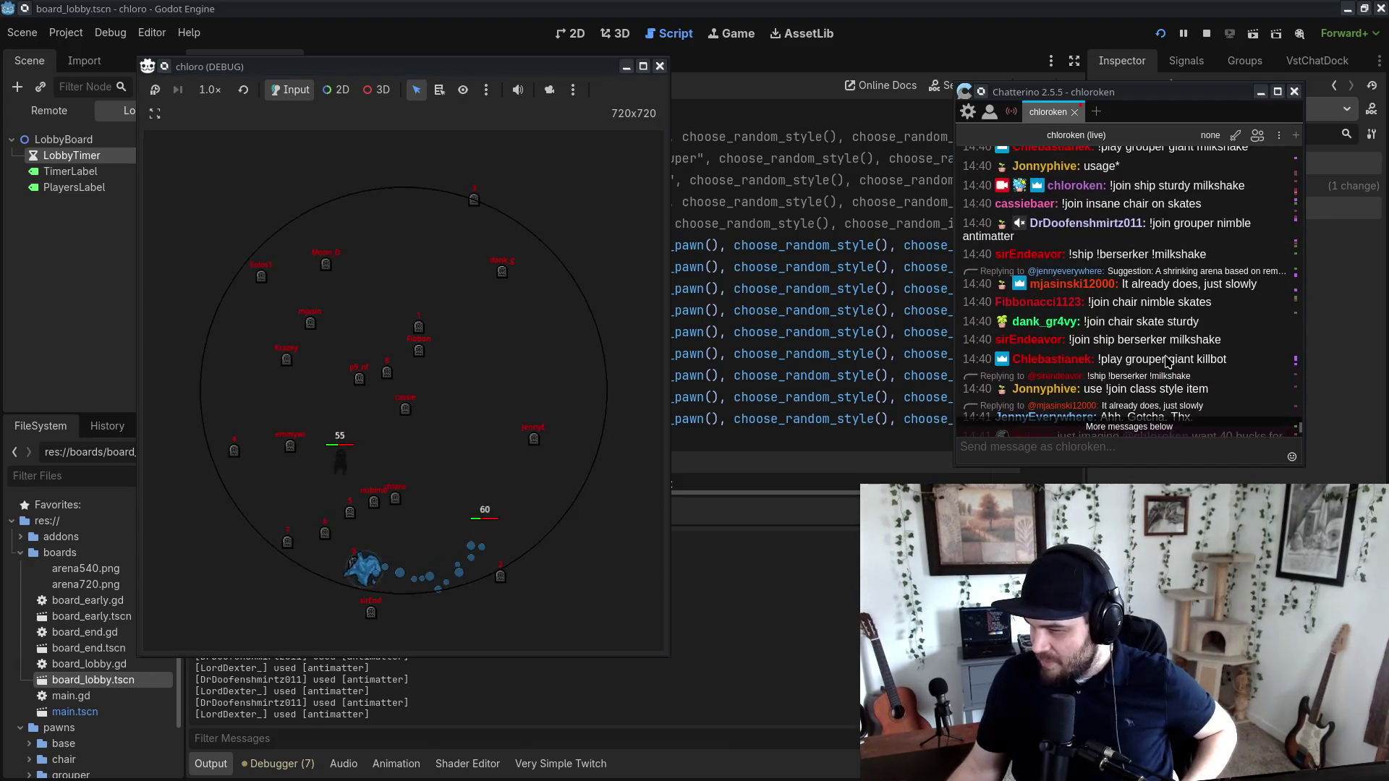
scroll(1168, 362, up, 3)
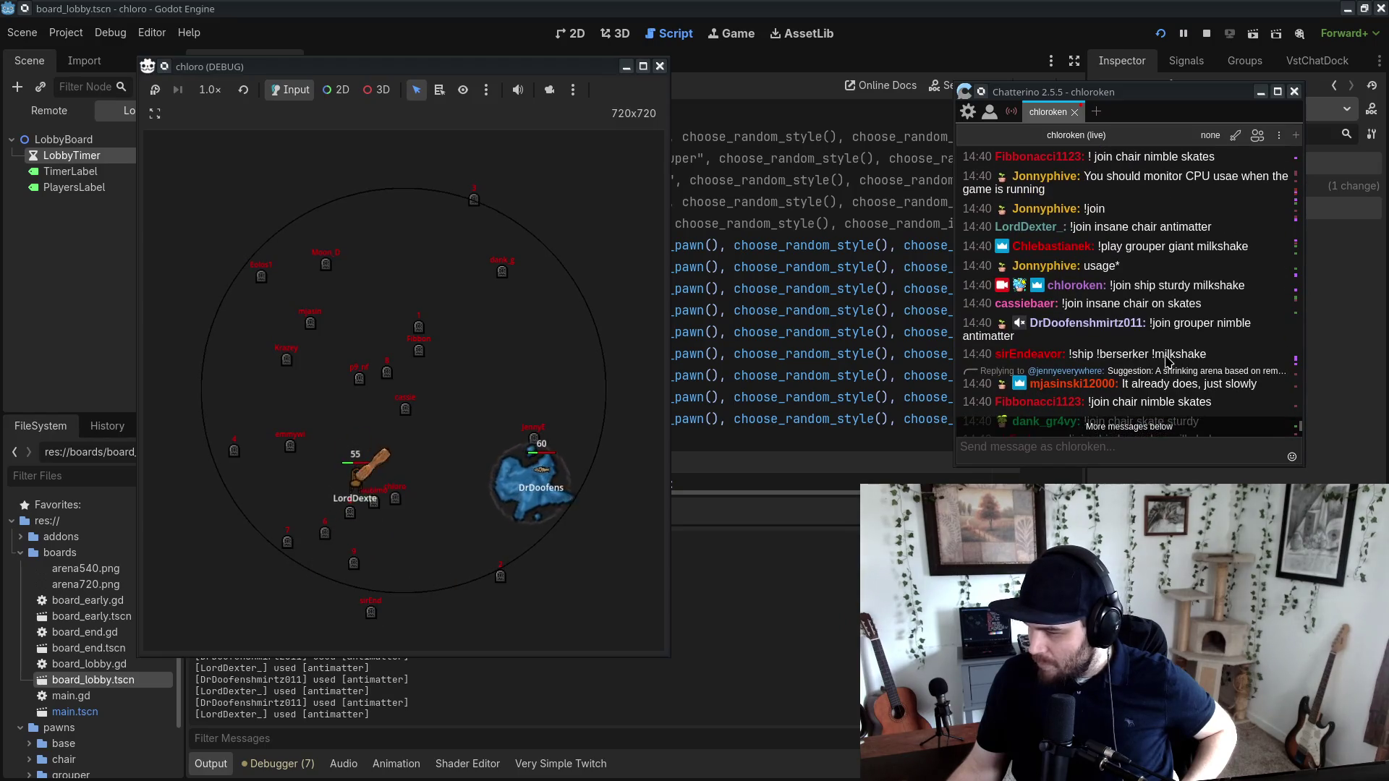
scroll(1170, 360, up, 3)
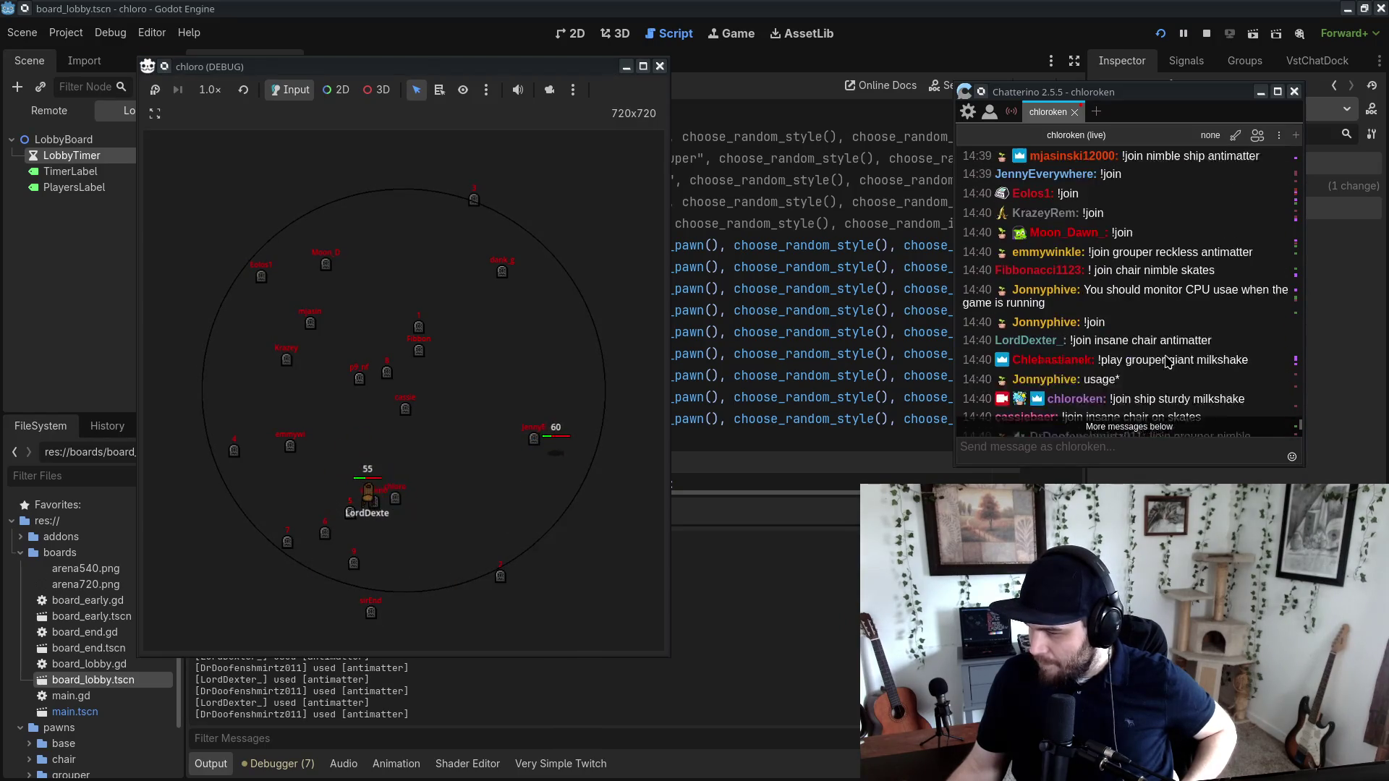
scroll(1168, 360, down, 10)
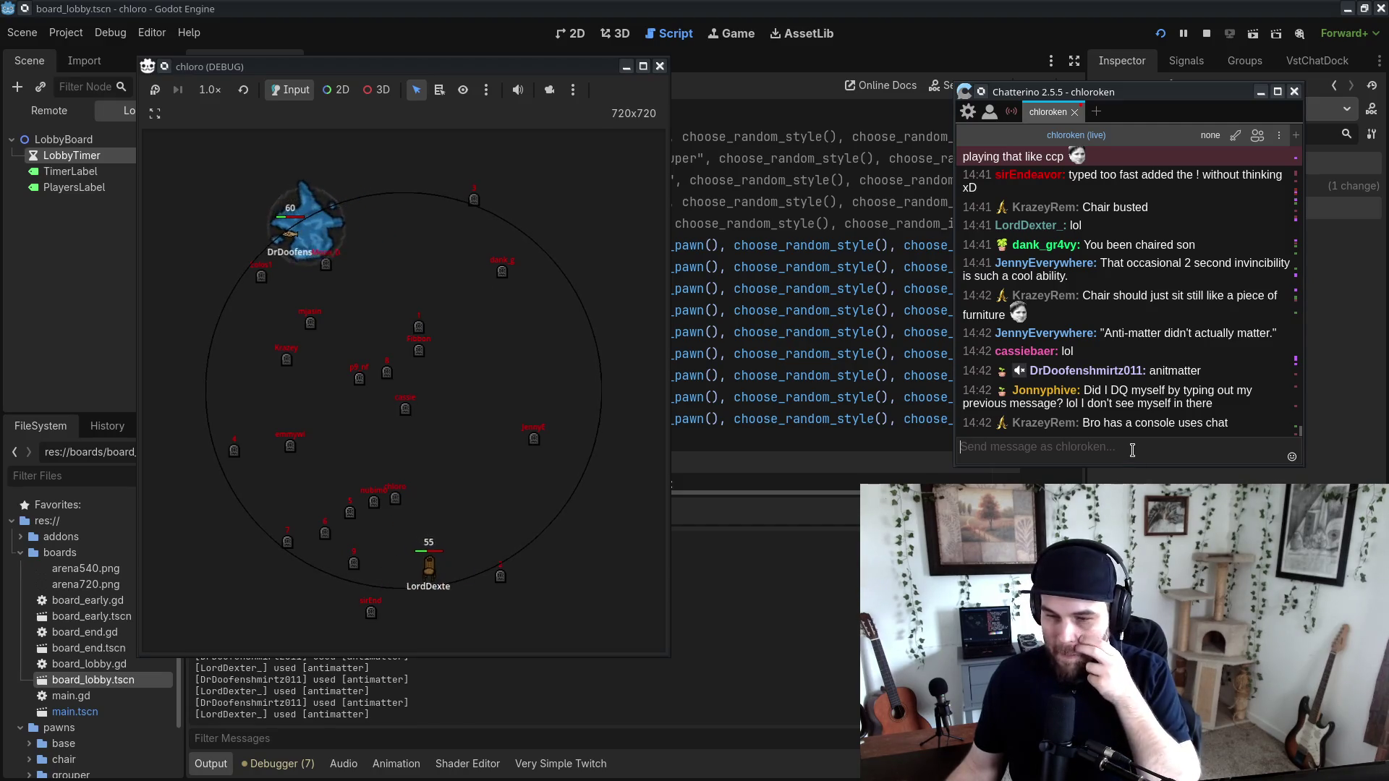
click(210, 89)
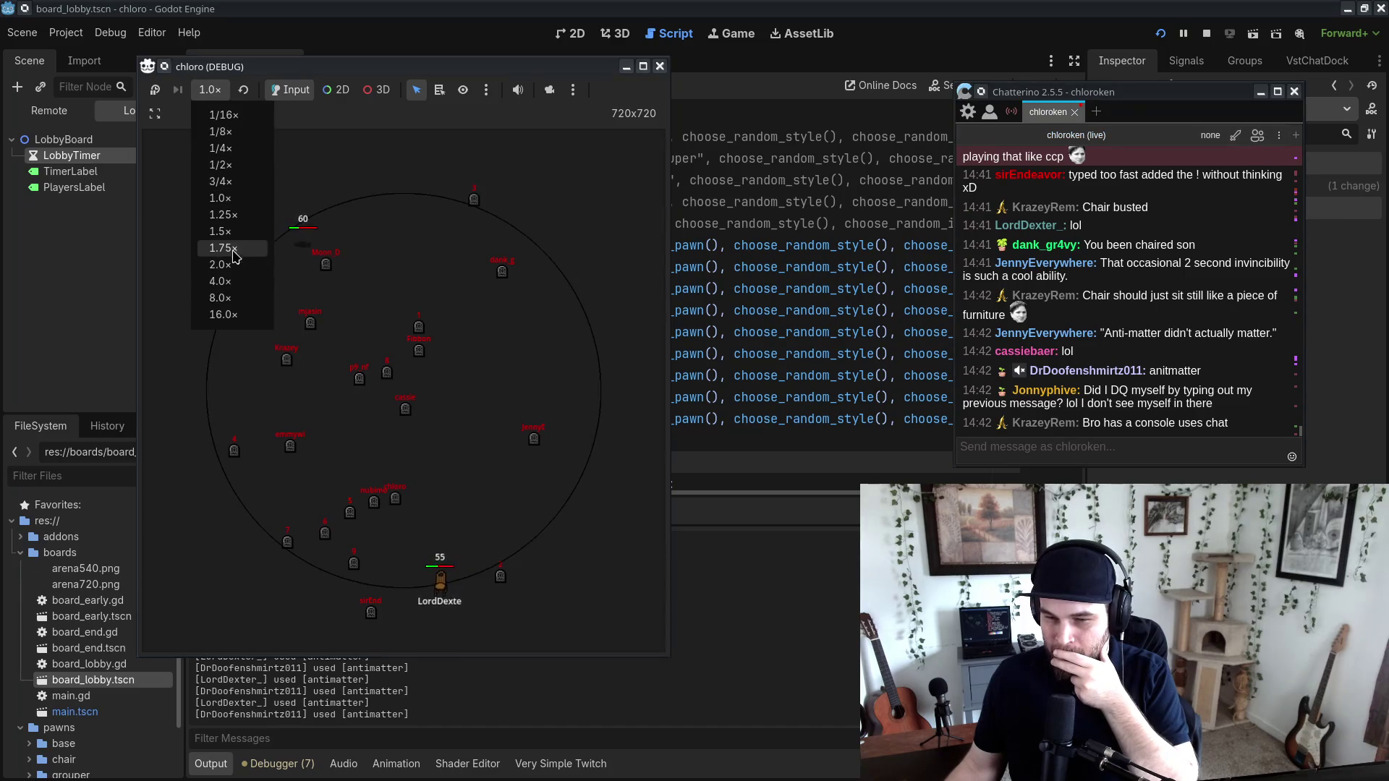
click(230, 281)
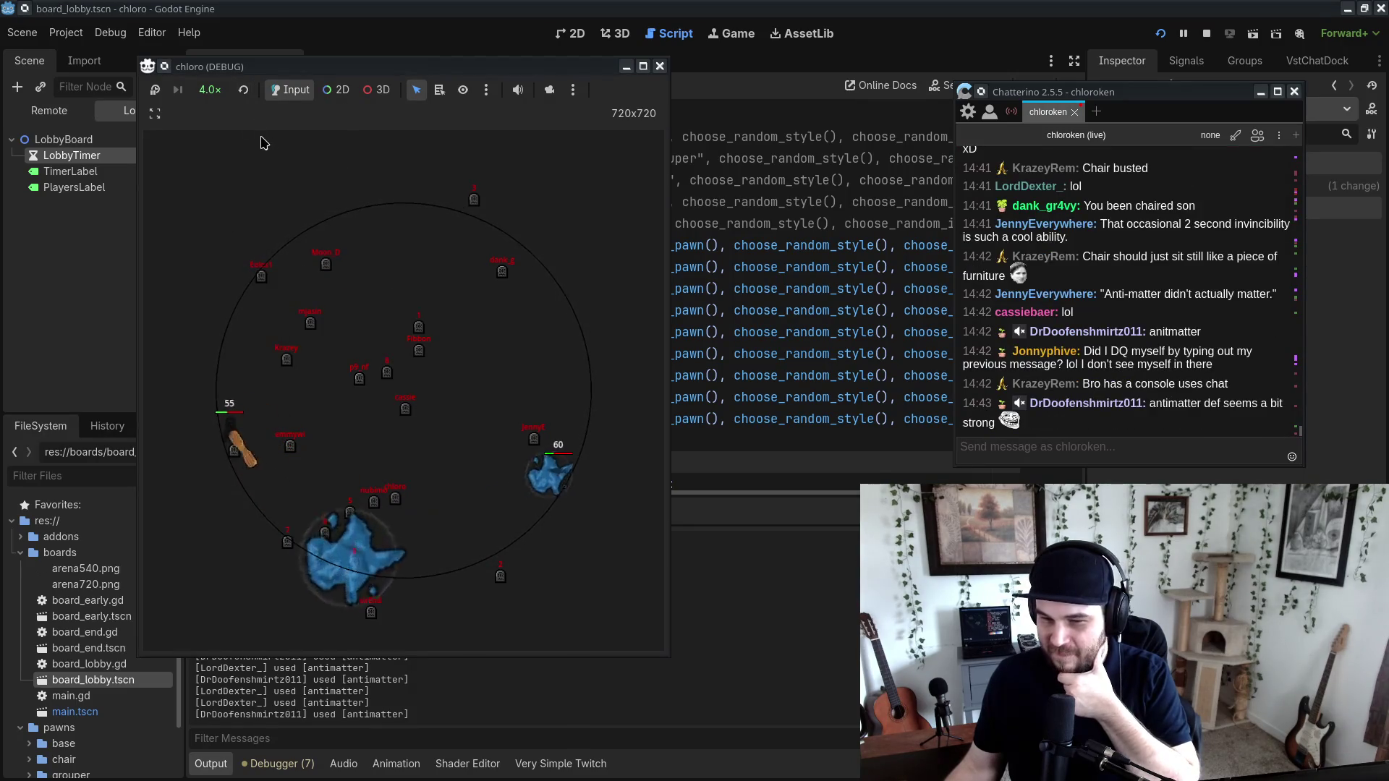
click(243, 89)
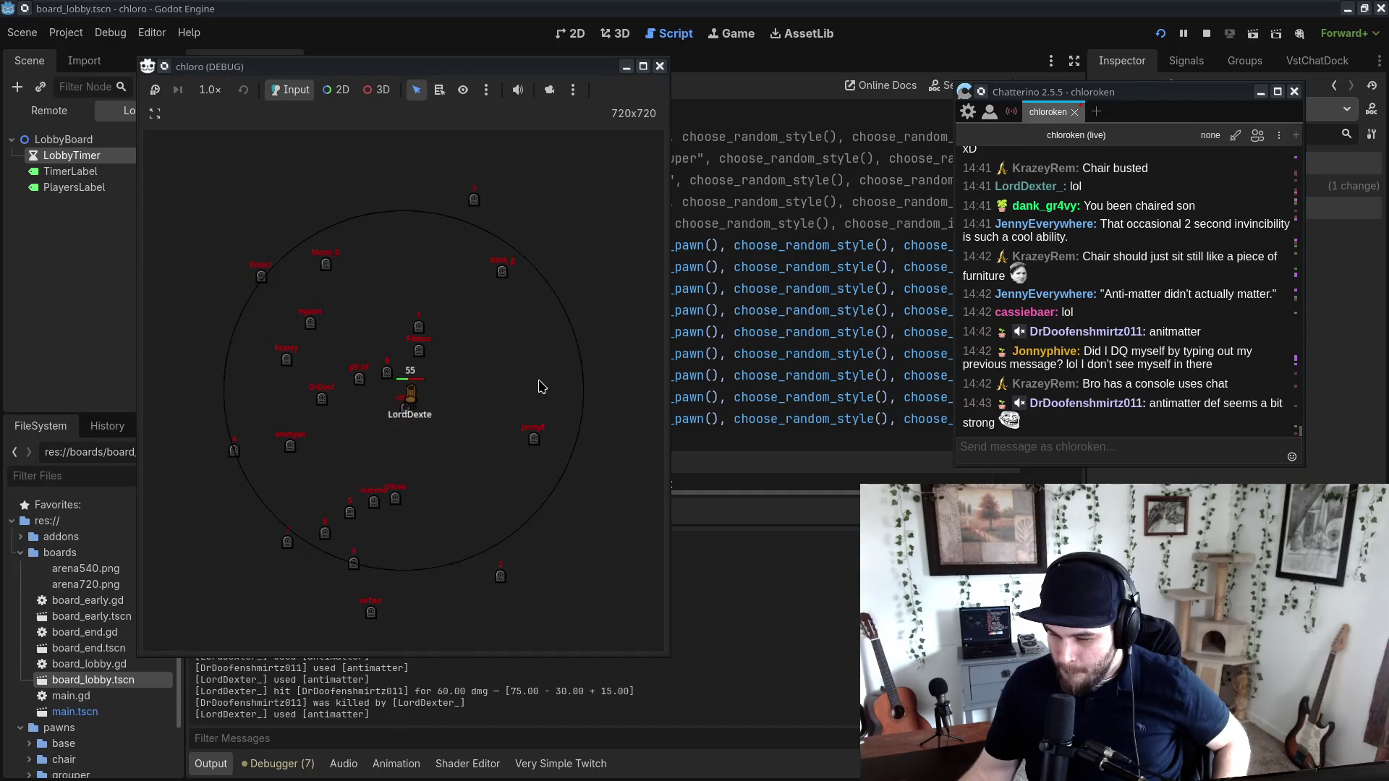
Step: Stop the game and comment out the nine numbered test register_pawn lines 14–22
click(659, 65)
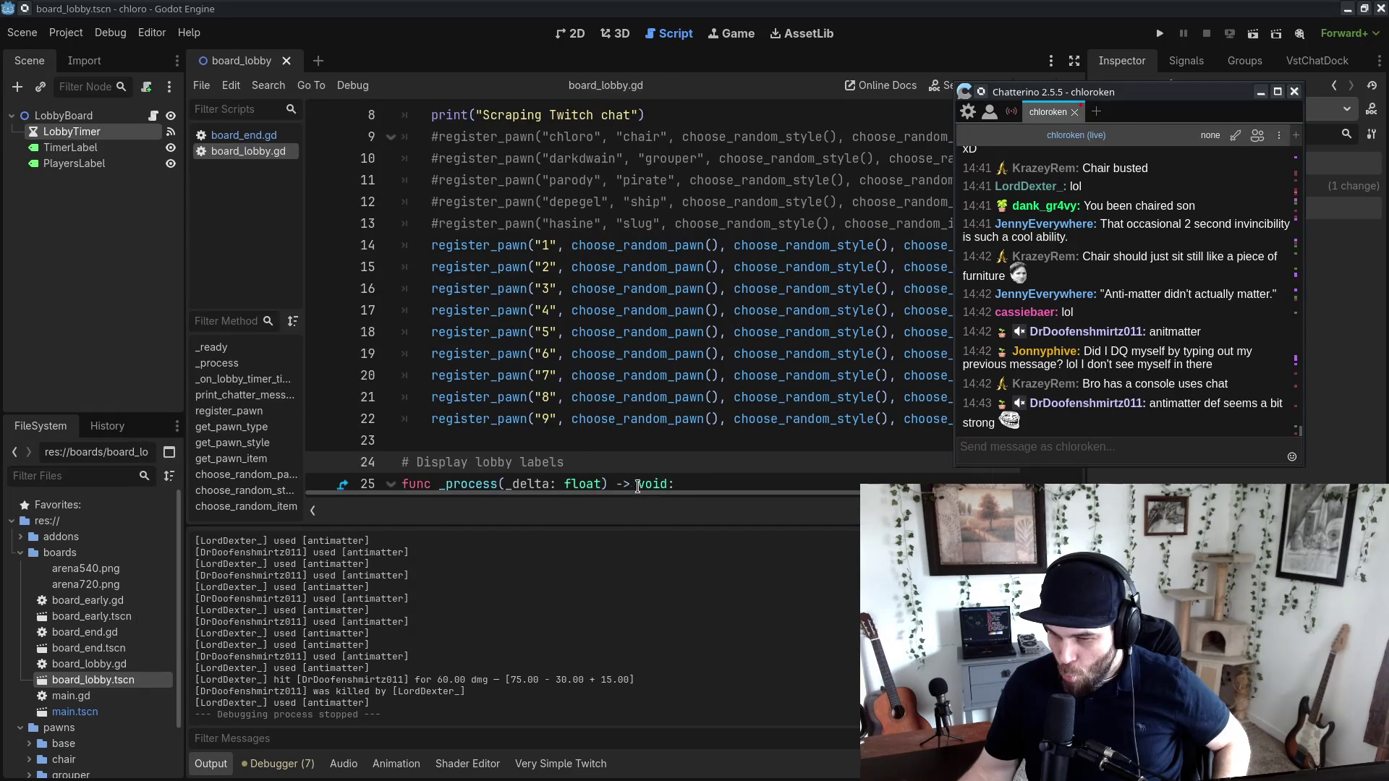
scroll(603, 429, up, 2)
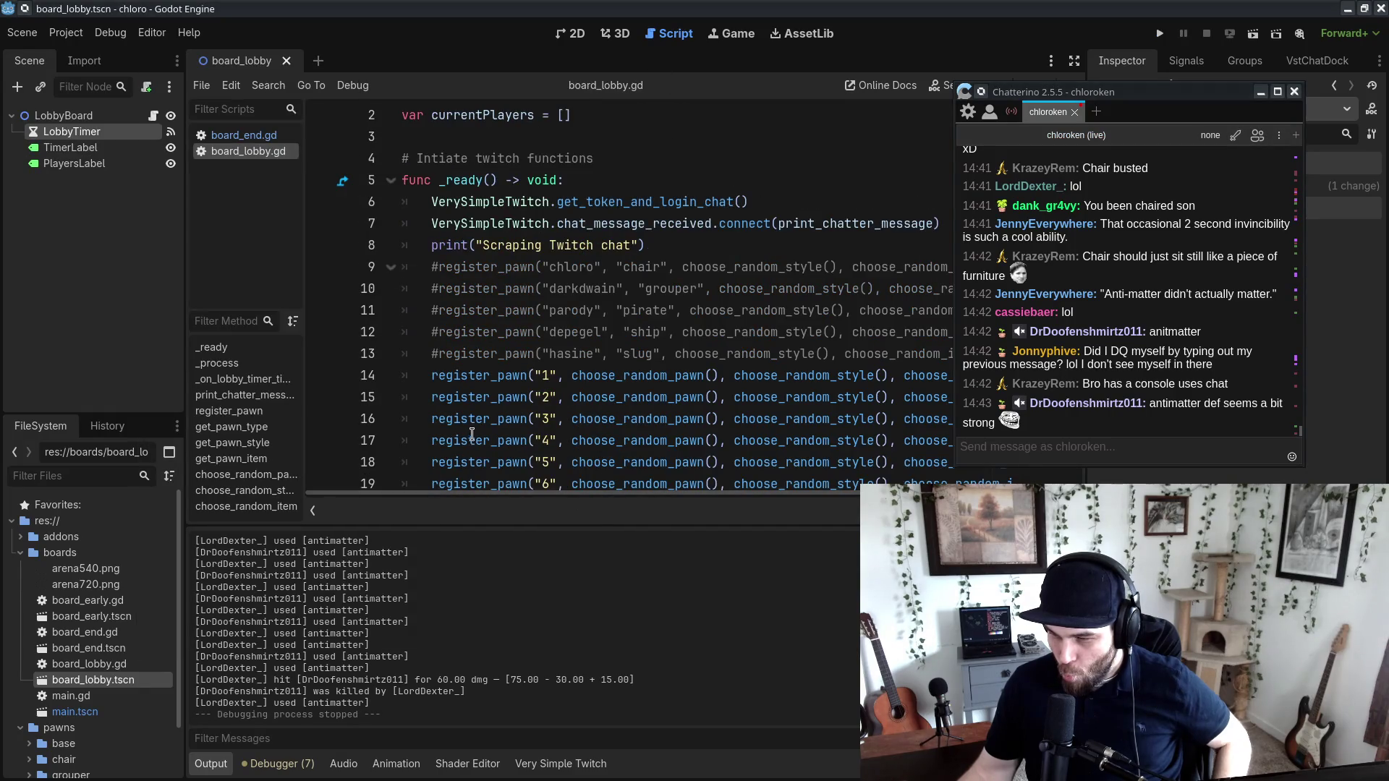
click(434, 375)
scroll(435, 376, down, 3)
shift+click(463, 354)
key(ctrl+k)
click(791, 232)
Step: Relaunch the game and send !join in chat to enter the new lobby
scroll(732, 285, up, 3)
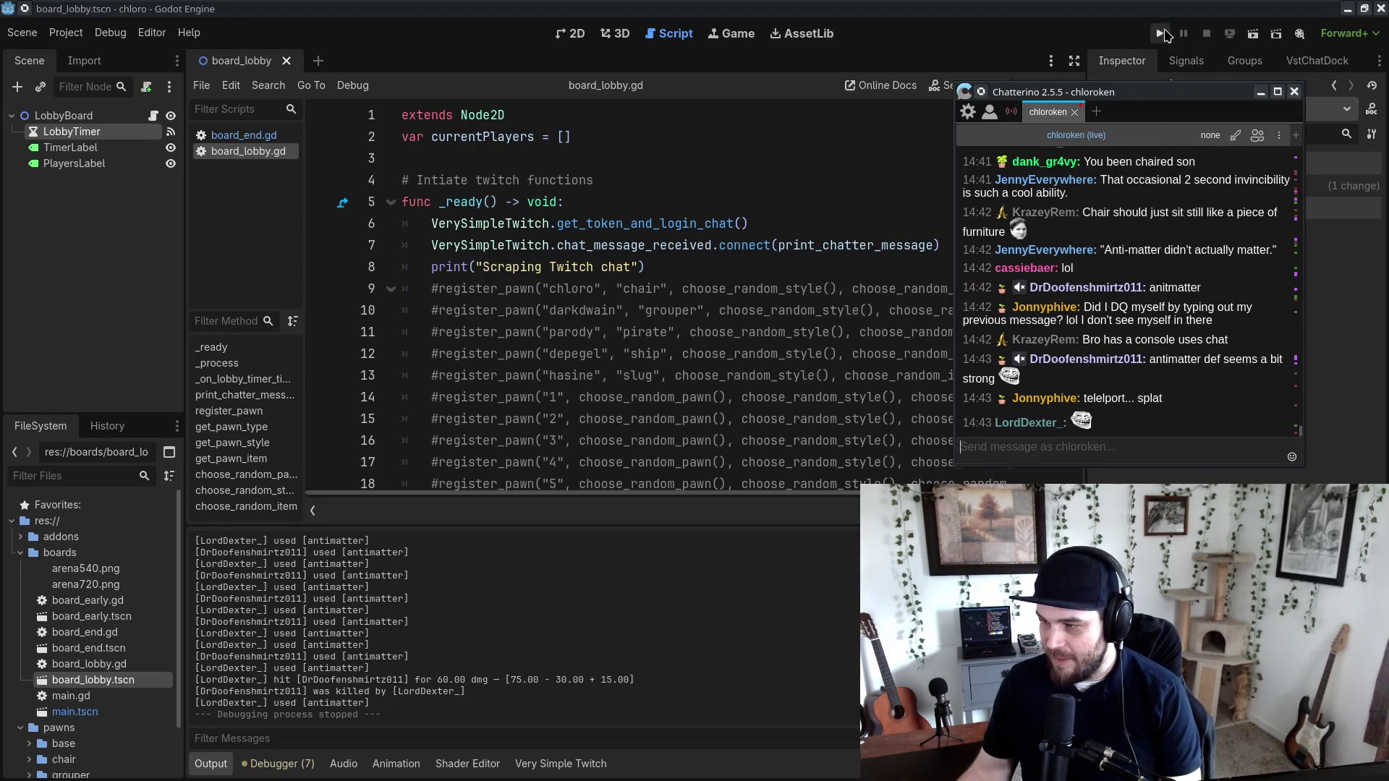
click(1165, 34)
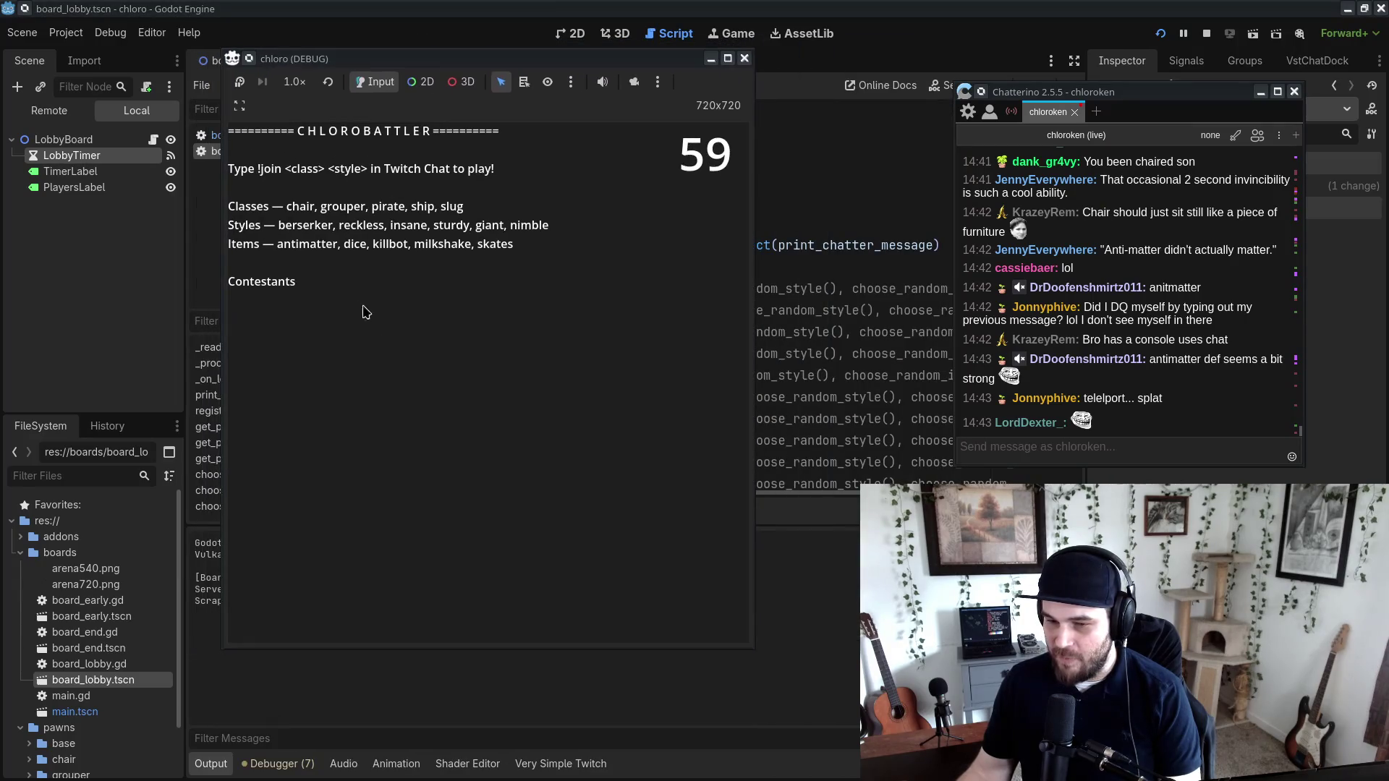
click(1039, 458)
text(!join)
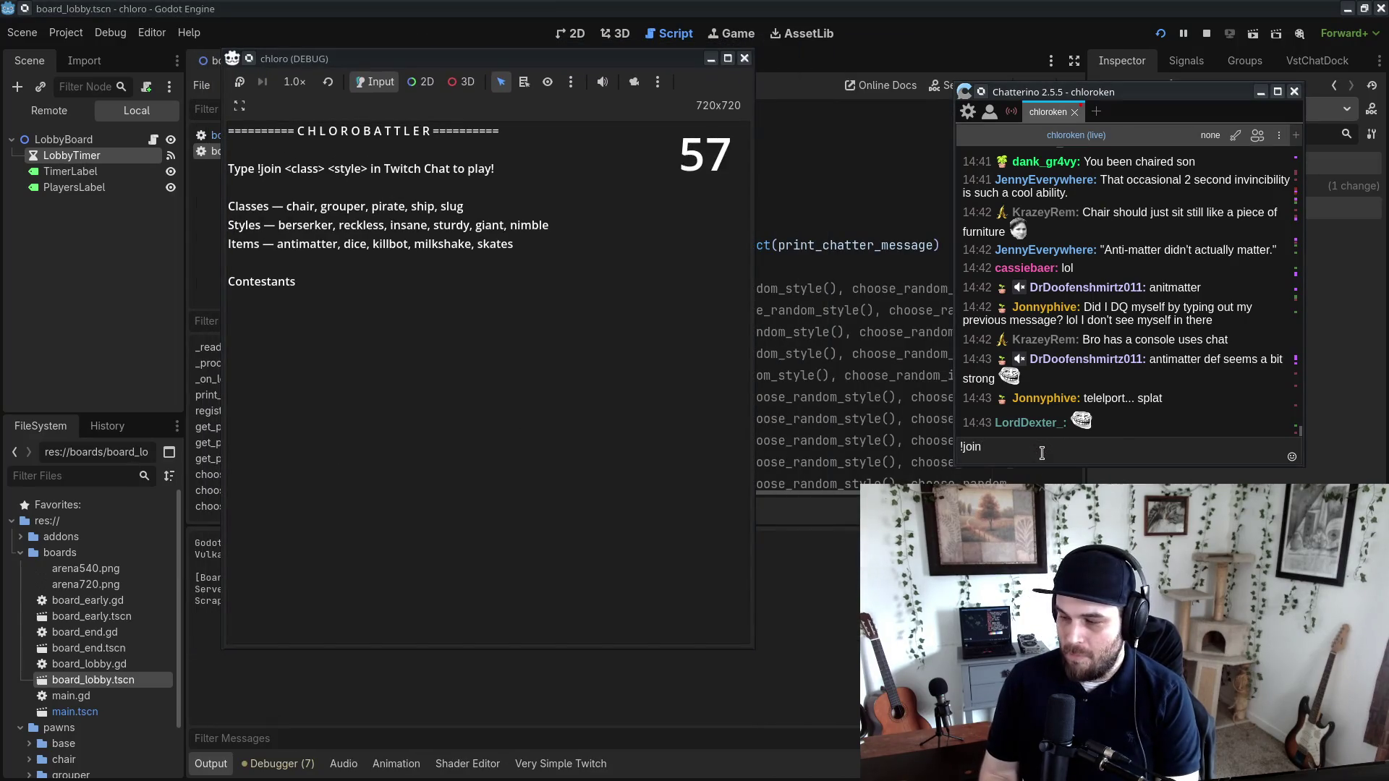
key(Return)
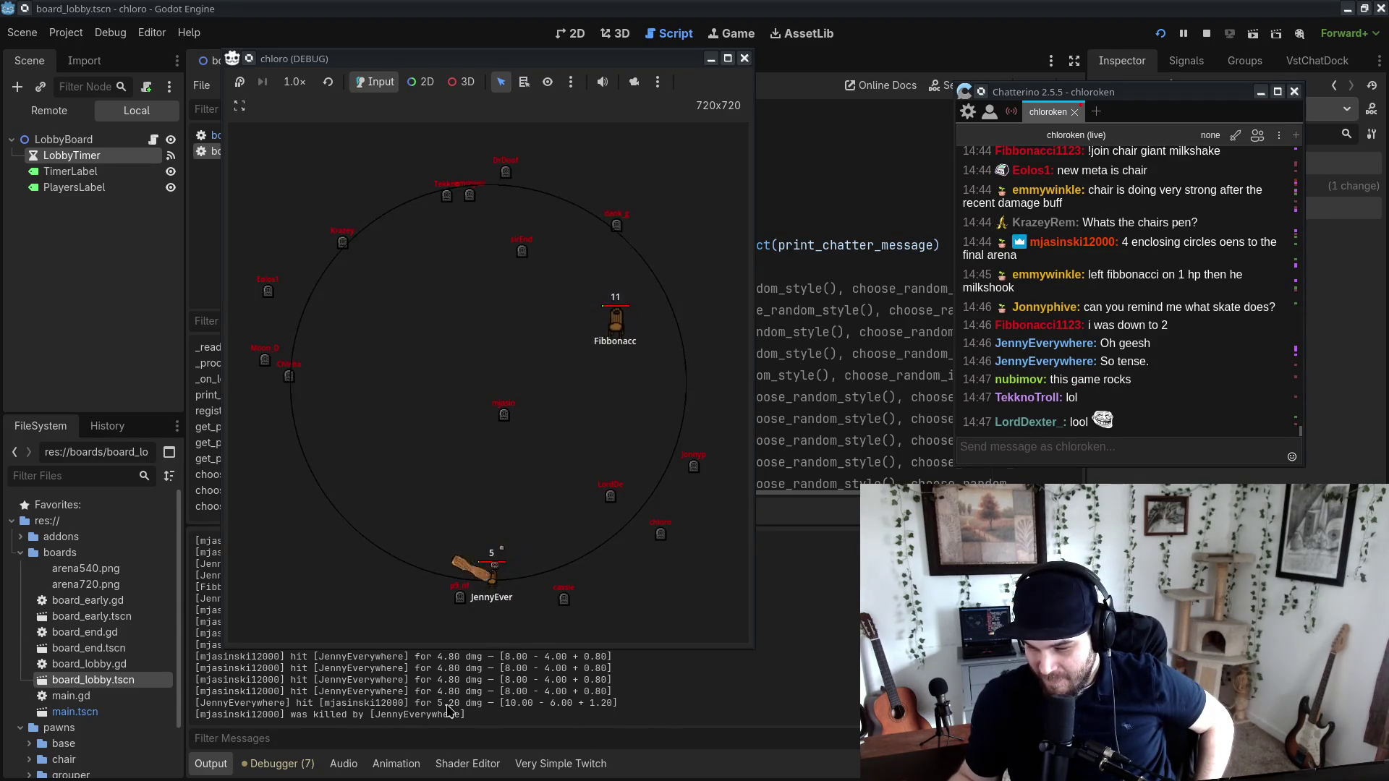
triple_click(472, 714)
drag(195, 703, 533, 705)
click(508, 709)
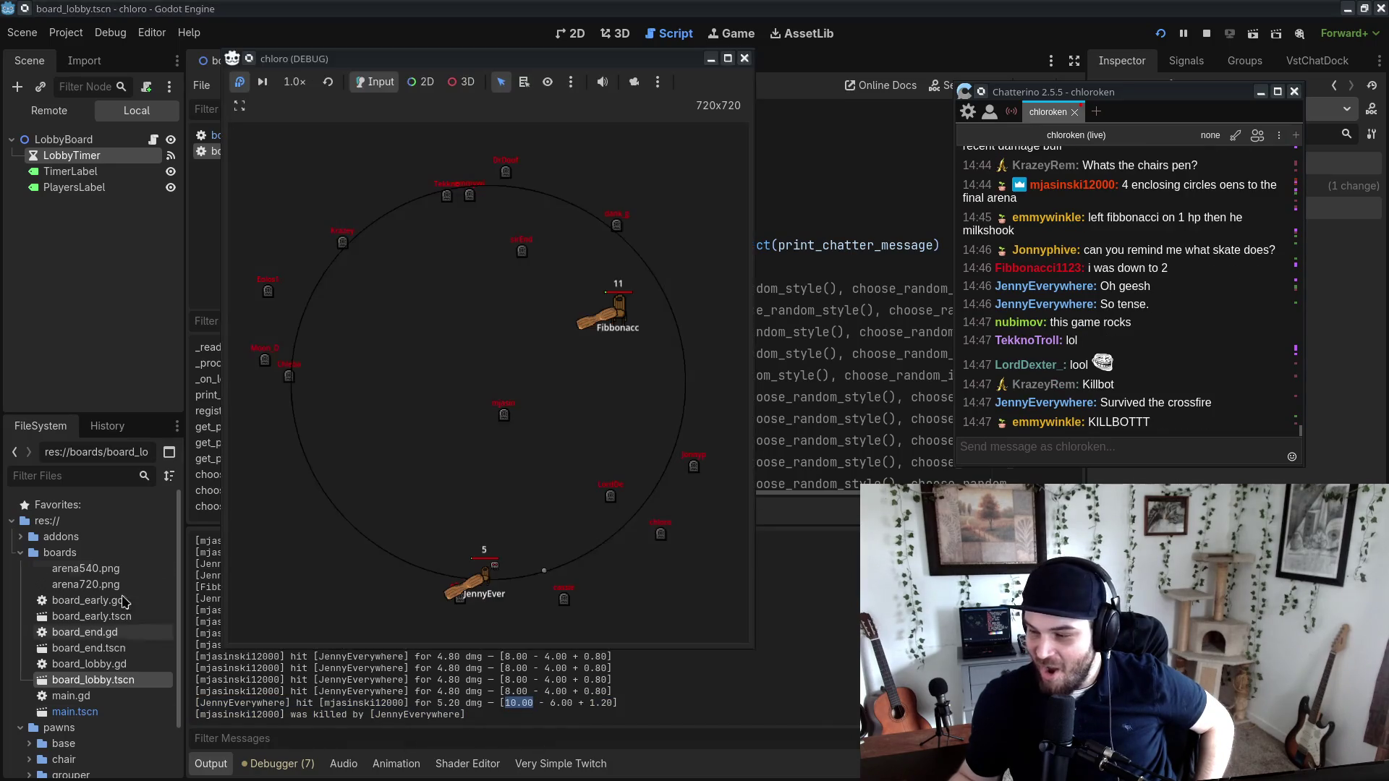
click(246, 85)
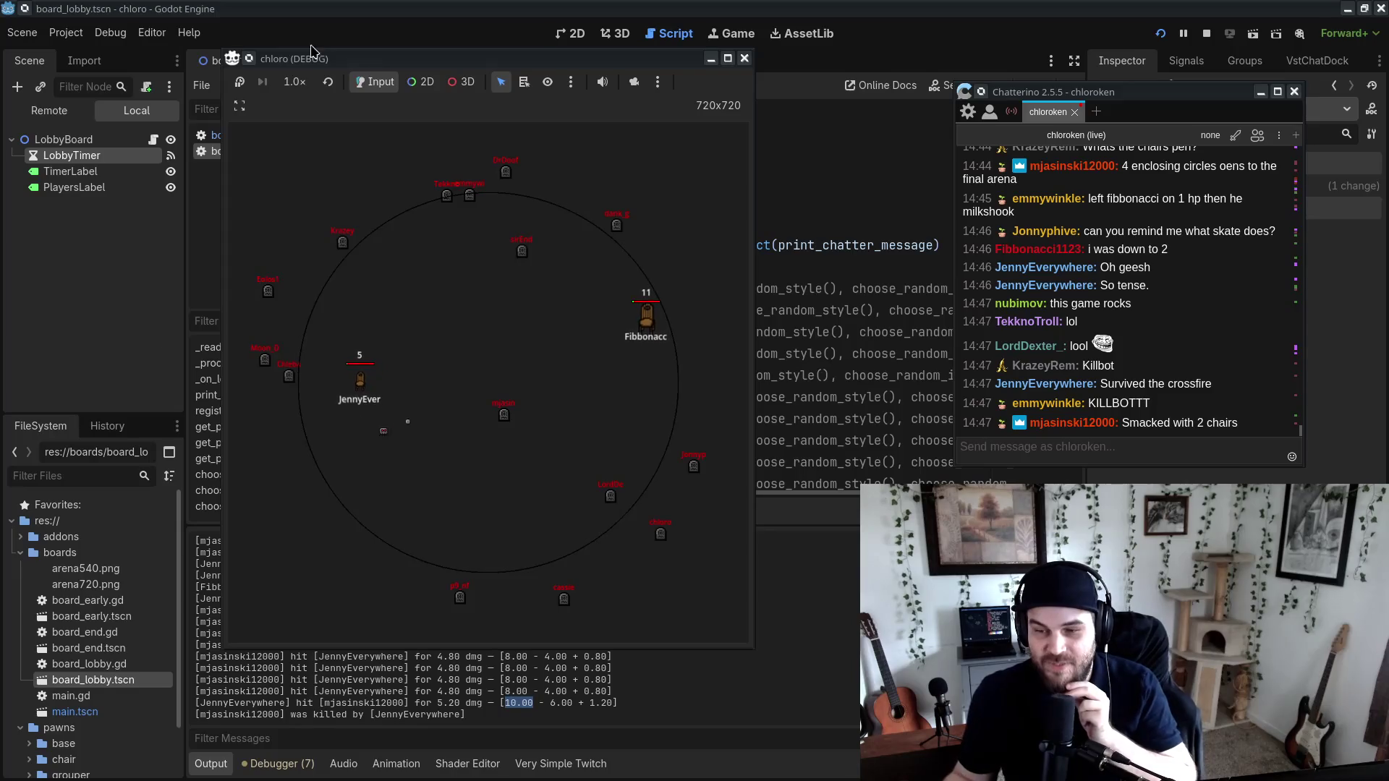
click(301, 86)
Step: Switch the battle to 8× speed, reset it, then slow it to quarter speed
click(308, 288)
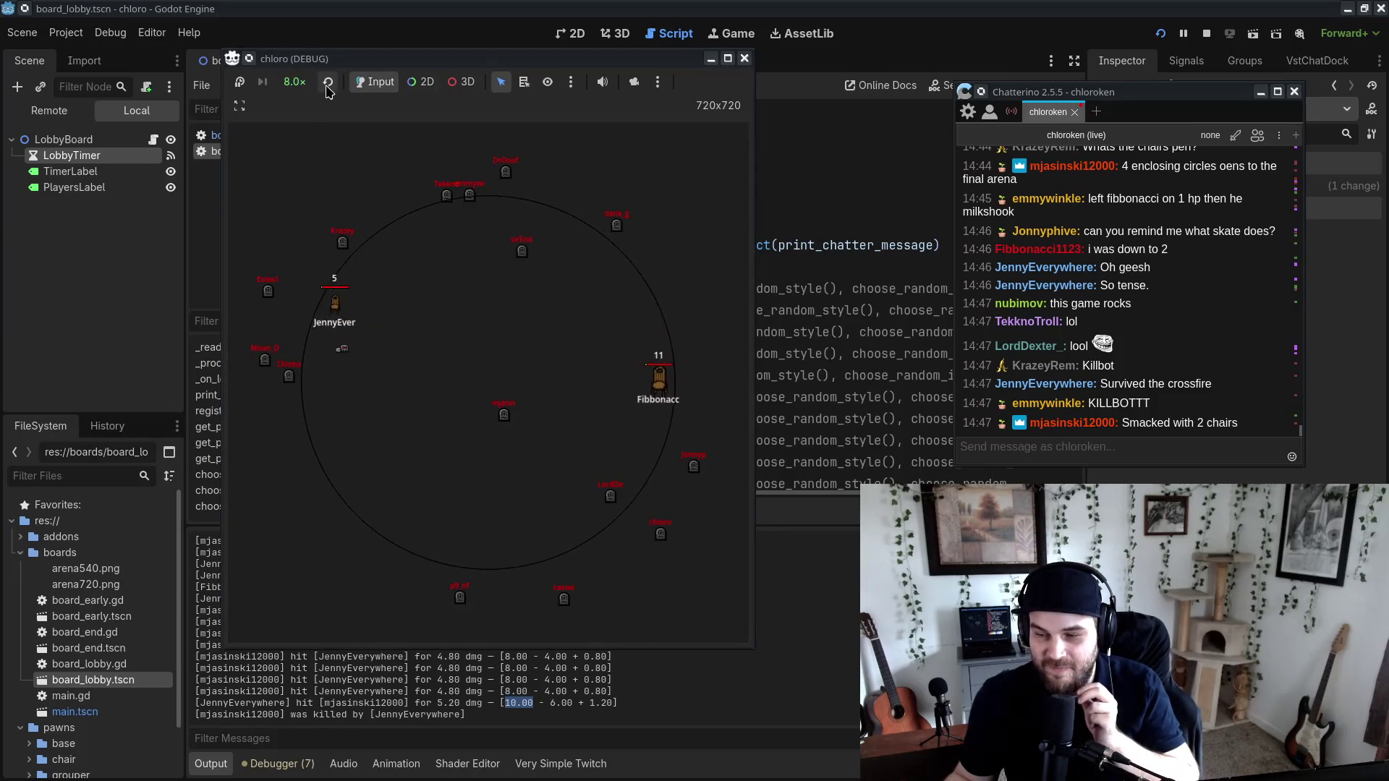
click(328, 86)
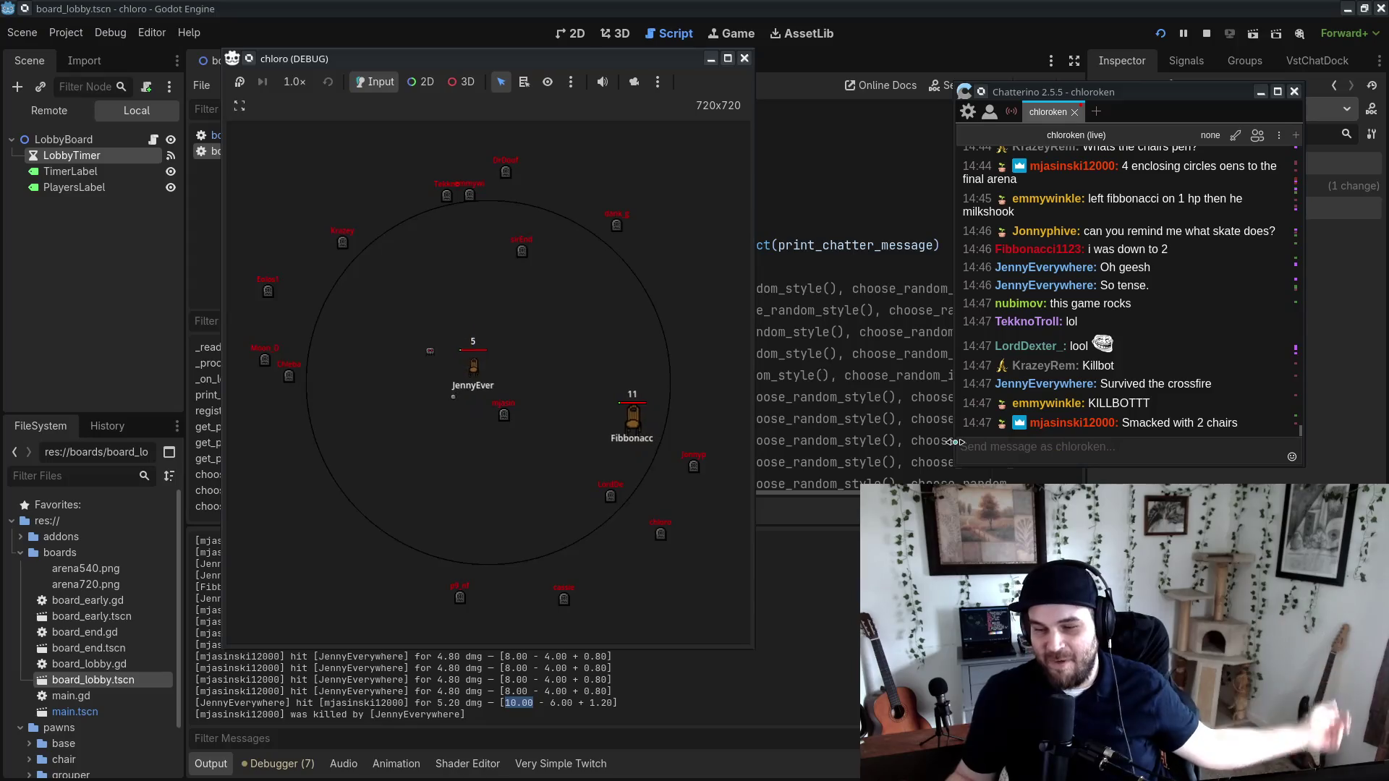
click(297, 84)
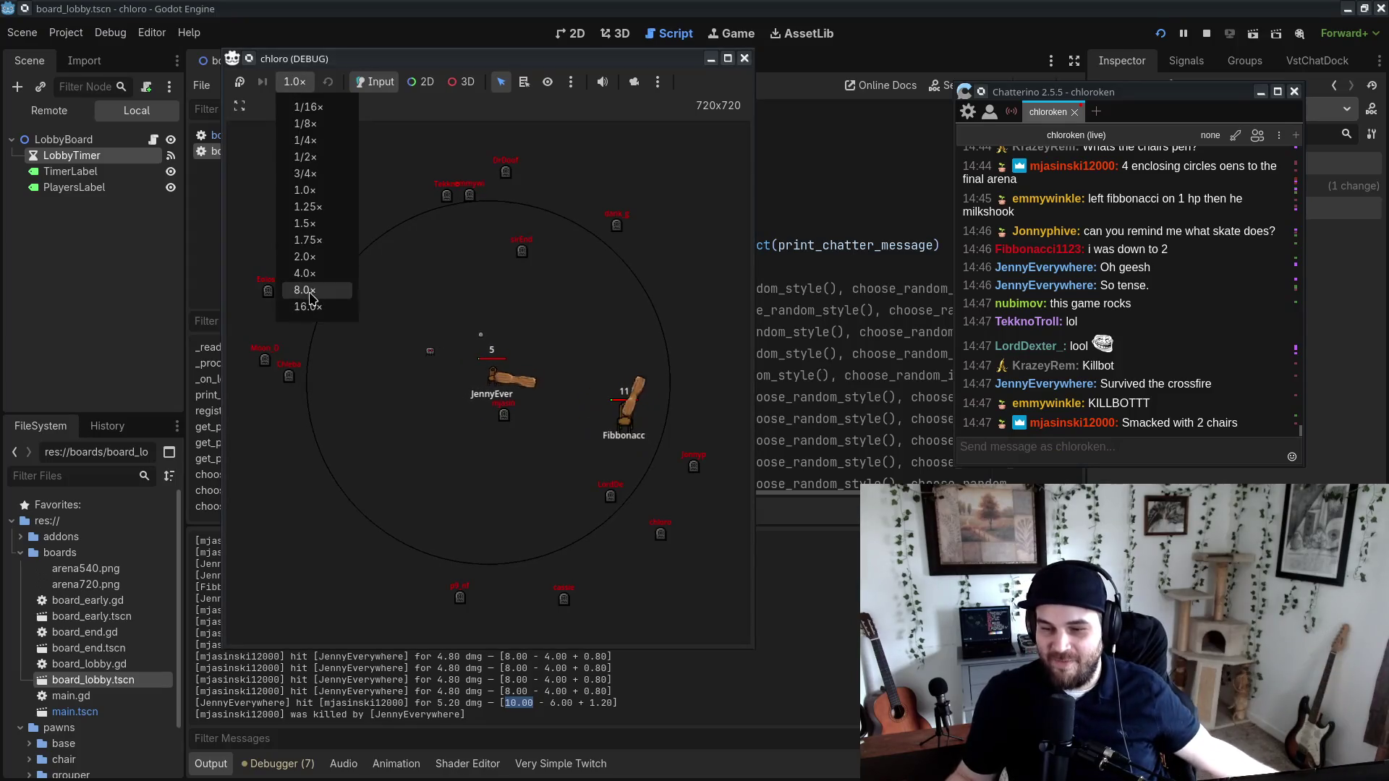
click(315, 140)
Step: Arrange the game, chat and output panel to show the full scoreboard, then select nimble in the spreadsheet
drag(579, 64, 542, 53)
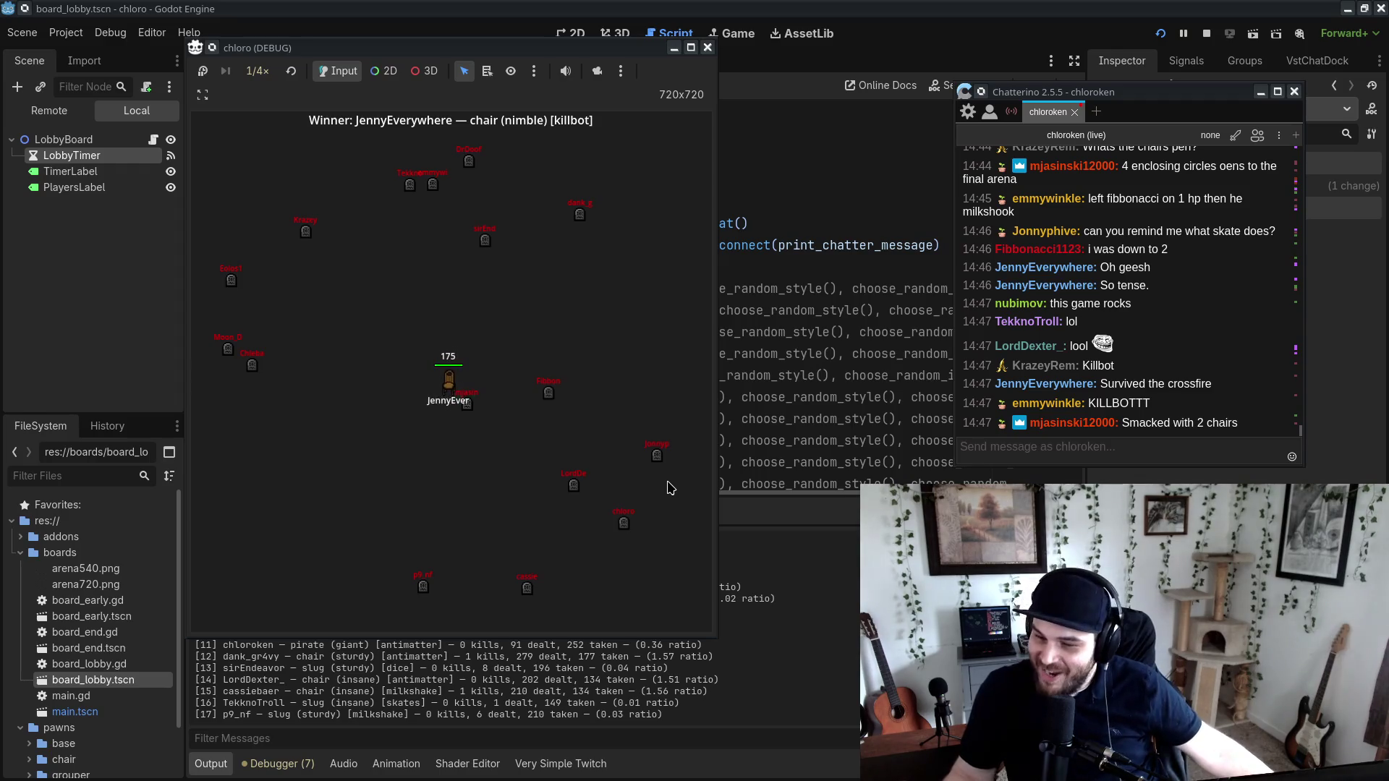
click(1243, 426)
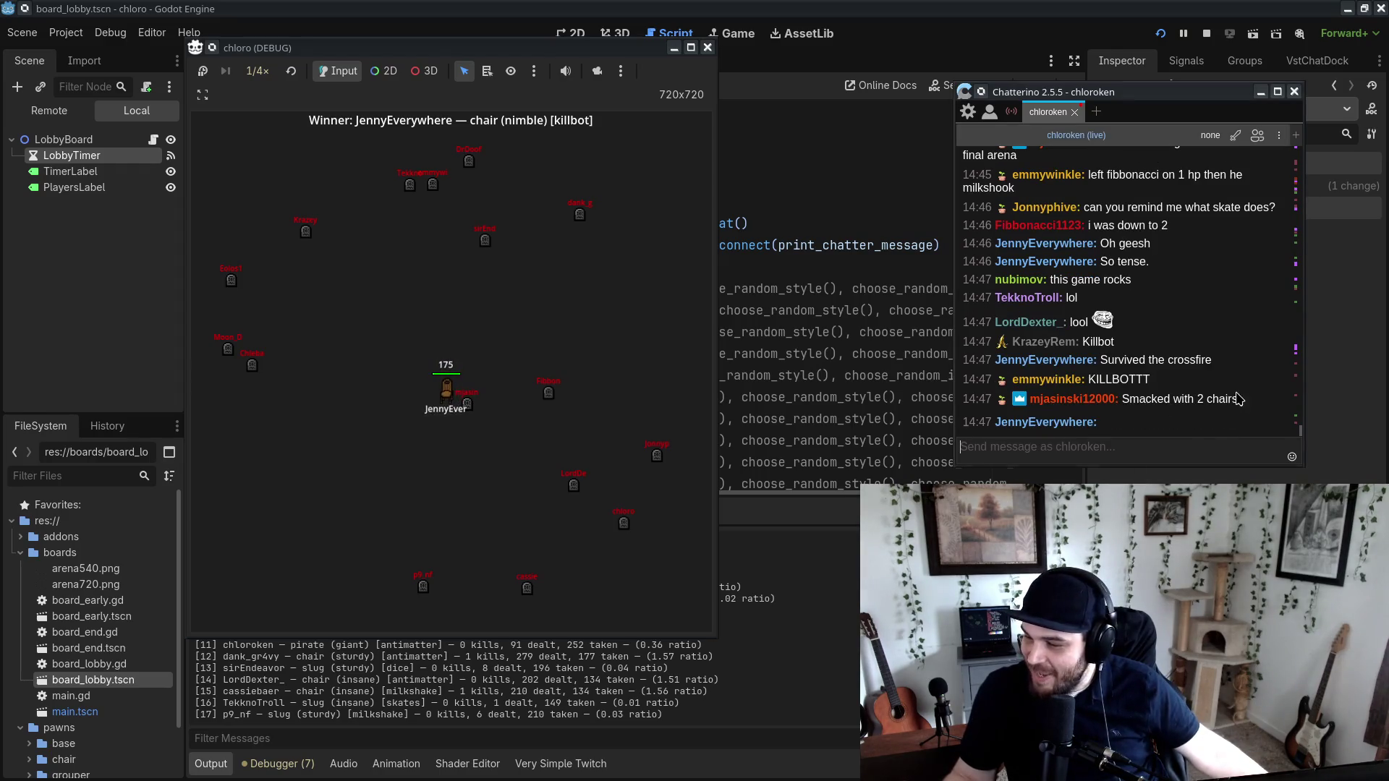
click(573, 504)
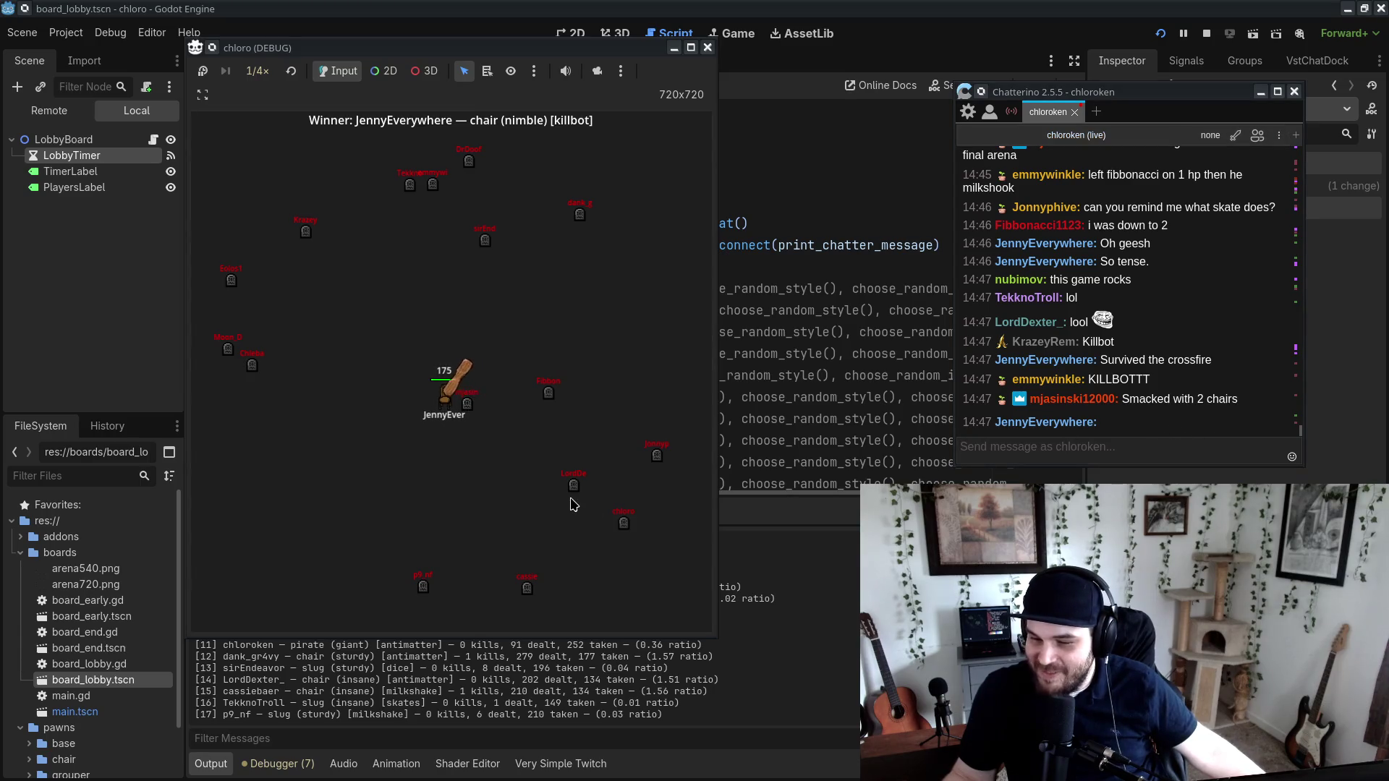
drag(507, 47, 1071, 56)
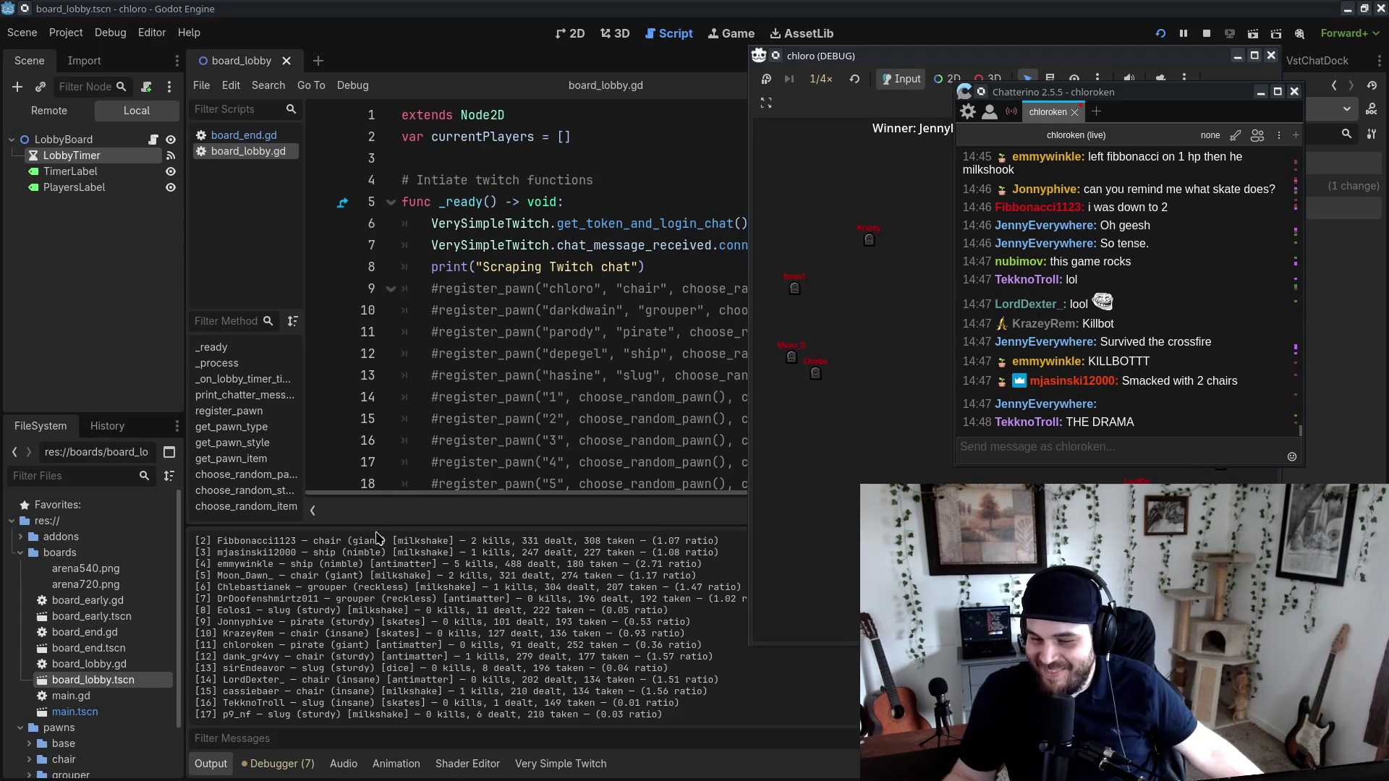
drag(637, 519, 634, 507)
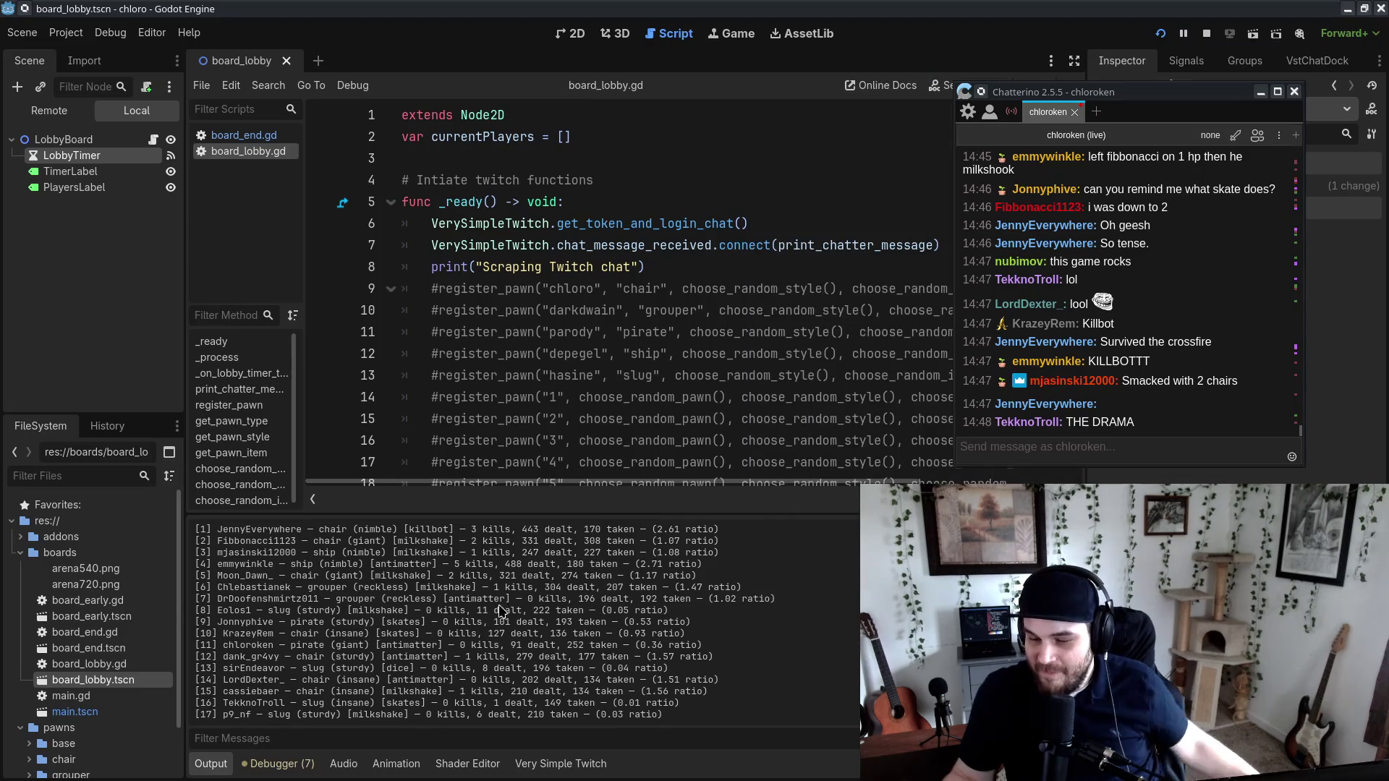
key(alt+Tab)
drag(1001, 53, 1011, 58)
mouse_move(1109, 114)
mouse_down()
mouse_move(1192, 106)
mouse_move(1192, 34)
mouse_up()
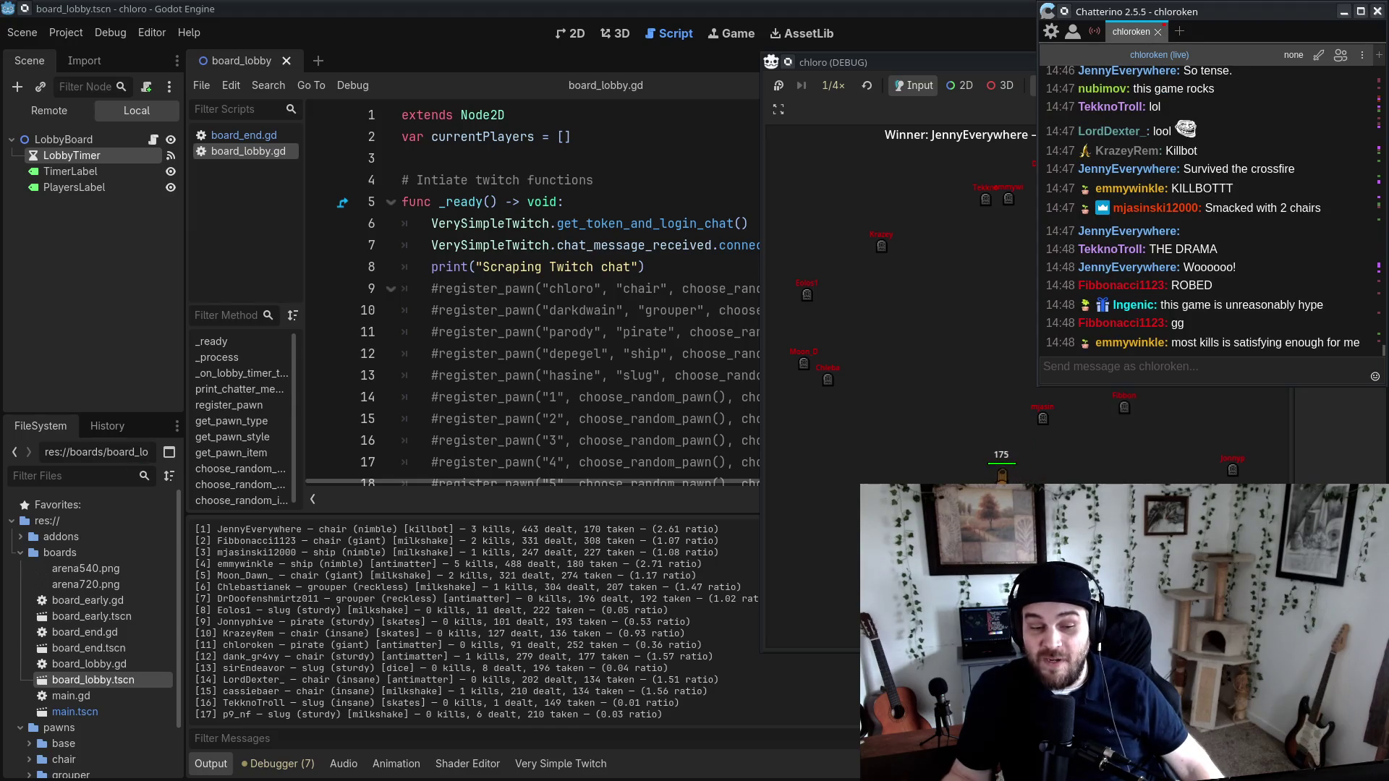
key(alt+Tab)
click(269, 340)
click(512, 343)
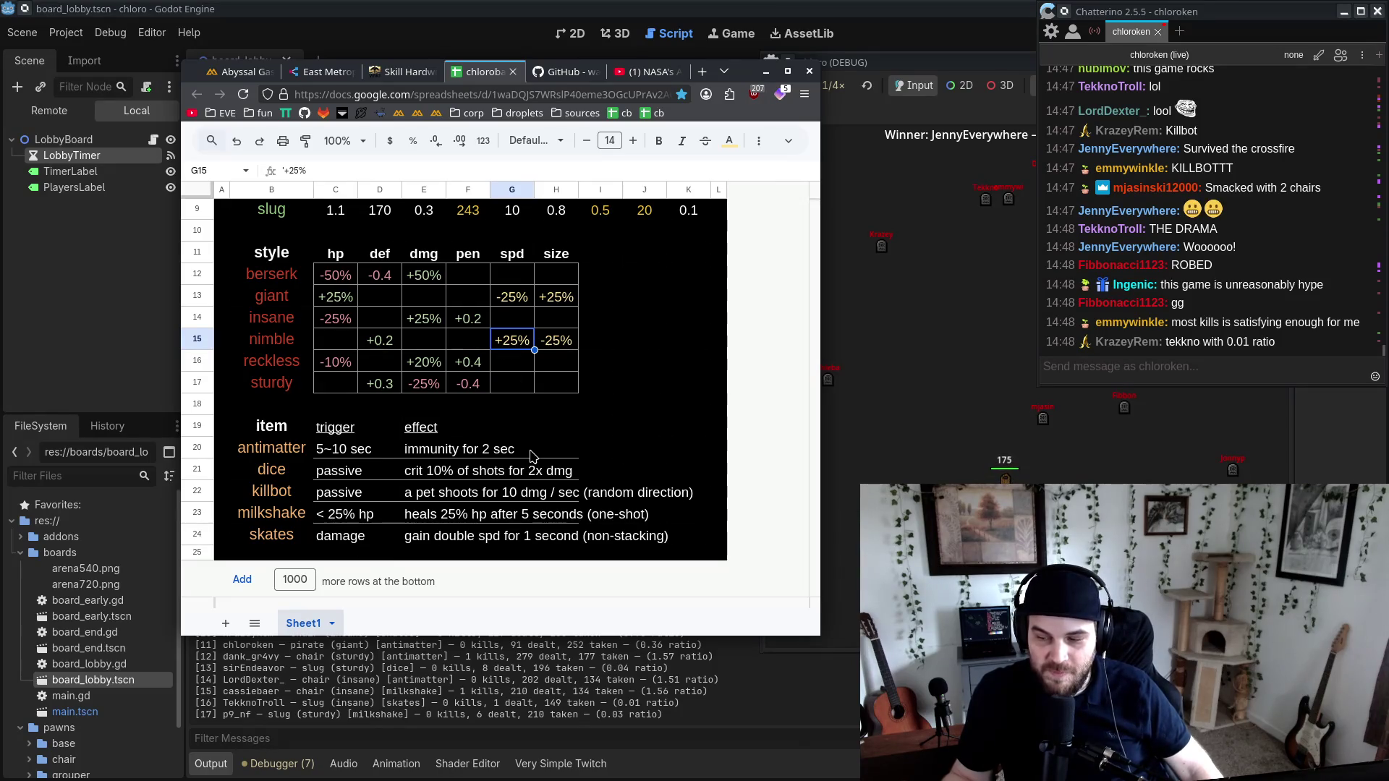
key(Right)
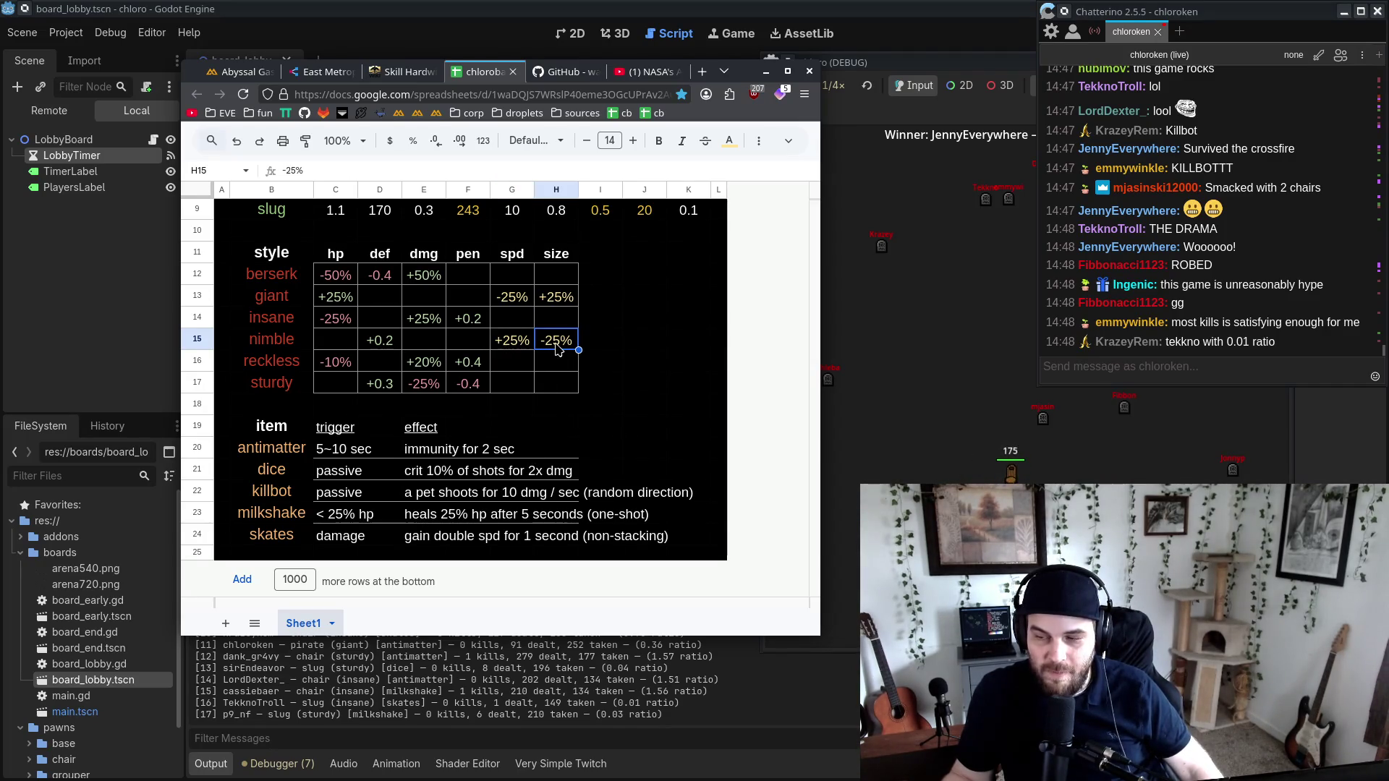
click(373, 346)
click(766, 71)
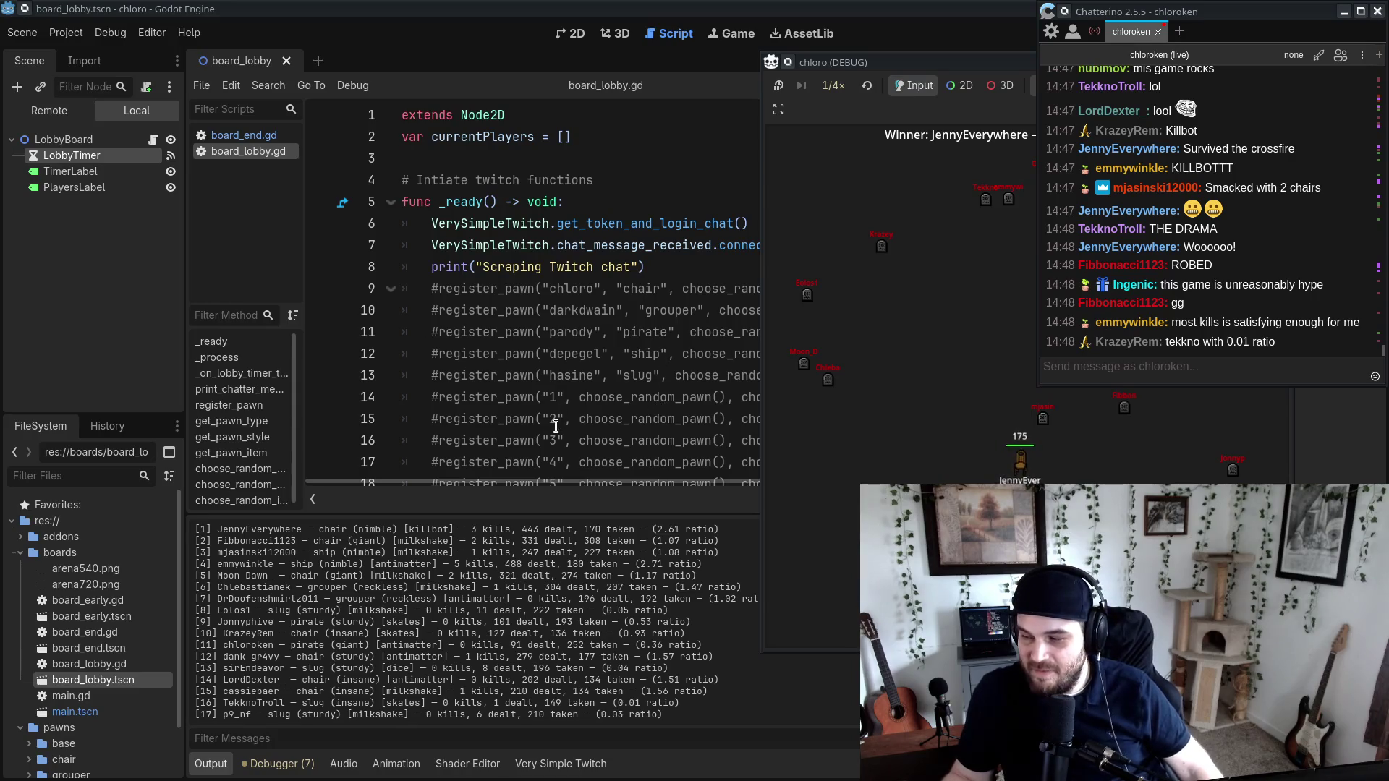
Step: Raise the script editor, then add '- sprite for items (milkshake, skate, crit)' to the CudaText feature notes
click(437, 570)
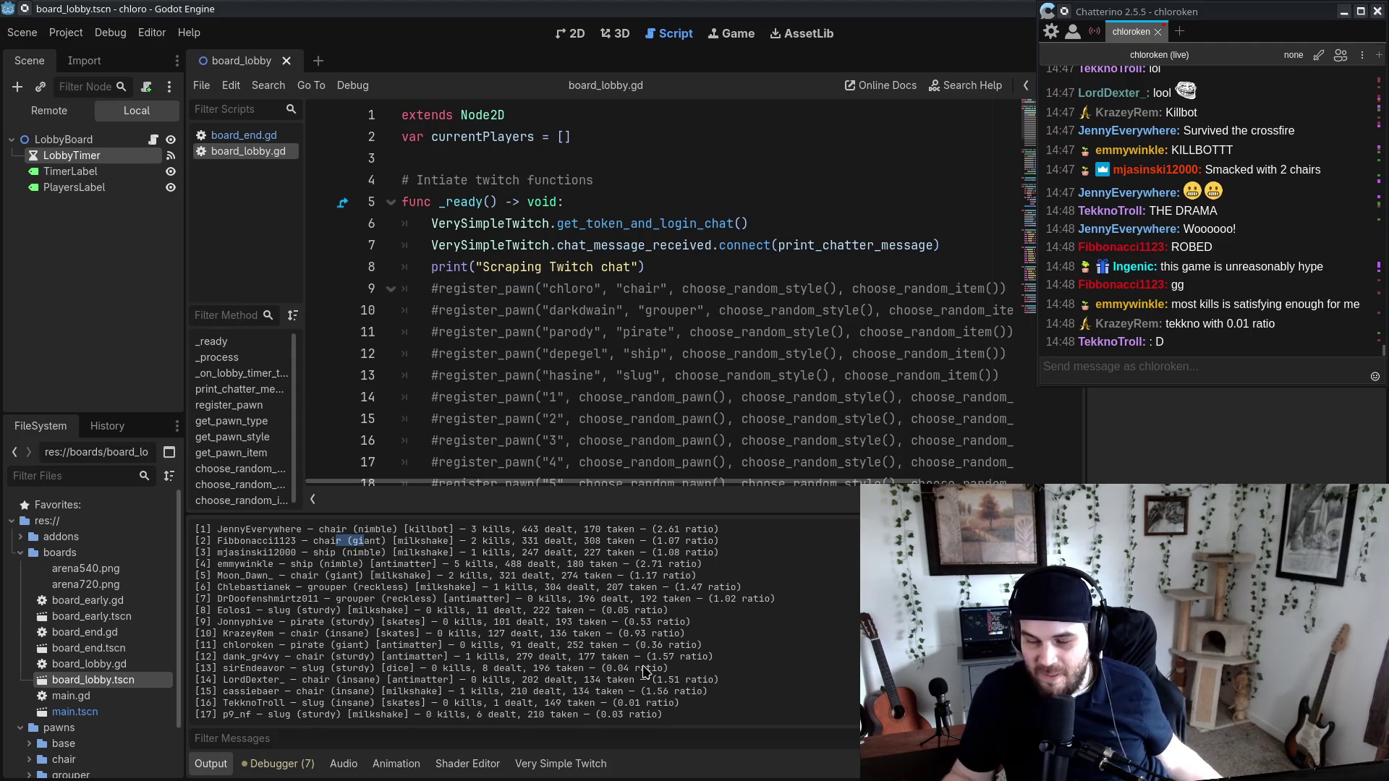
click(571, 651)
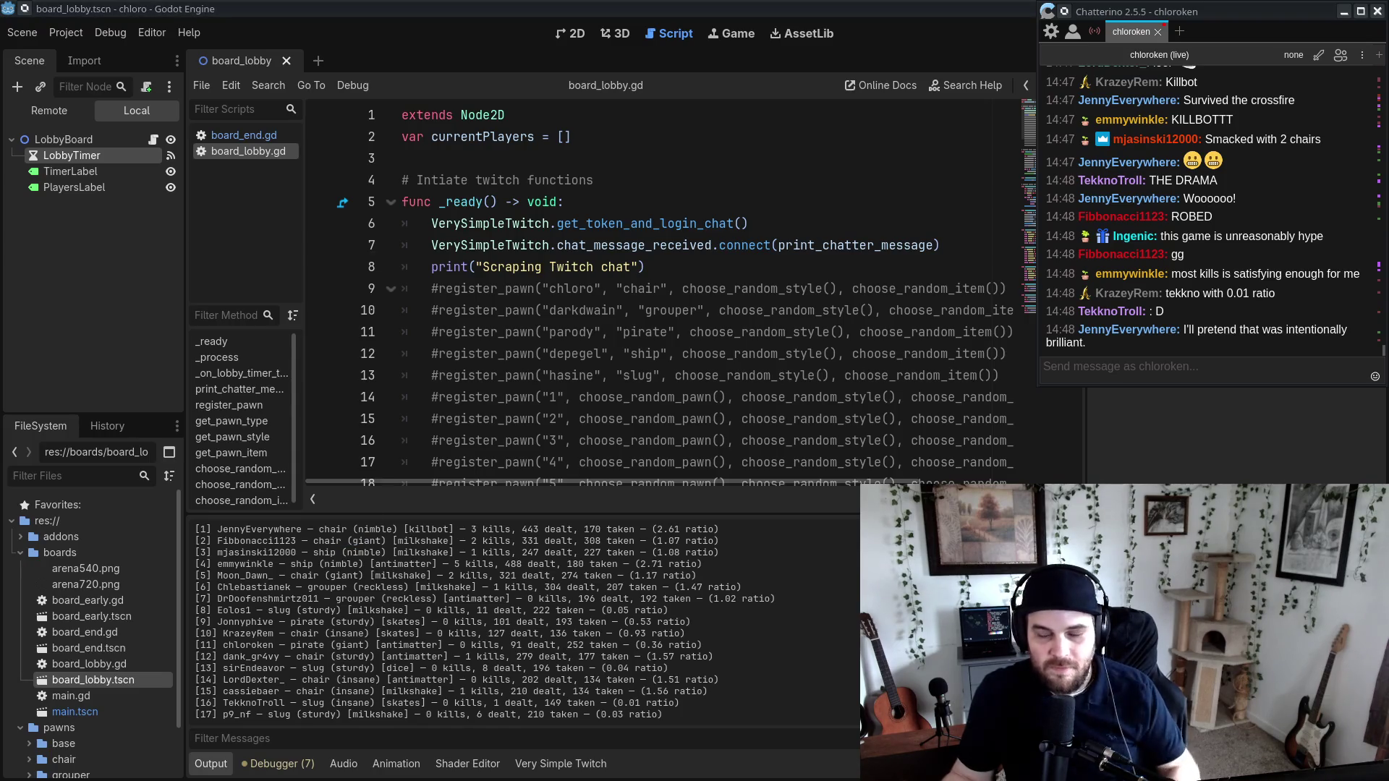
key(alt+Tab)
click(976, 451)
key(Up)
key(Up)
key(Up)
text(- sprite for items (milkshake, skate, crit)
drag(822, 121, 571, 105)
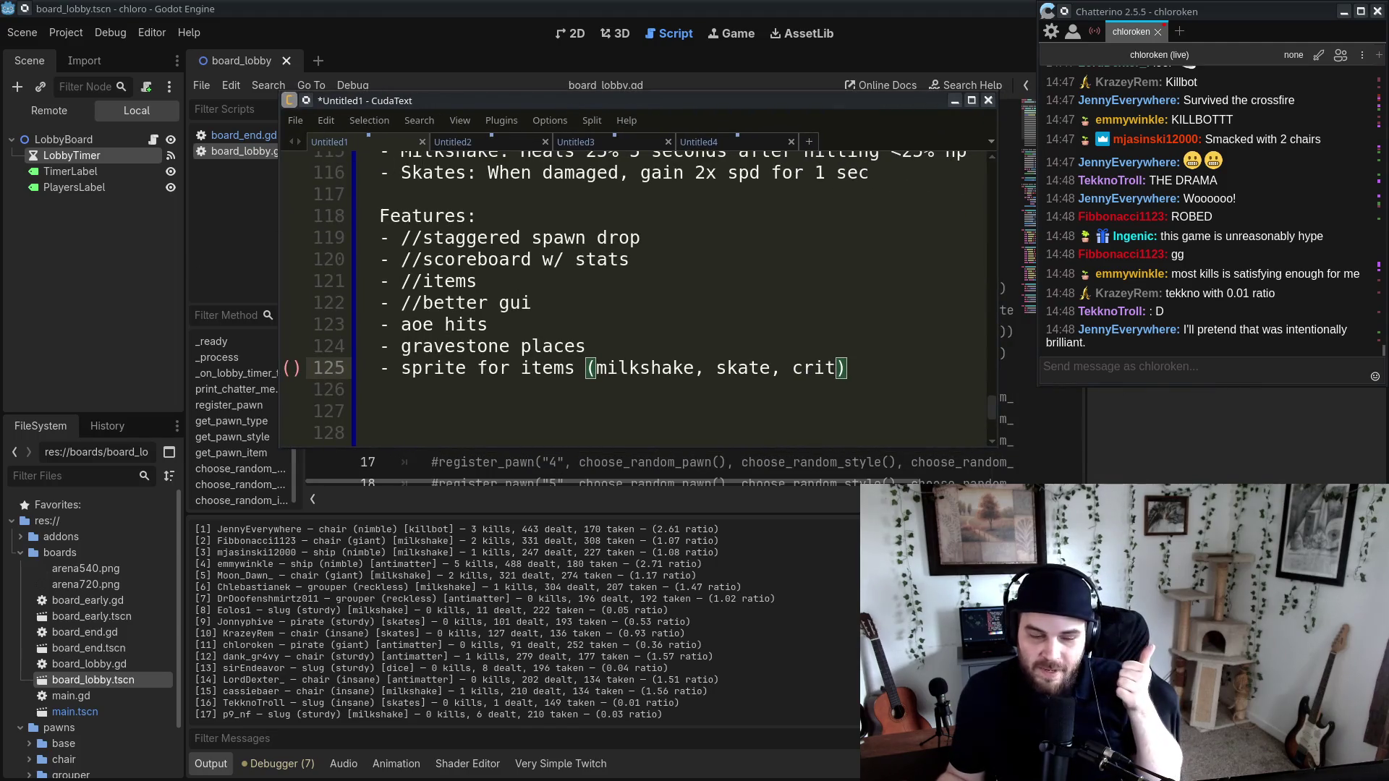
Step: Replace 'sprite' with 'visuals' in the new feature note
drag(805, 103, 792, 95)
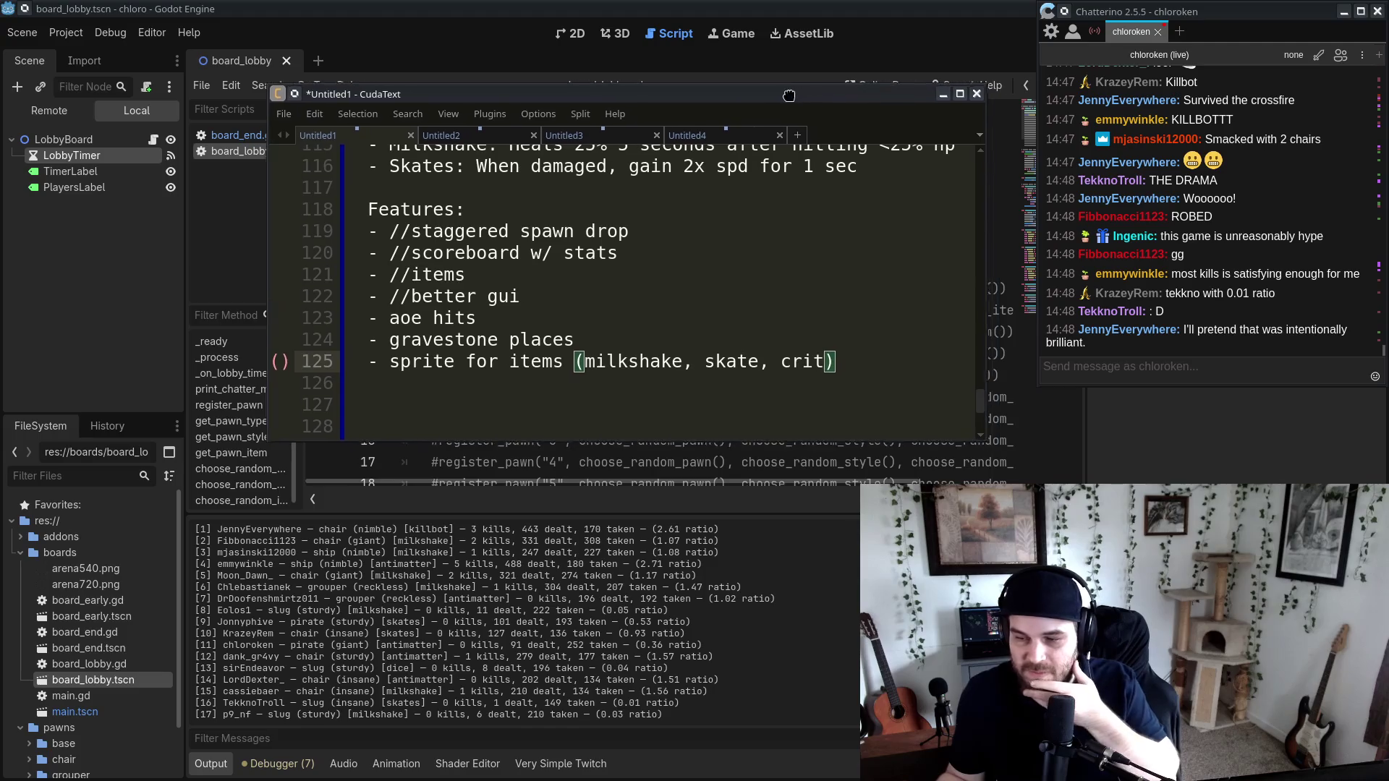
drag(582, 361, 830, 362)
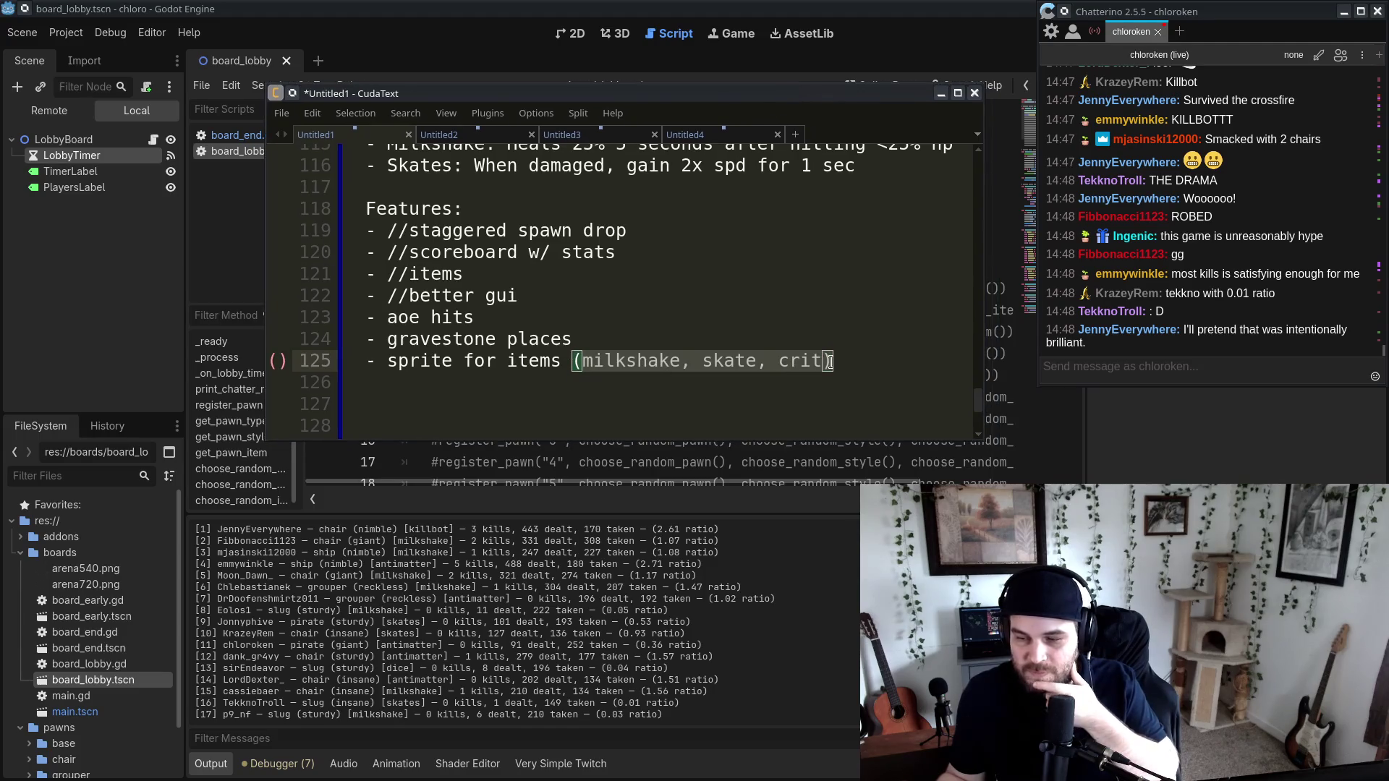
double_click(418, 359)
text(visuals)
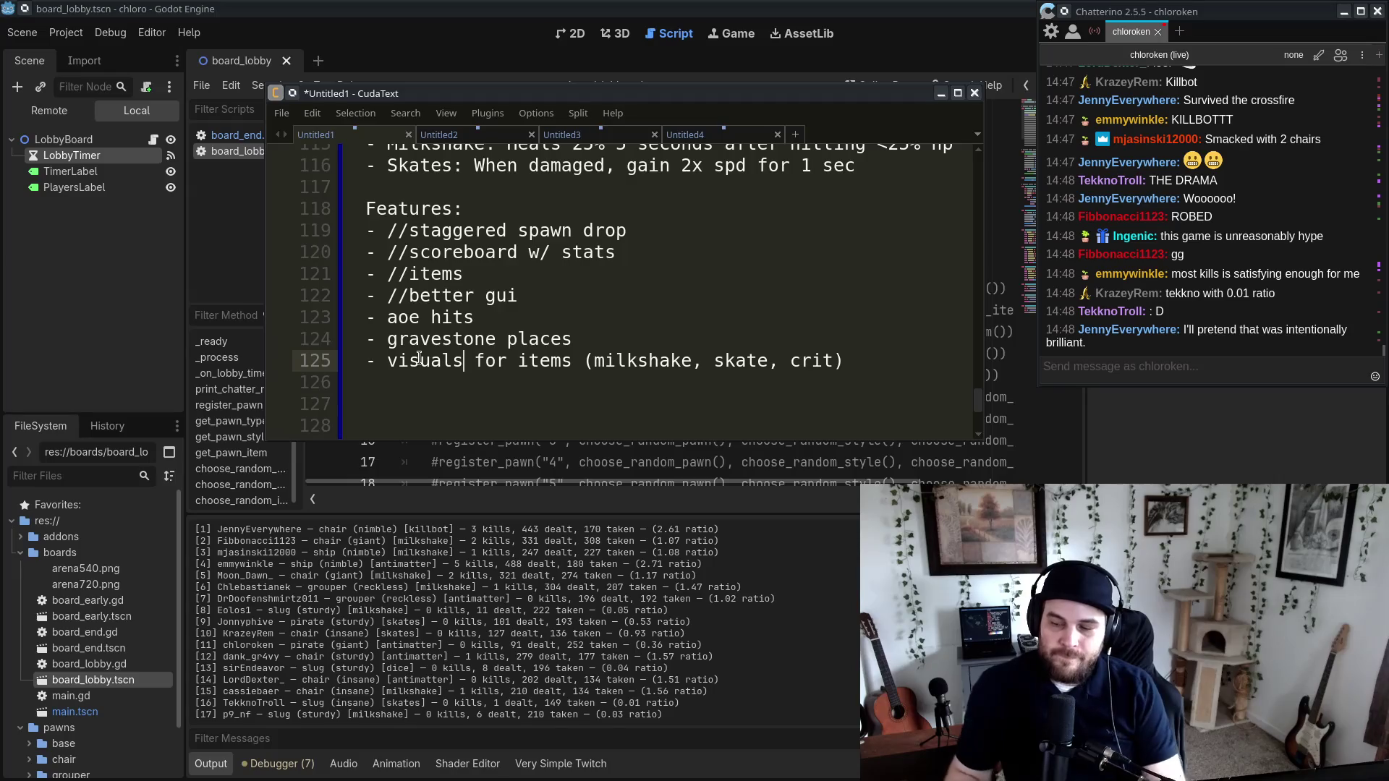
Step: Select the words milkshake, skate and crit in the note, then hide the notes window
double_click(644, 369)
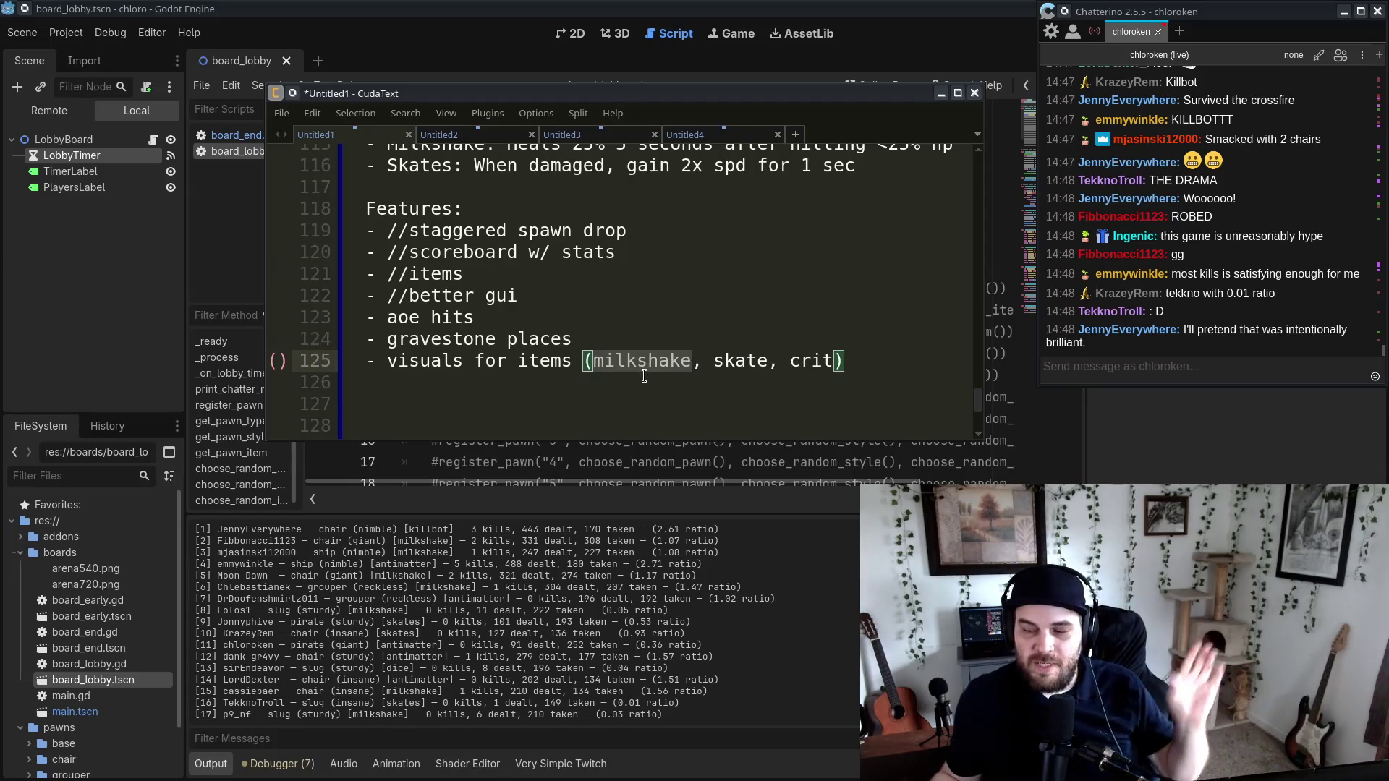
click(756, 361)
double_click(756, 362)
double_click(678, 369)
double_click(733, 359)
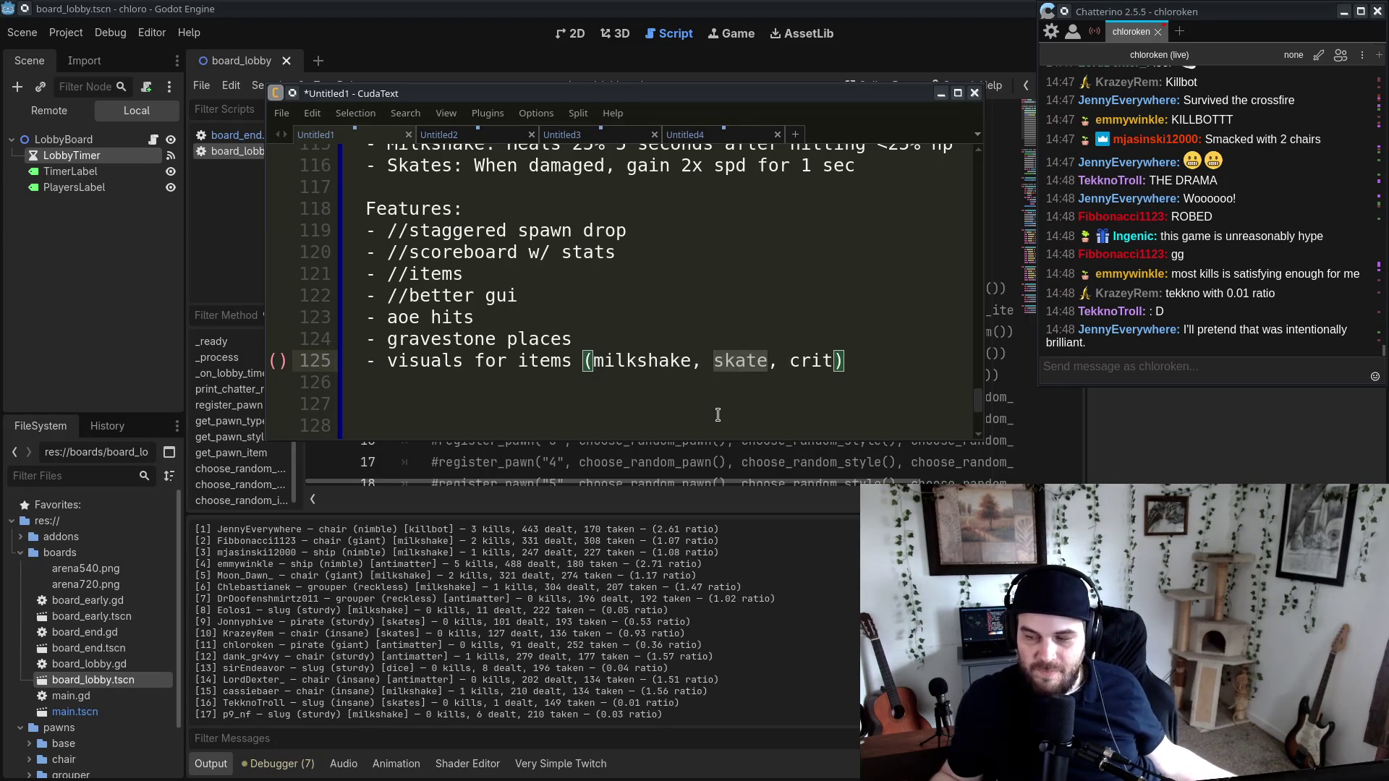
double_click(811, 362)
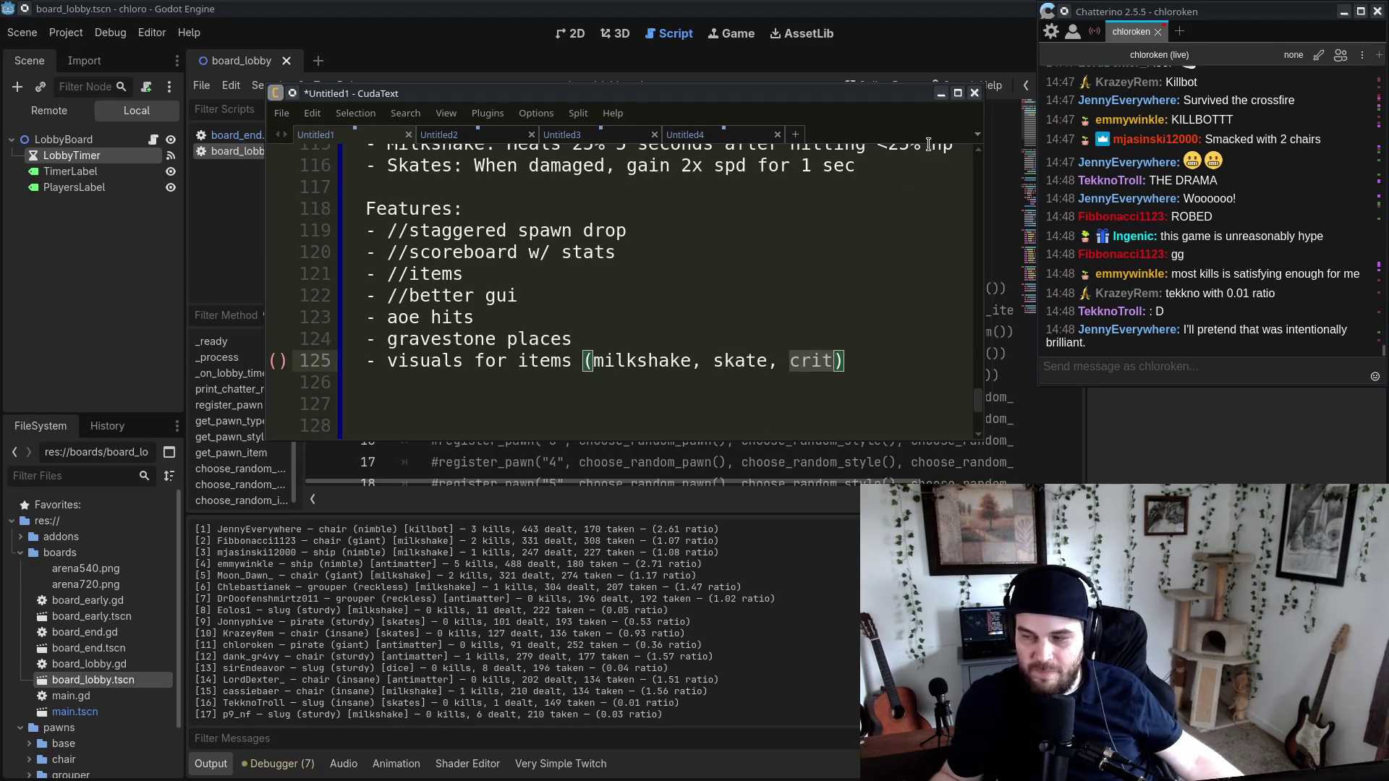
click(940, 93)
key(alt+Tab)
click(746, 343)
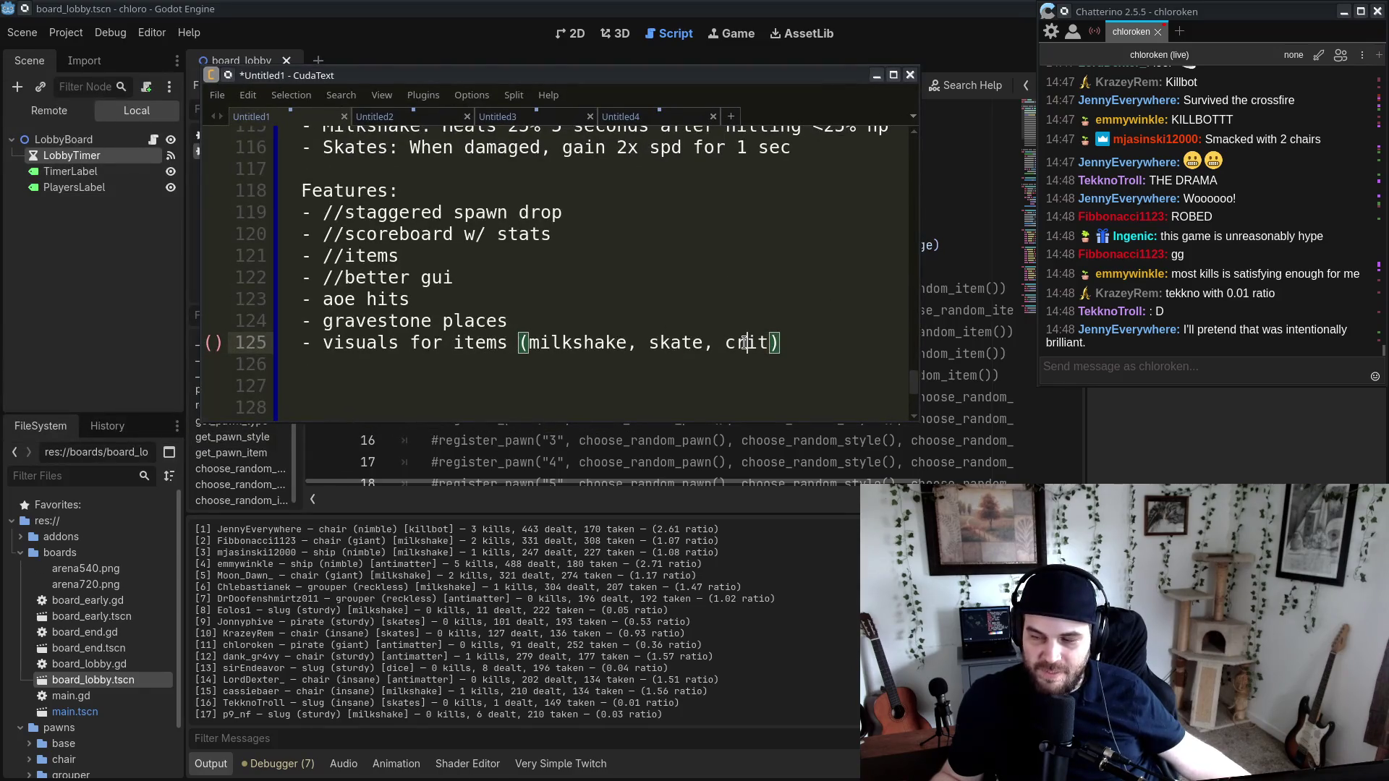
double_click(746, 342)
key(alt+Tab)
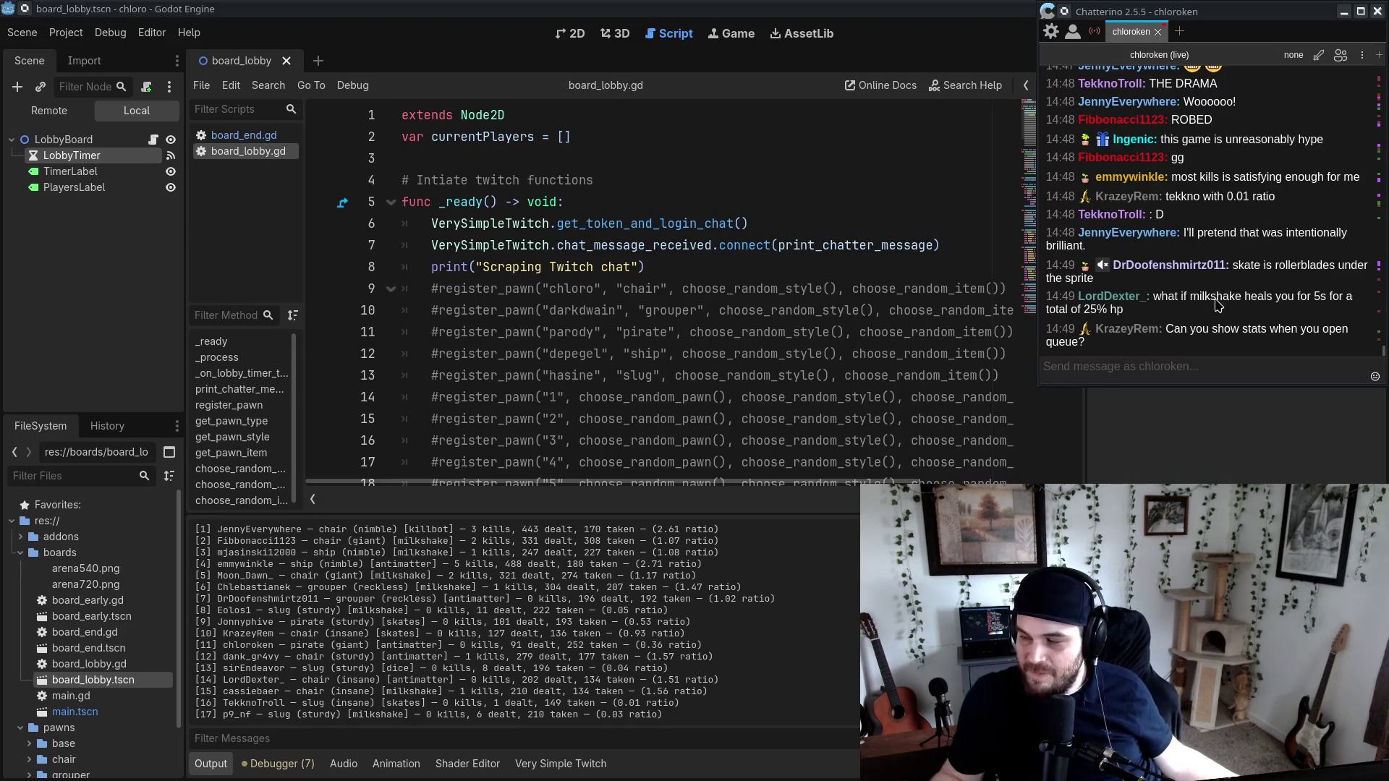
Step: Enlarge the output panel to show the board-loaded line, select the chat stats question, and return to the spreadsheet
click(1078, 361)
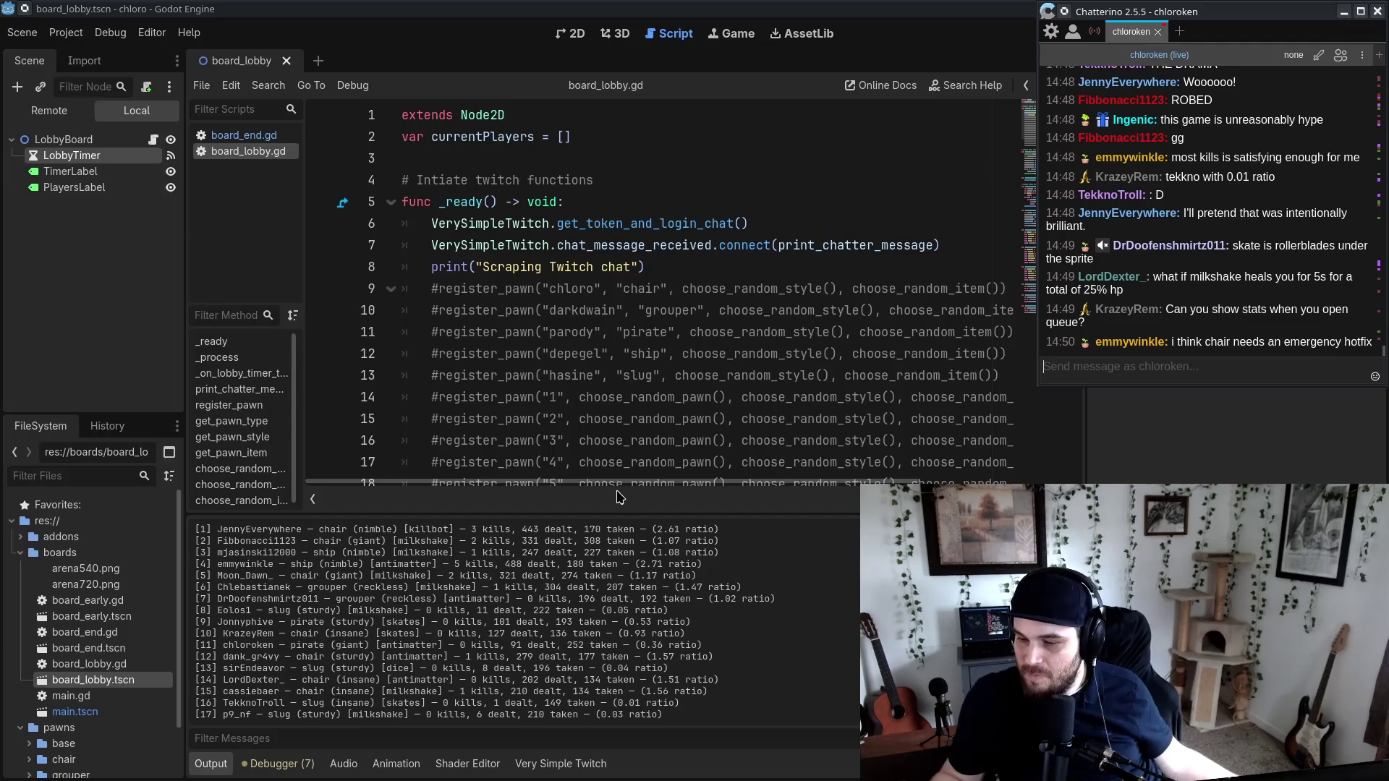
drag(598, 510, 597, 500)
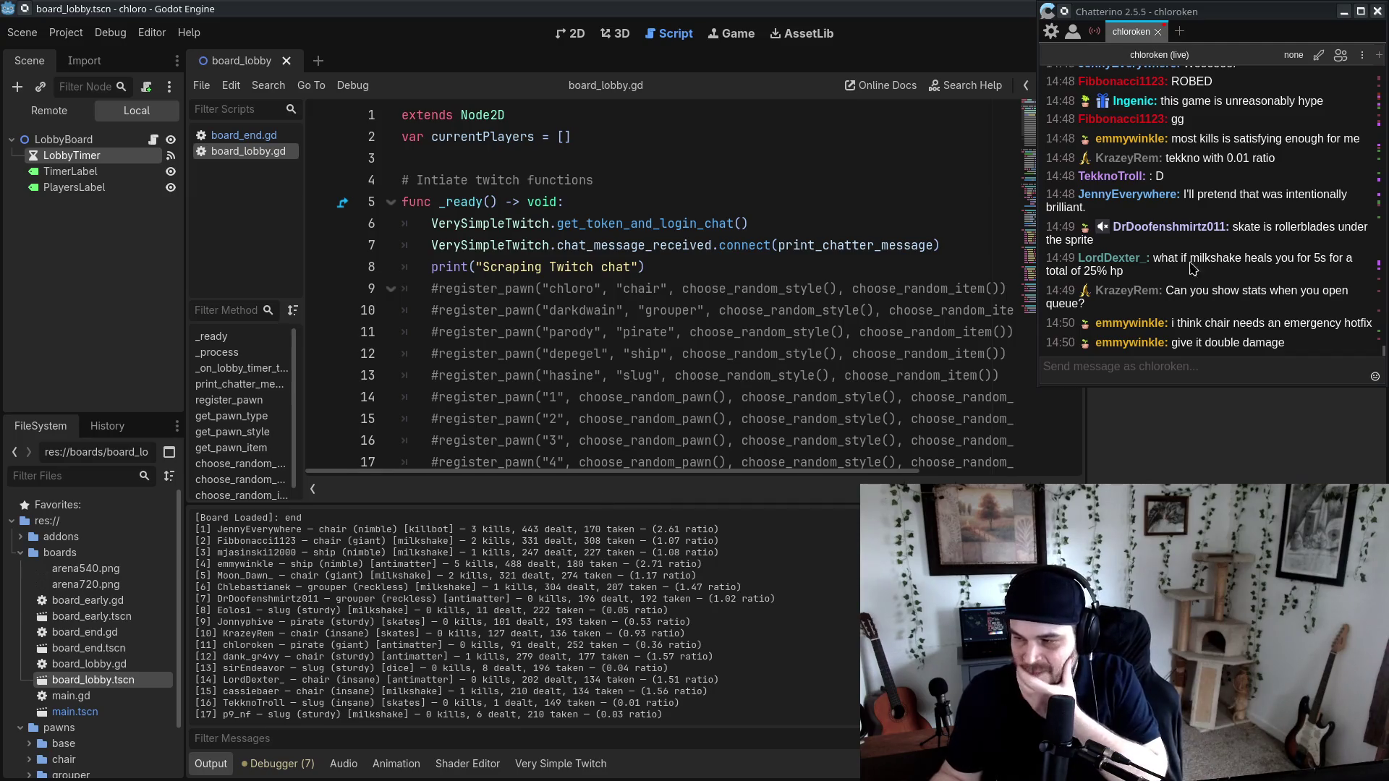
click(1151, 300)
mouse_move(1154, 284)
mouse_down()
mouse_move(1111, 271)
mouse_move(64, 352)
mouse_up()
key(alt+Tab)
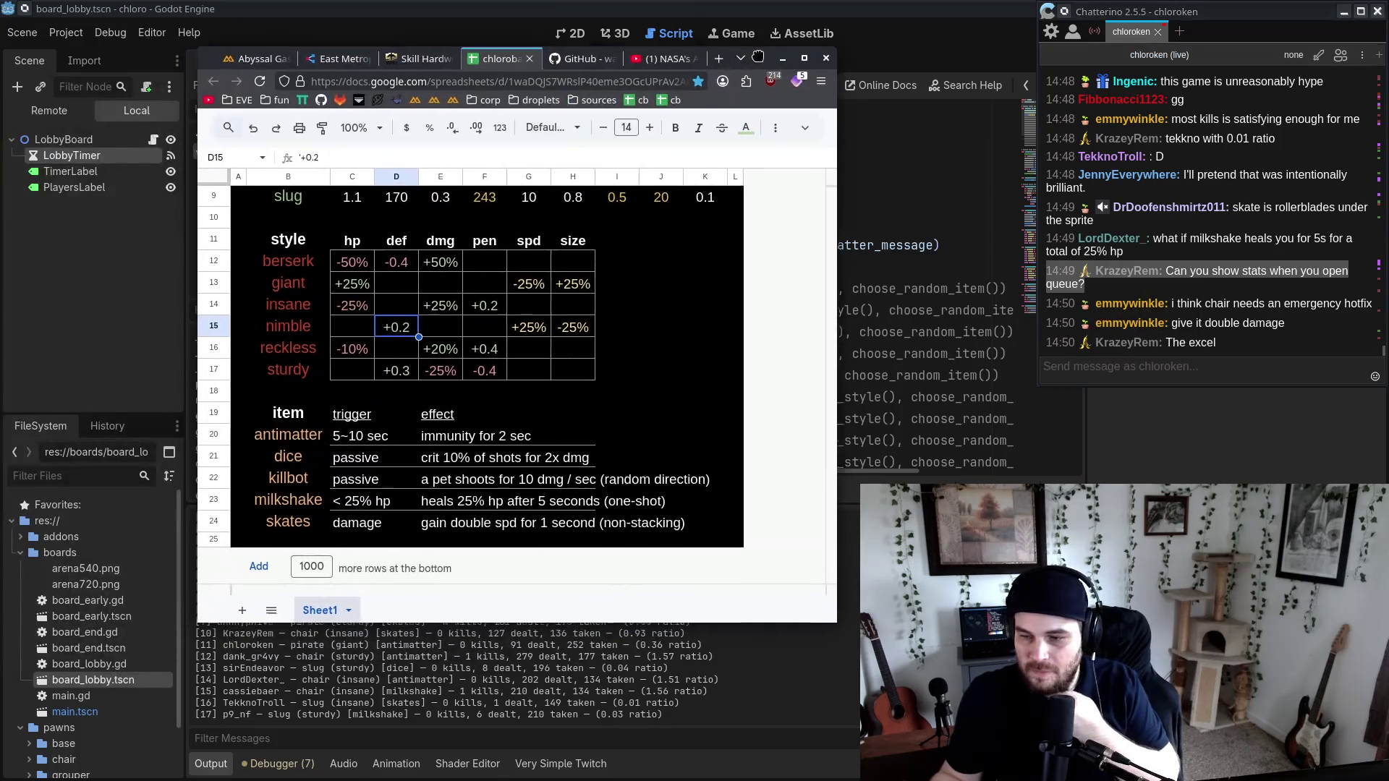
scroll(492, 361, up, 5)
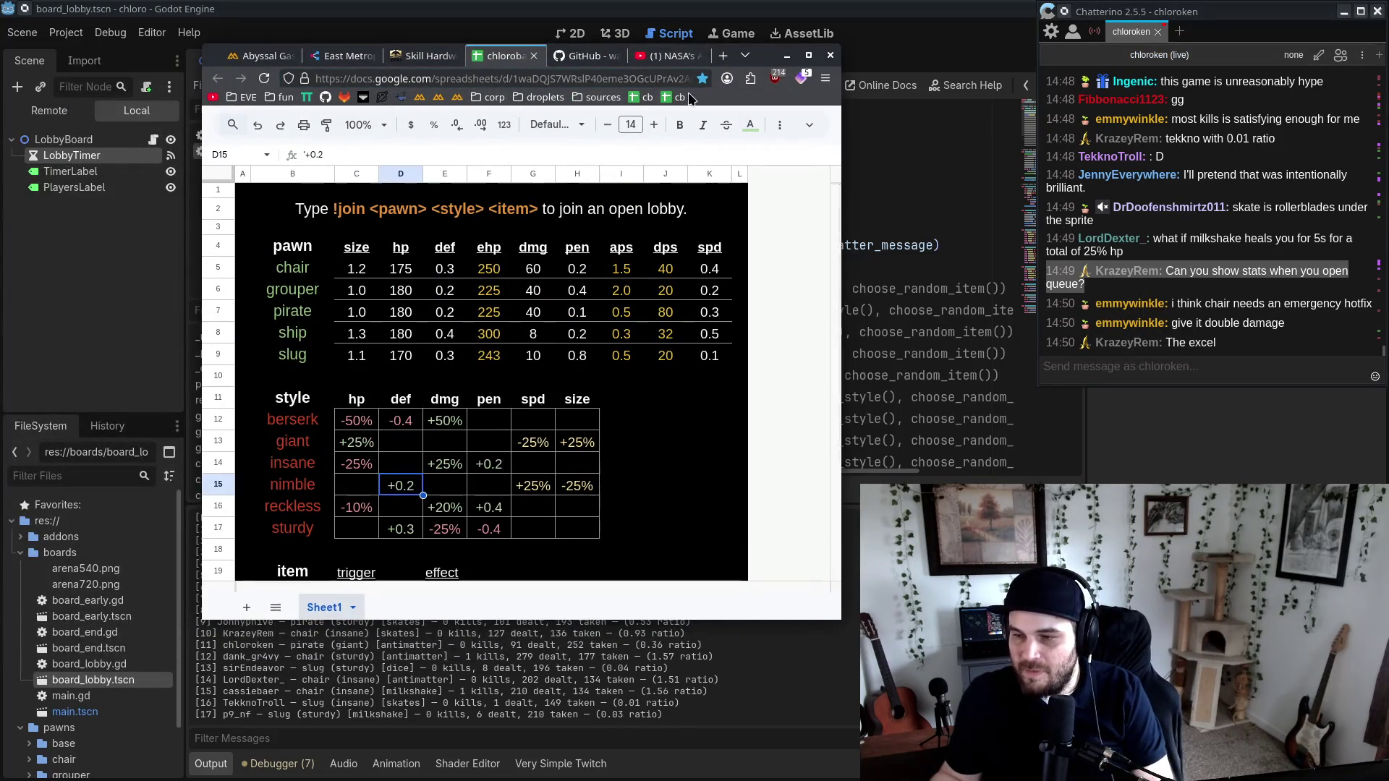
key(ctrl+t)
text(cb)
click(606, 109)
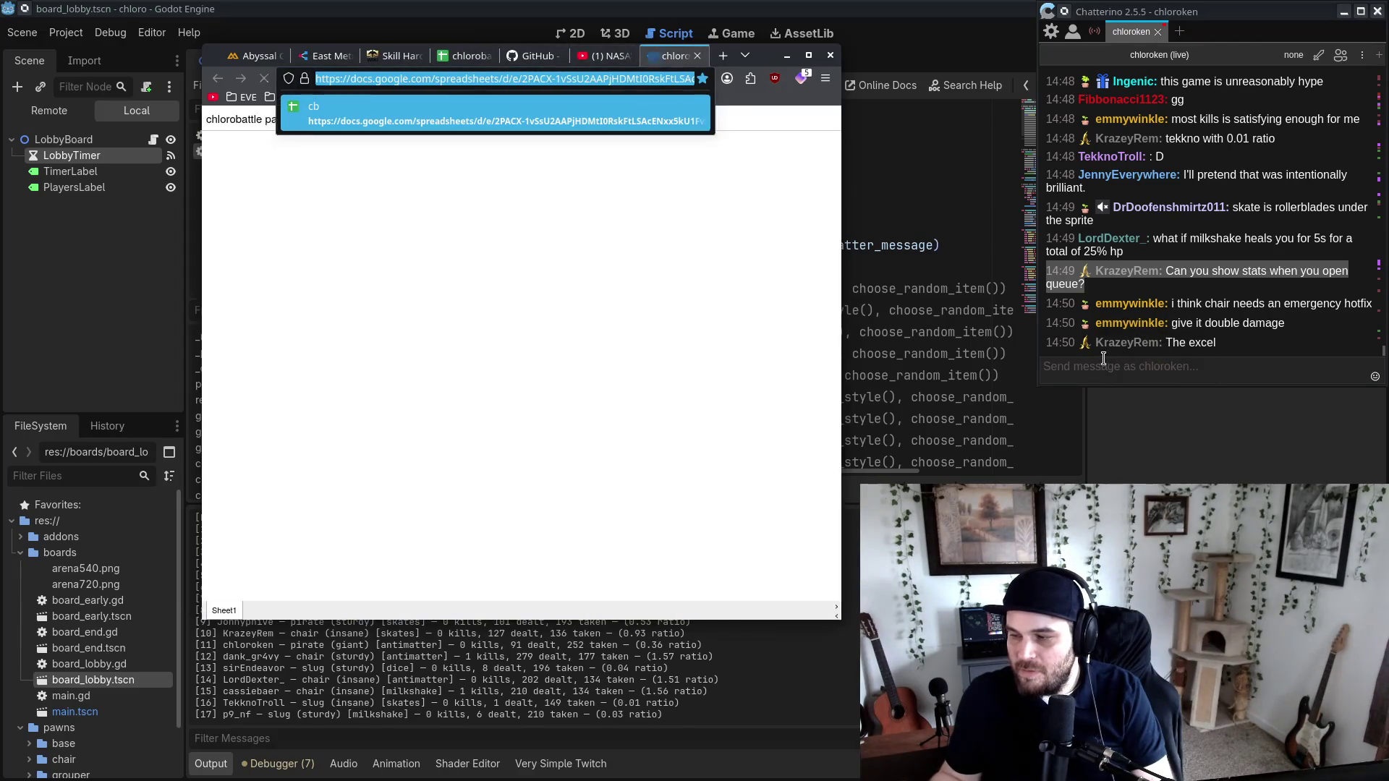
key(ctrl+l)
key(ctrl+c)
click(1092, 367)
key(ctrl+v)
key(ctrl+a)
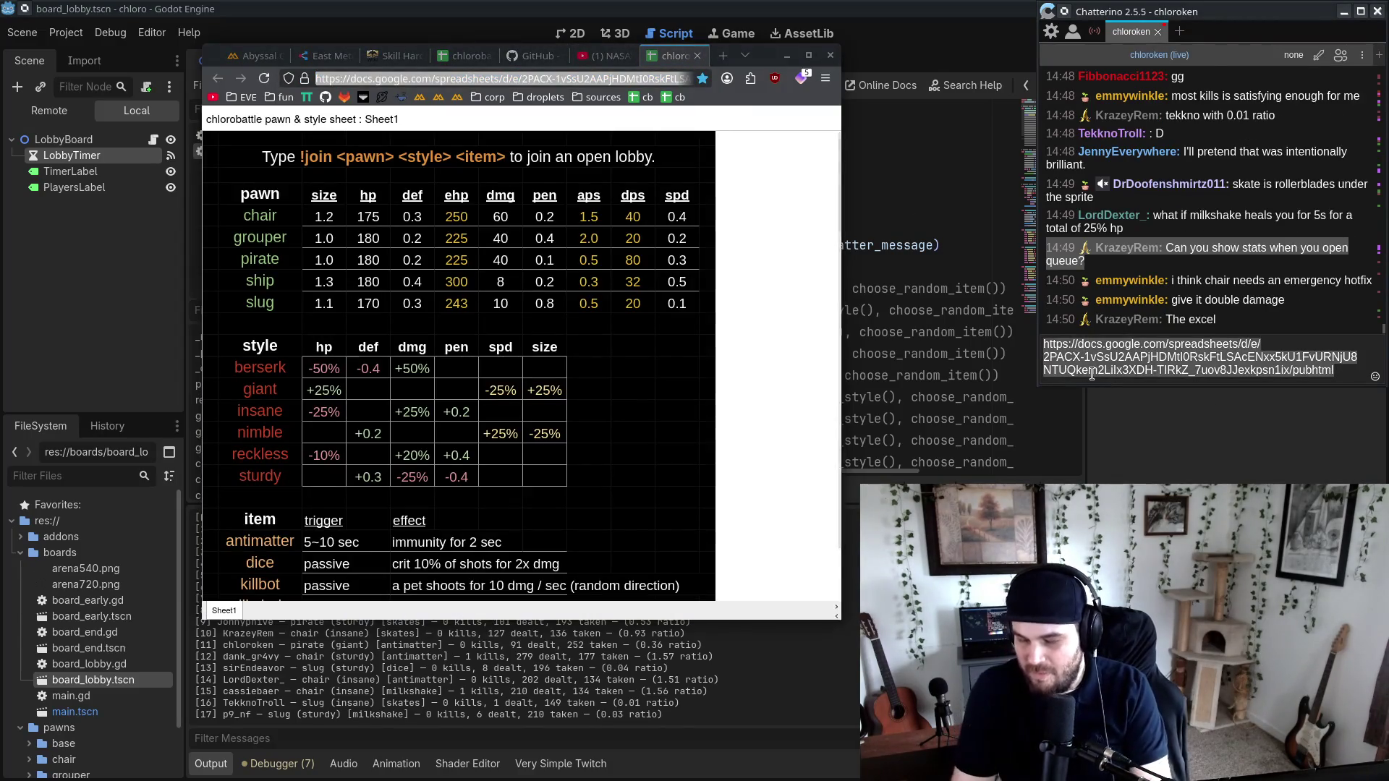
text(!)
key(BackSpace)
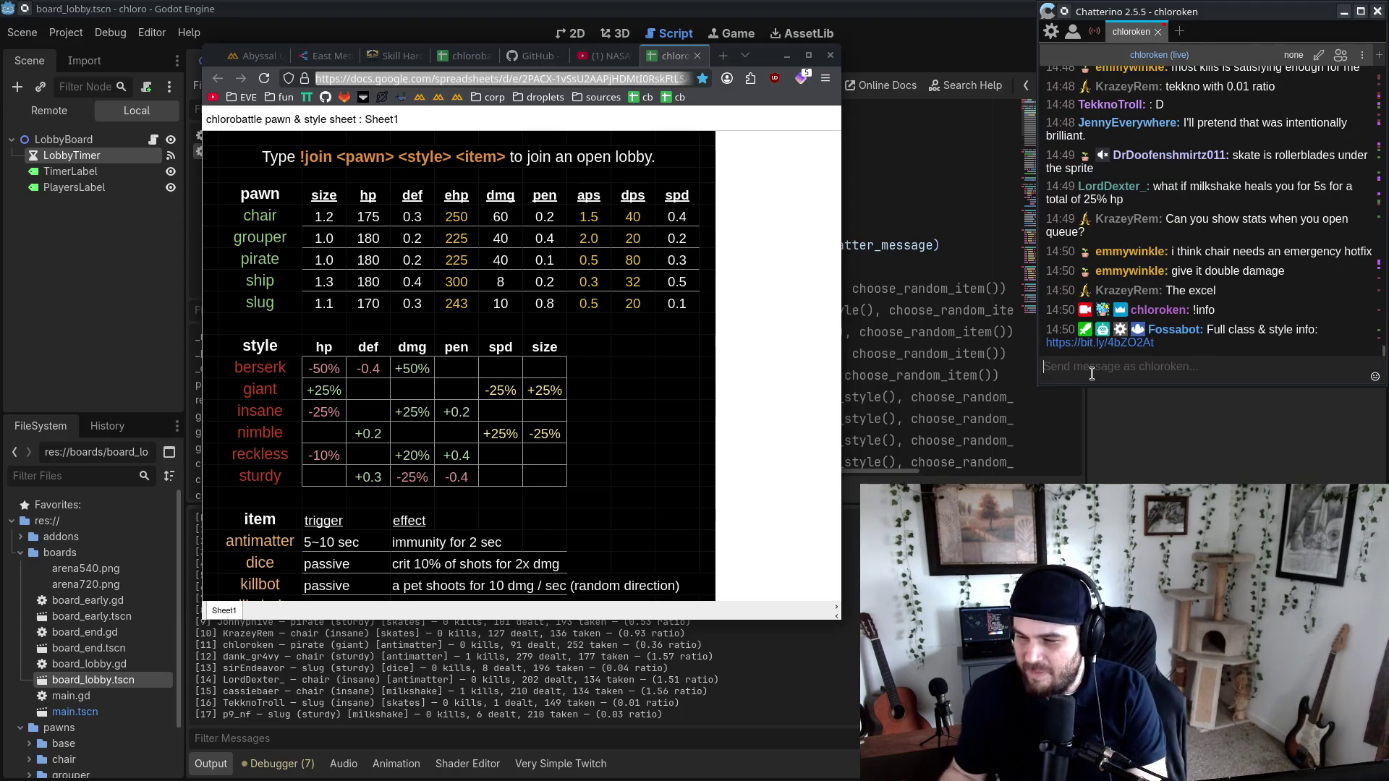
click(732, 137)
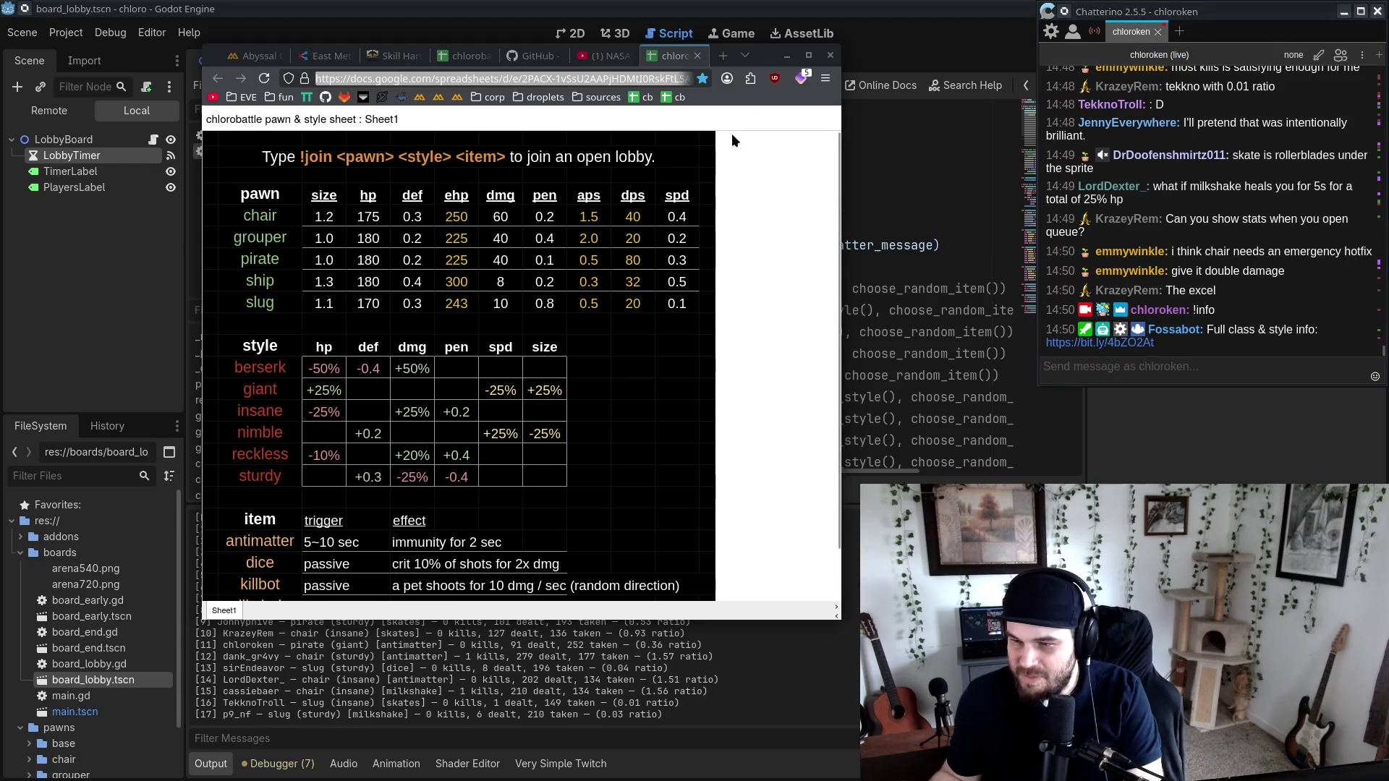
click(1230, 360)
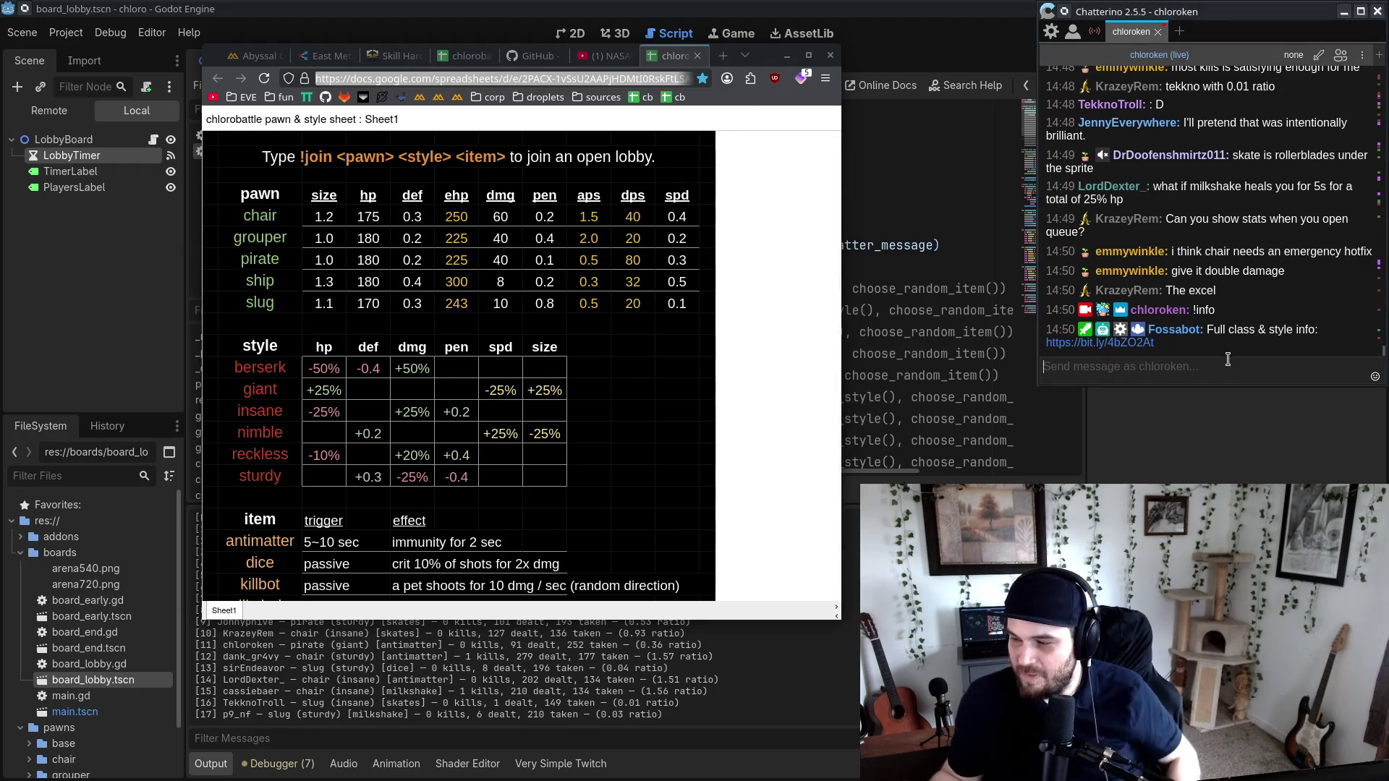
scroll(520, 448, down, 1)
scroll(520, 449, down, 2)
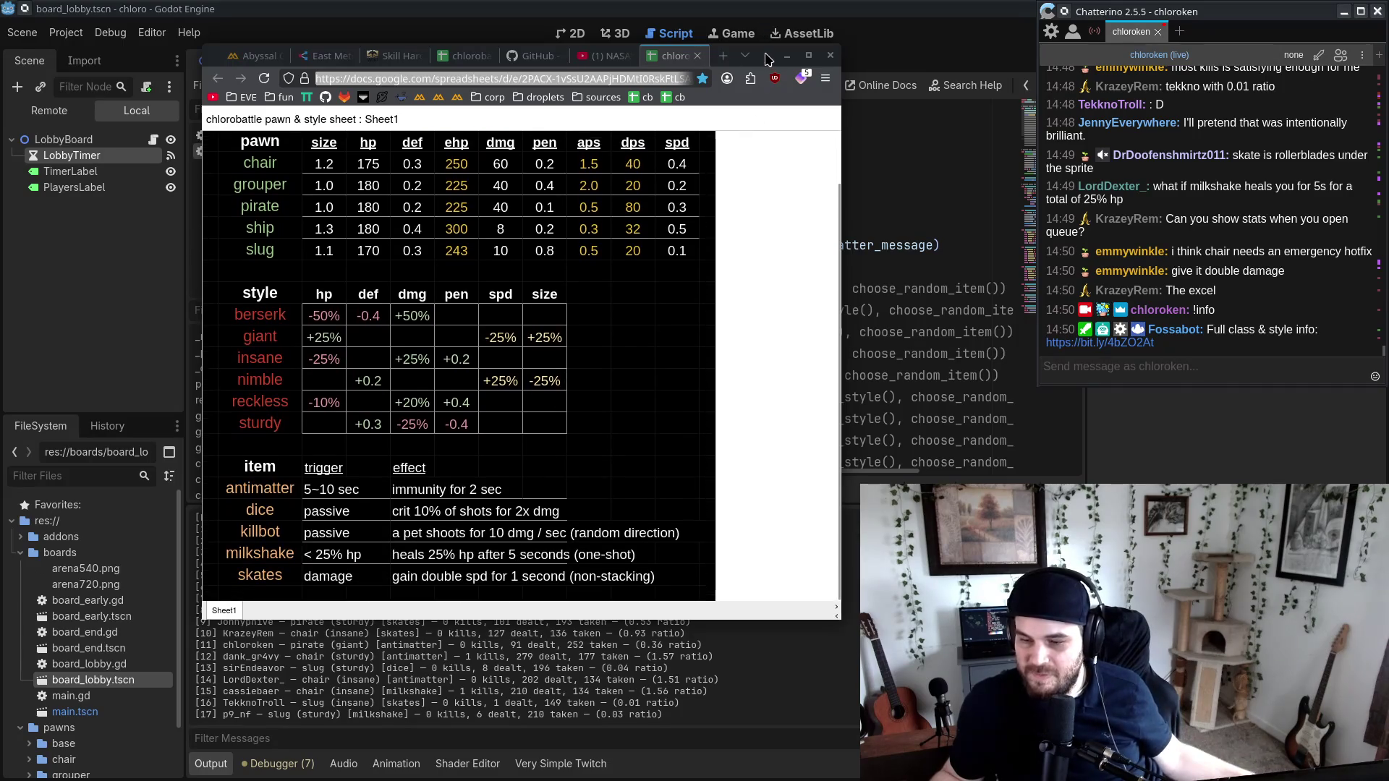
drag(759, 620, 759, 687)
mouse_move(263, 541)
mouse_down()
mouse_move(503, 542)
mouse_move(480, 543)
mouse_up()
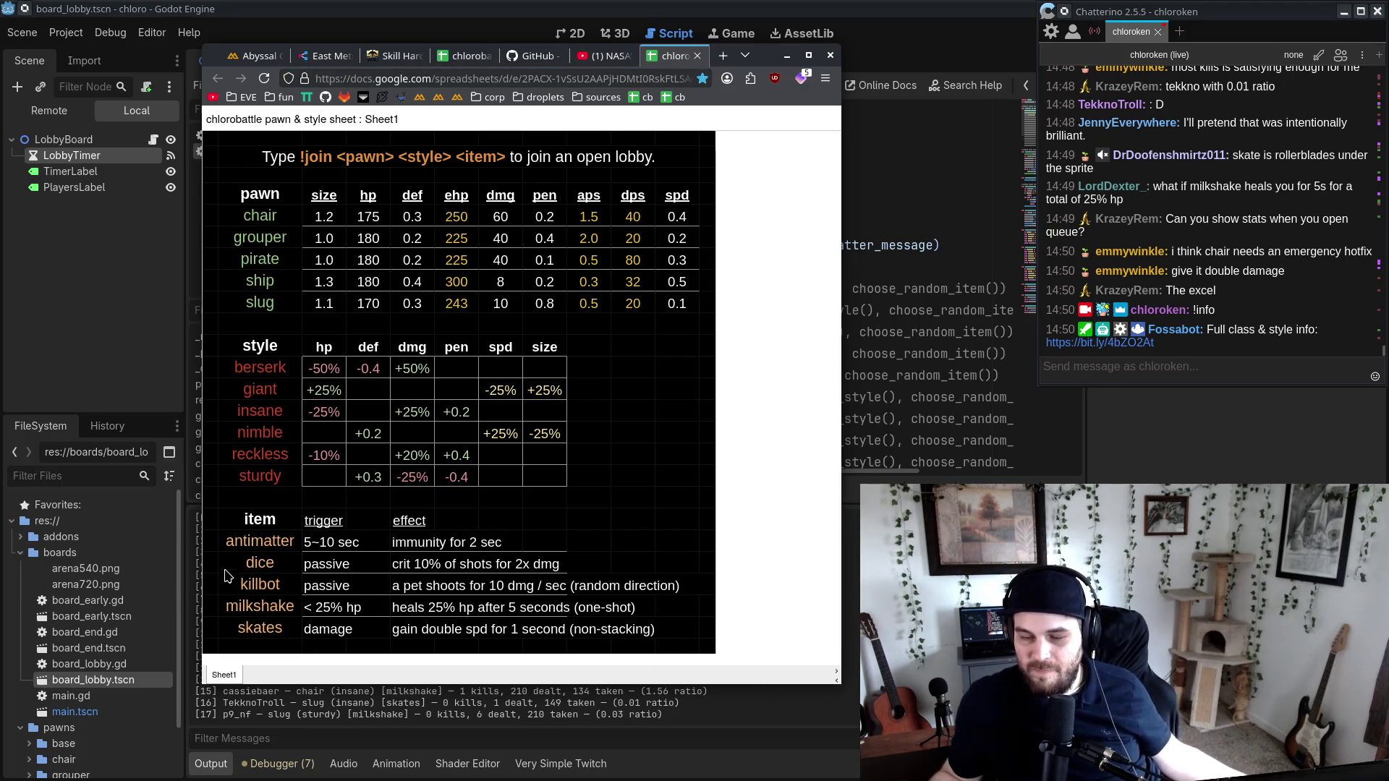
mouse_move(407, 586)
mouse_down()
mouse_move(259, 585)
mouse_move(534, 564)
mouse_up()
mouse_move(244, 564)
mouse_down()
mouse_move(508, 565)
mouse_move(246, 564)
mouse_up()
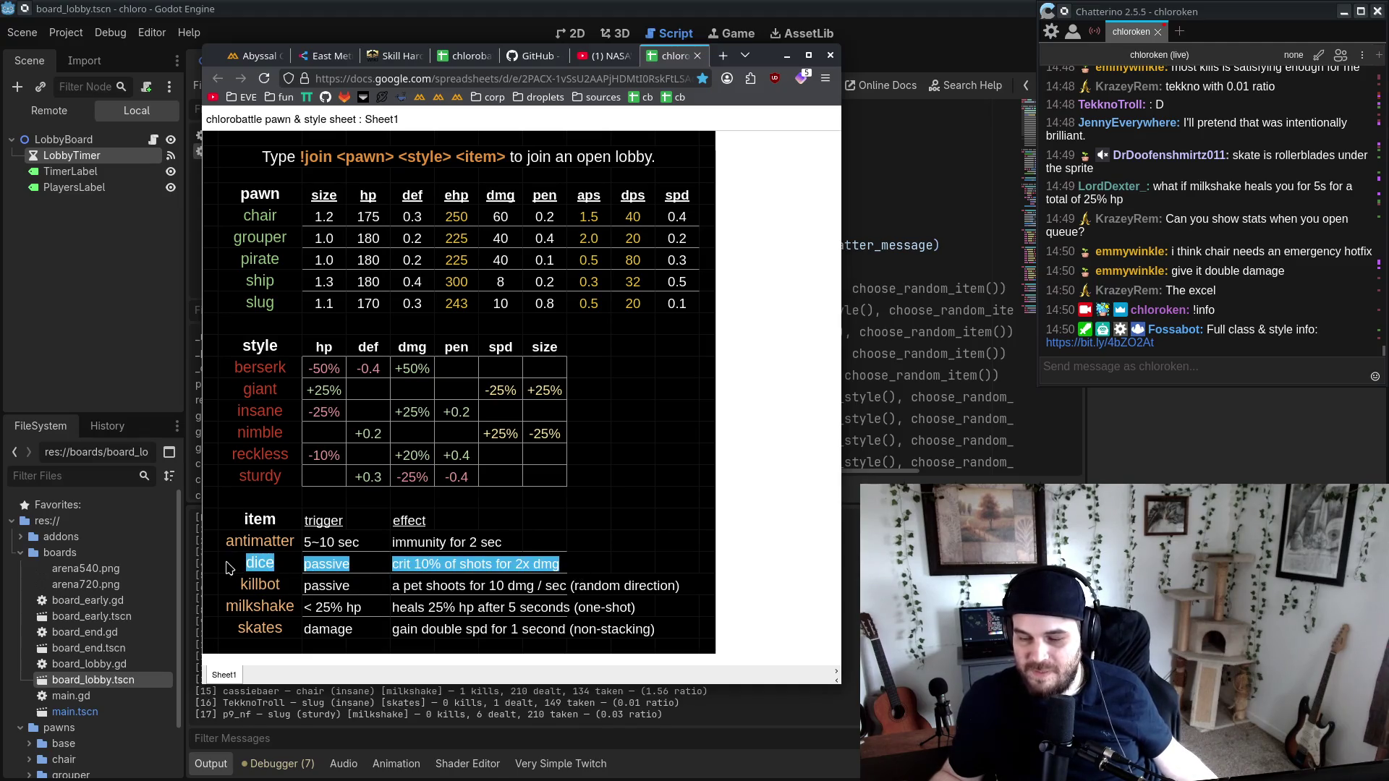
drag(257, 614, 640, 615)
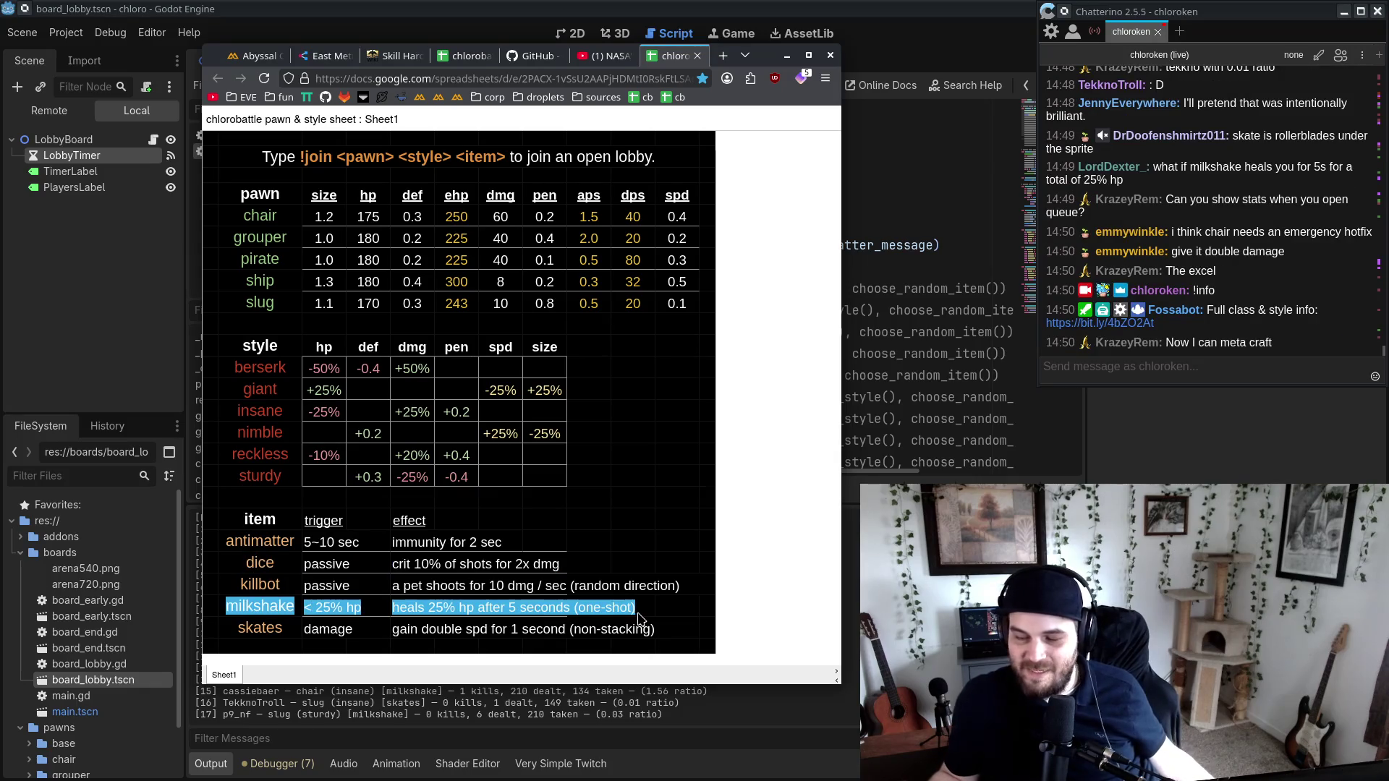
click(640, 618)
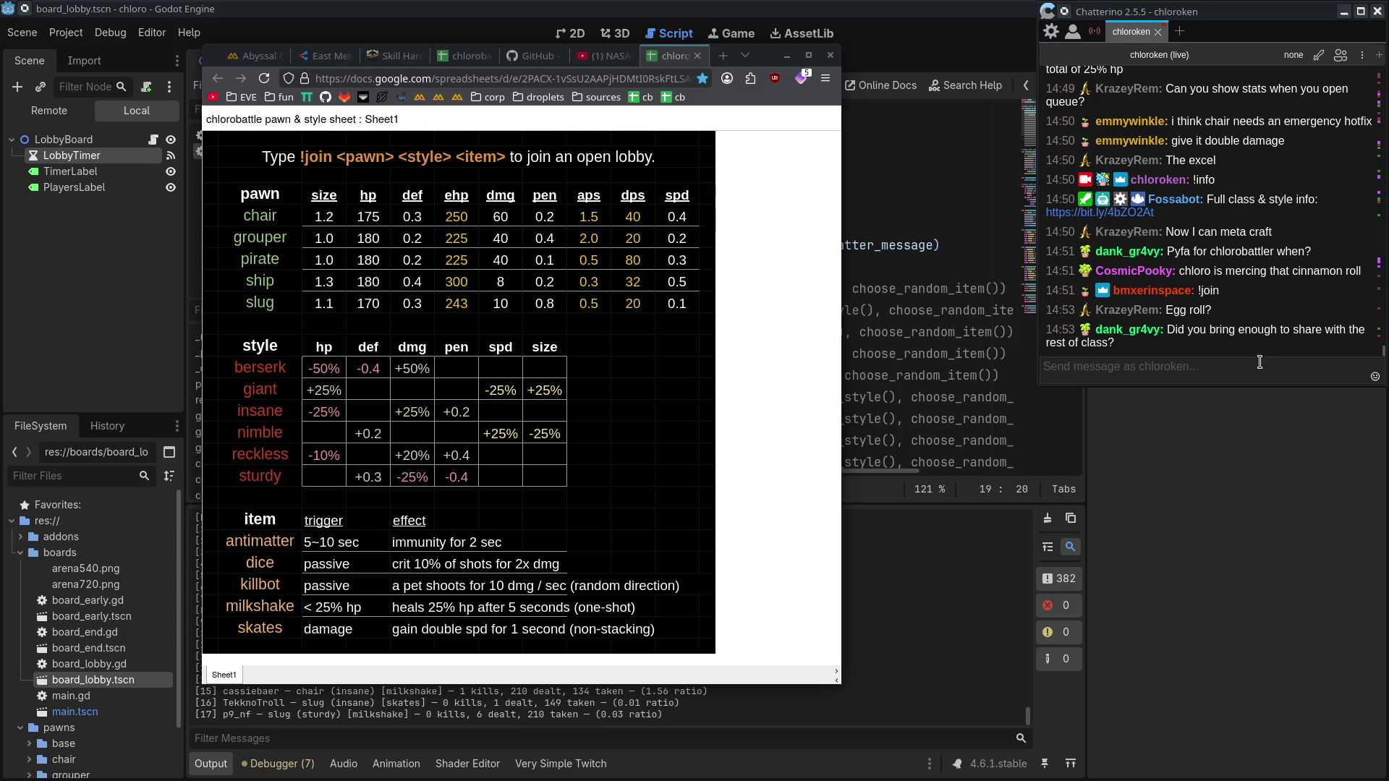
drag(1046, 271, 1347, 305)
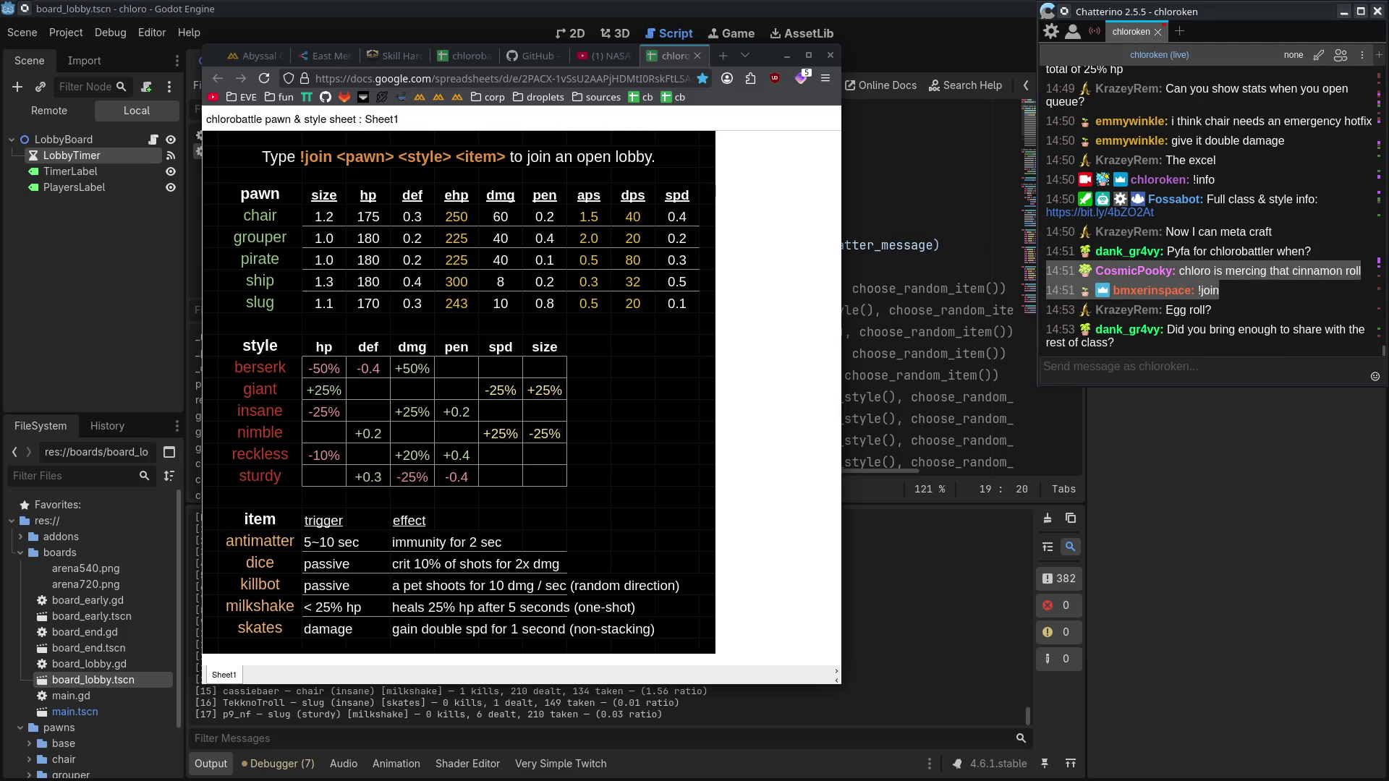
click(1293, 242)
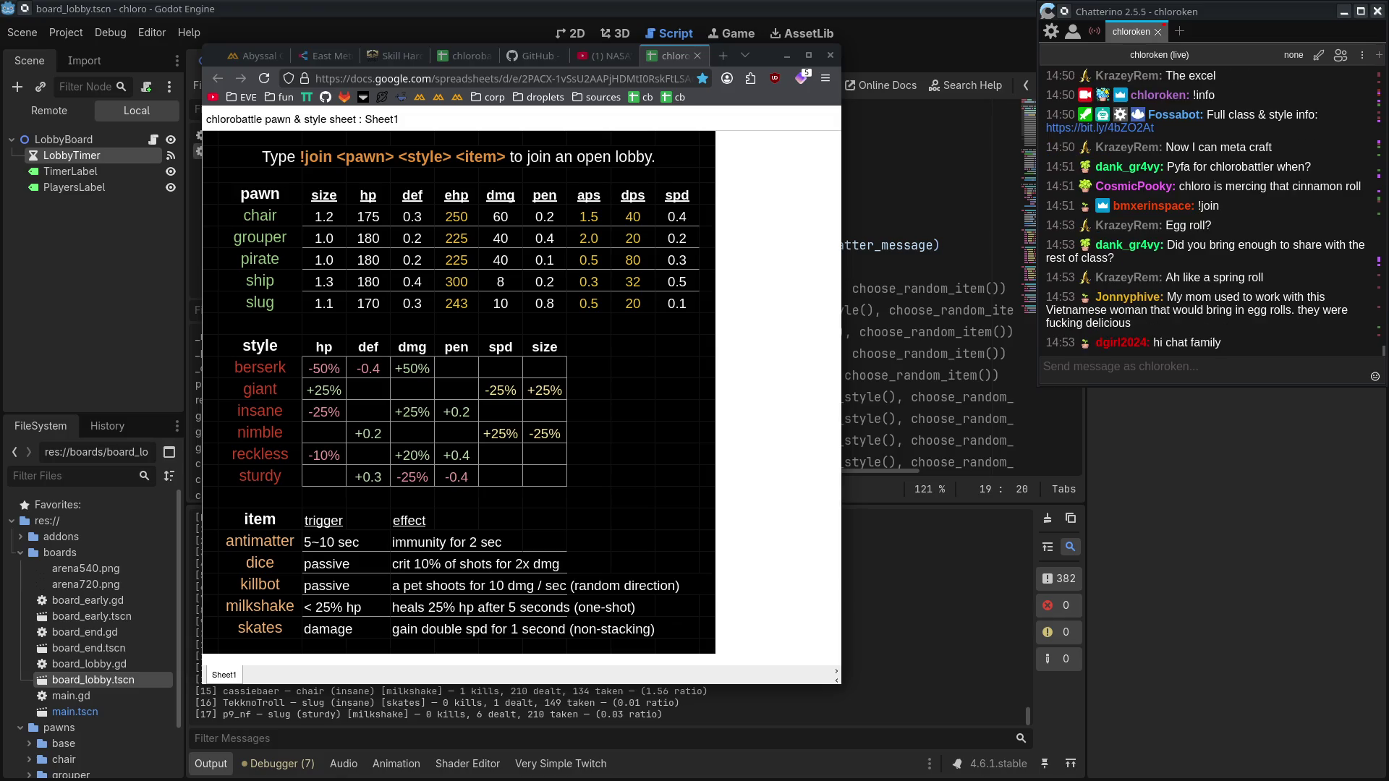
mouse_move(768, 56)
mouse_down()
mouse_move(756, 70)
mouse_move(767, 75)
mouse_move(748, 58)
mouse_up()
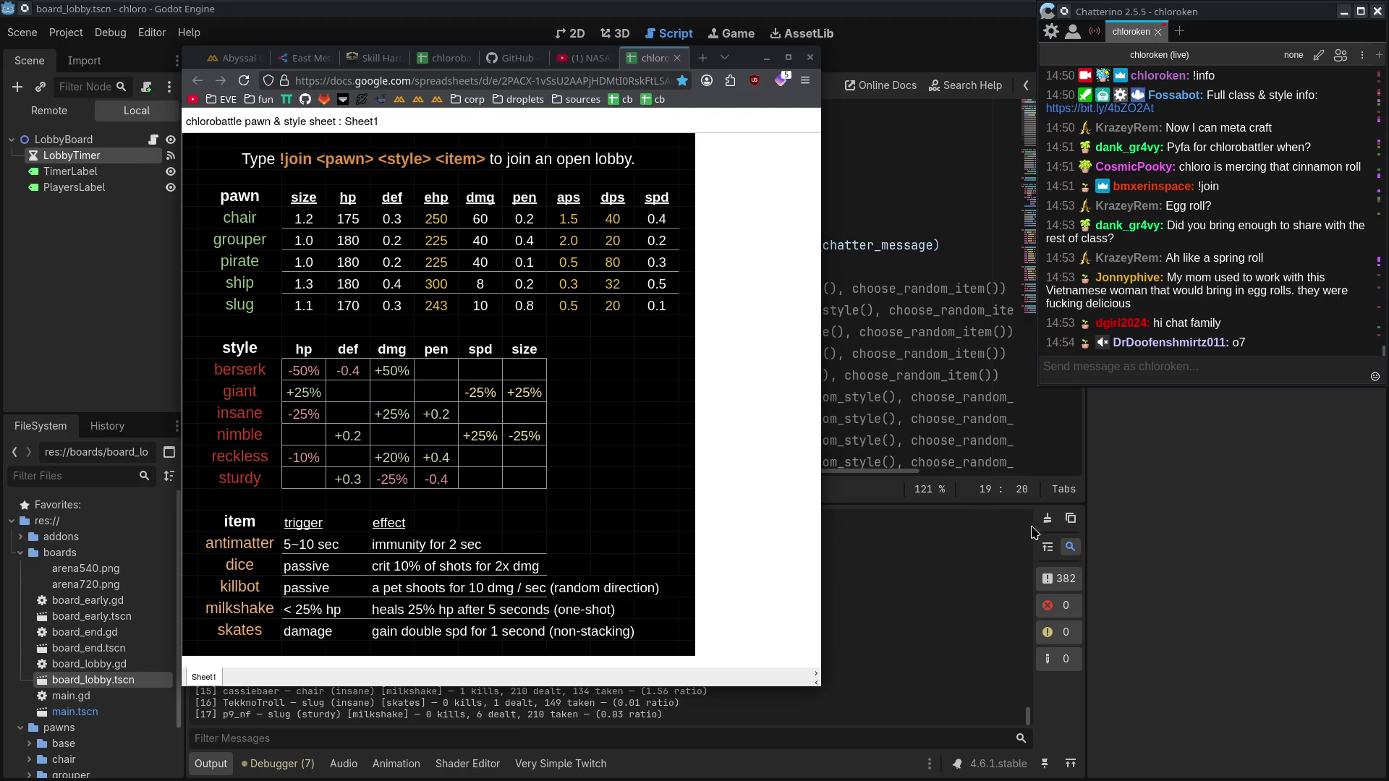
Step: Focus the stats sheet and look over the stats table
click(705, 649)
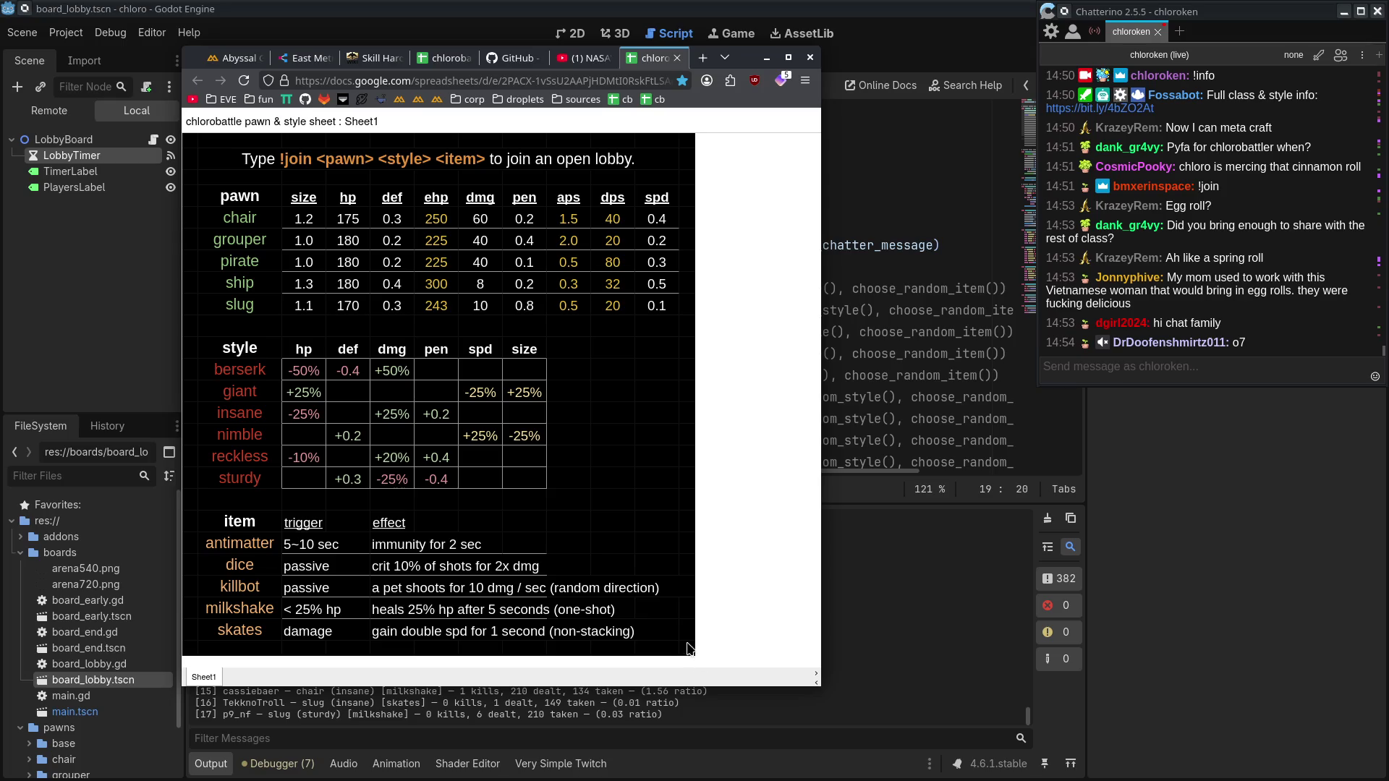
drag(528, 413, 507, 579)
click(611, 397)
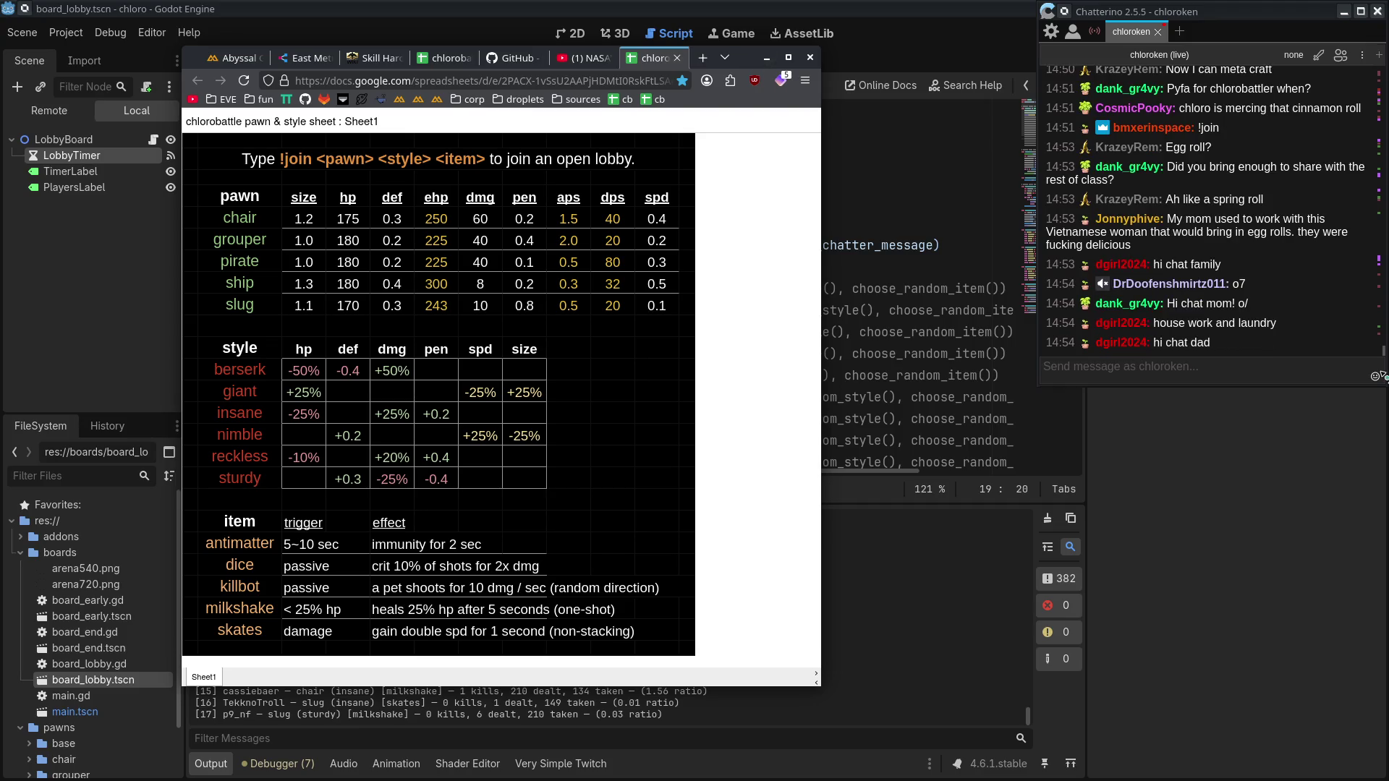
scroll(1235, 319, up, 10)
scroll(1234, 318, down, 10)
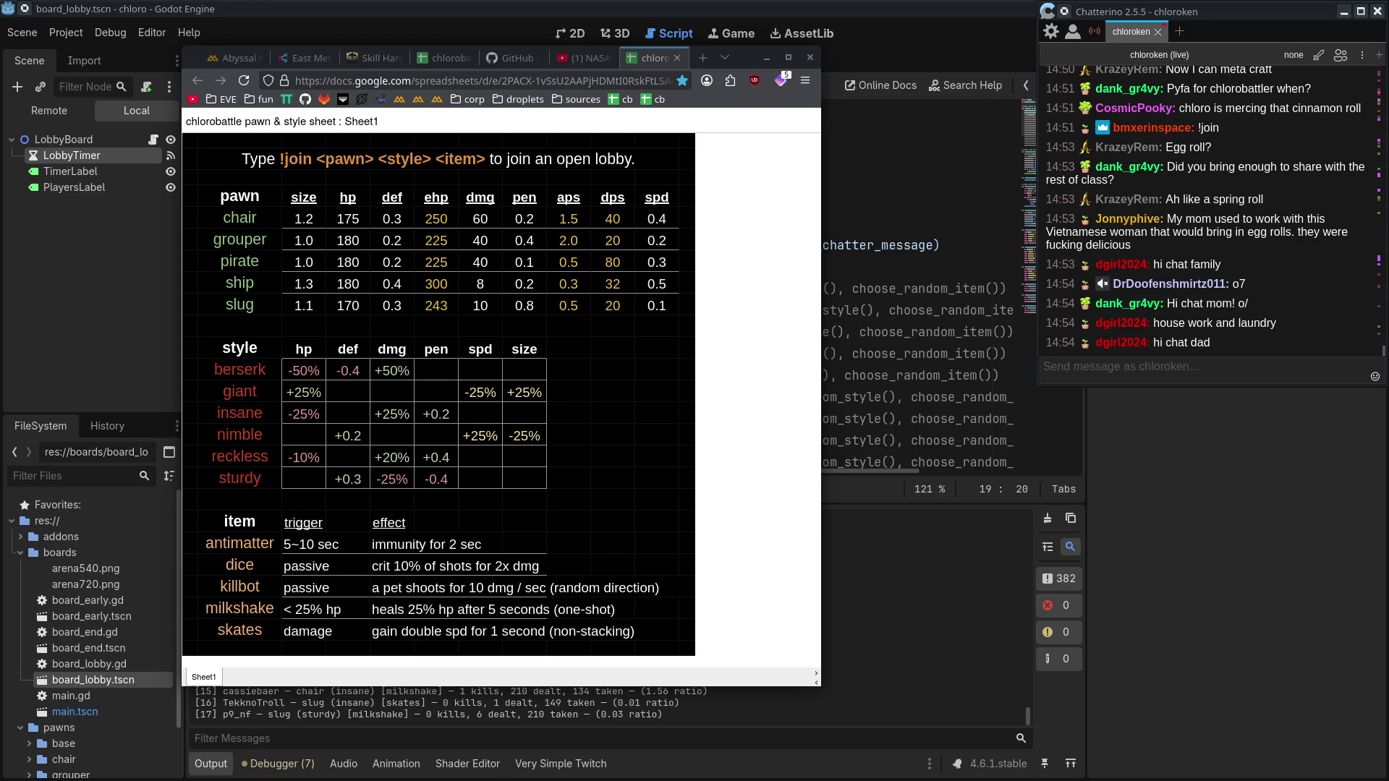
Step: Send a 'chlorokenHi' greeting in chat, then bring up the tournament notes
click(1146, 366)
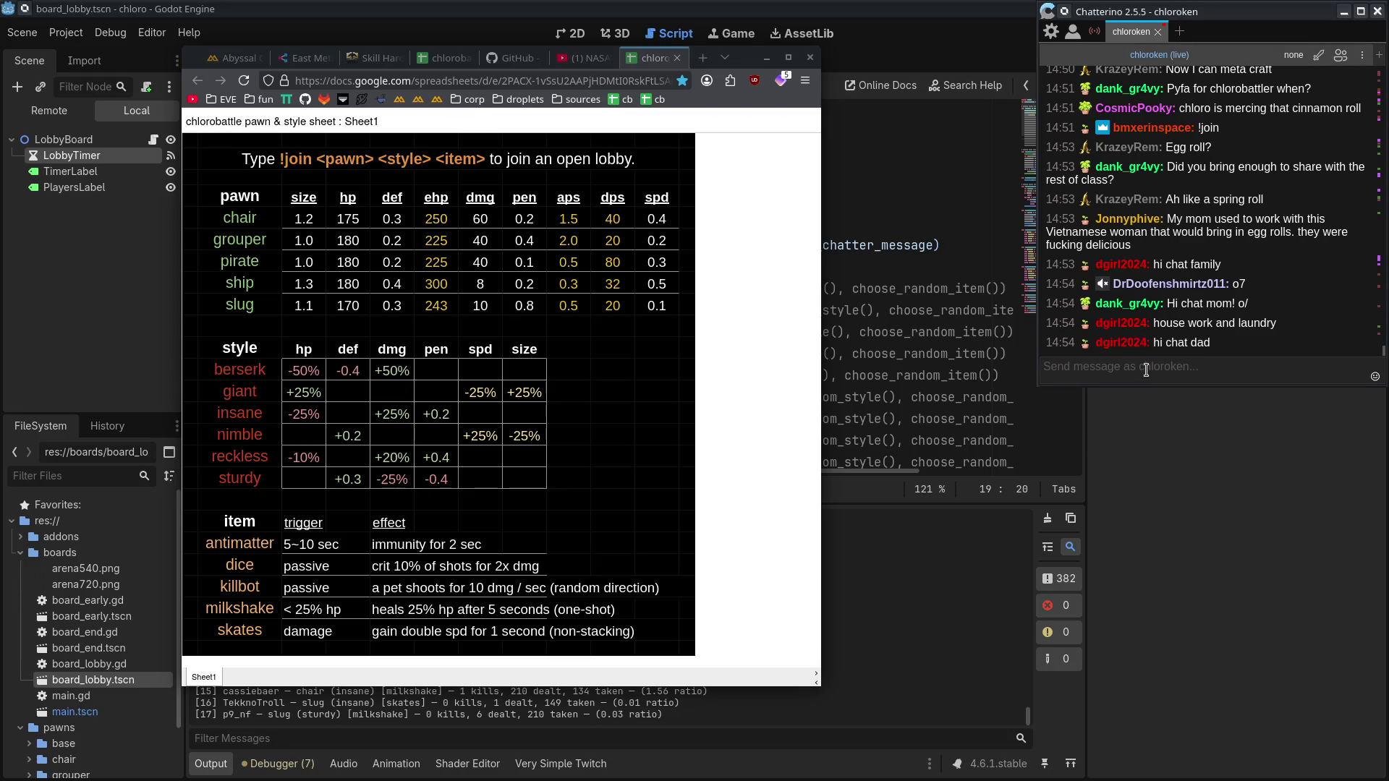
text(chlorokenHi)
key(Return)
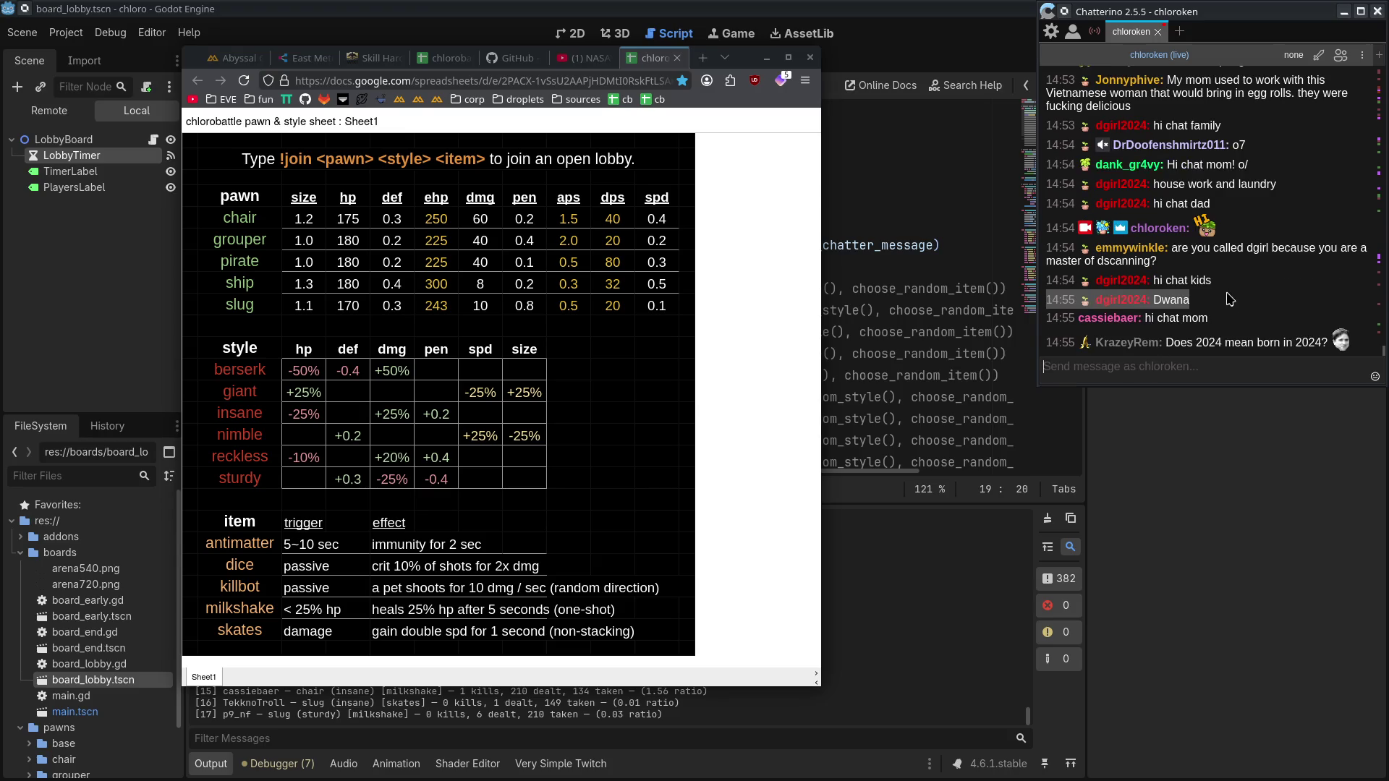
click(1202, 368)
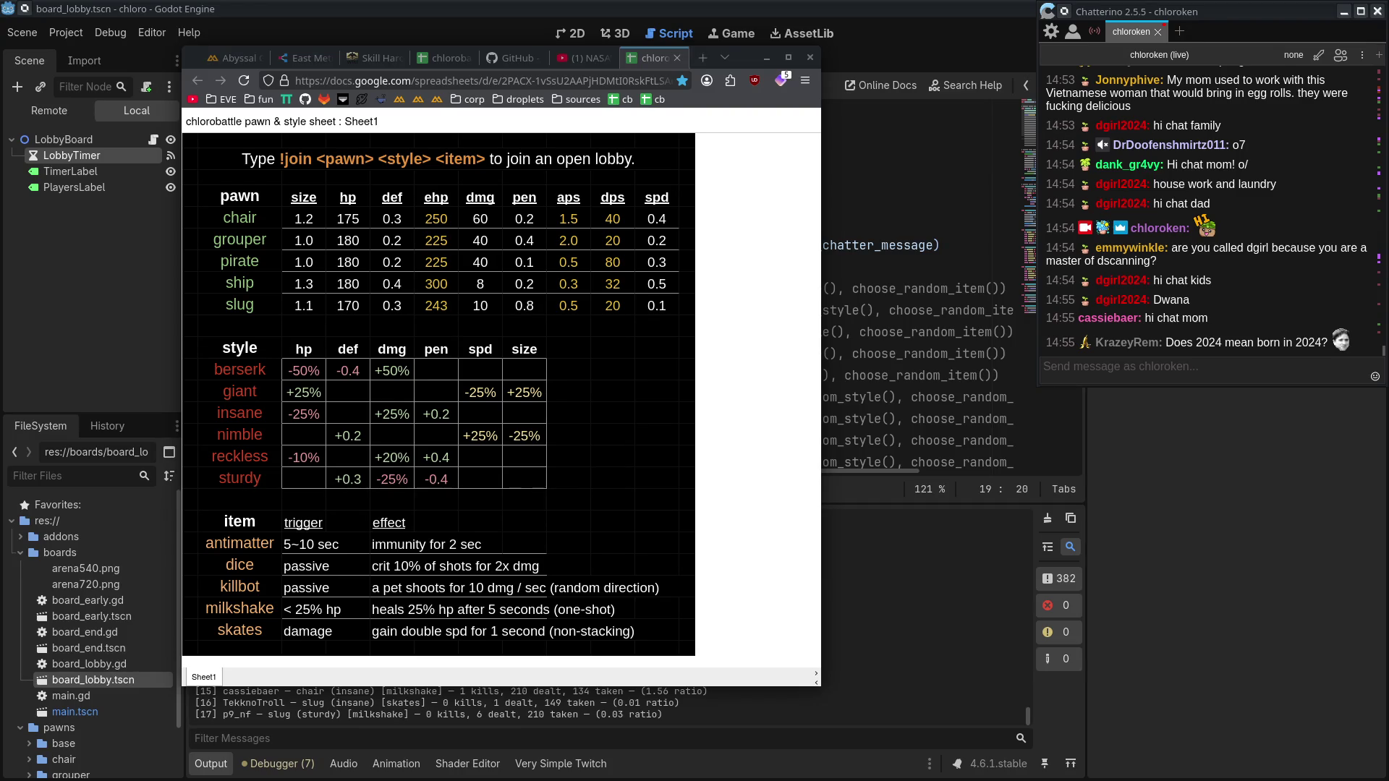
key(alt+Tab)
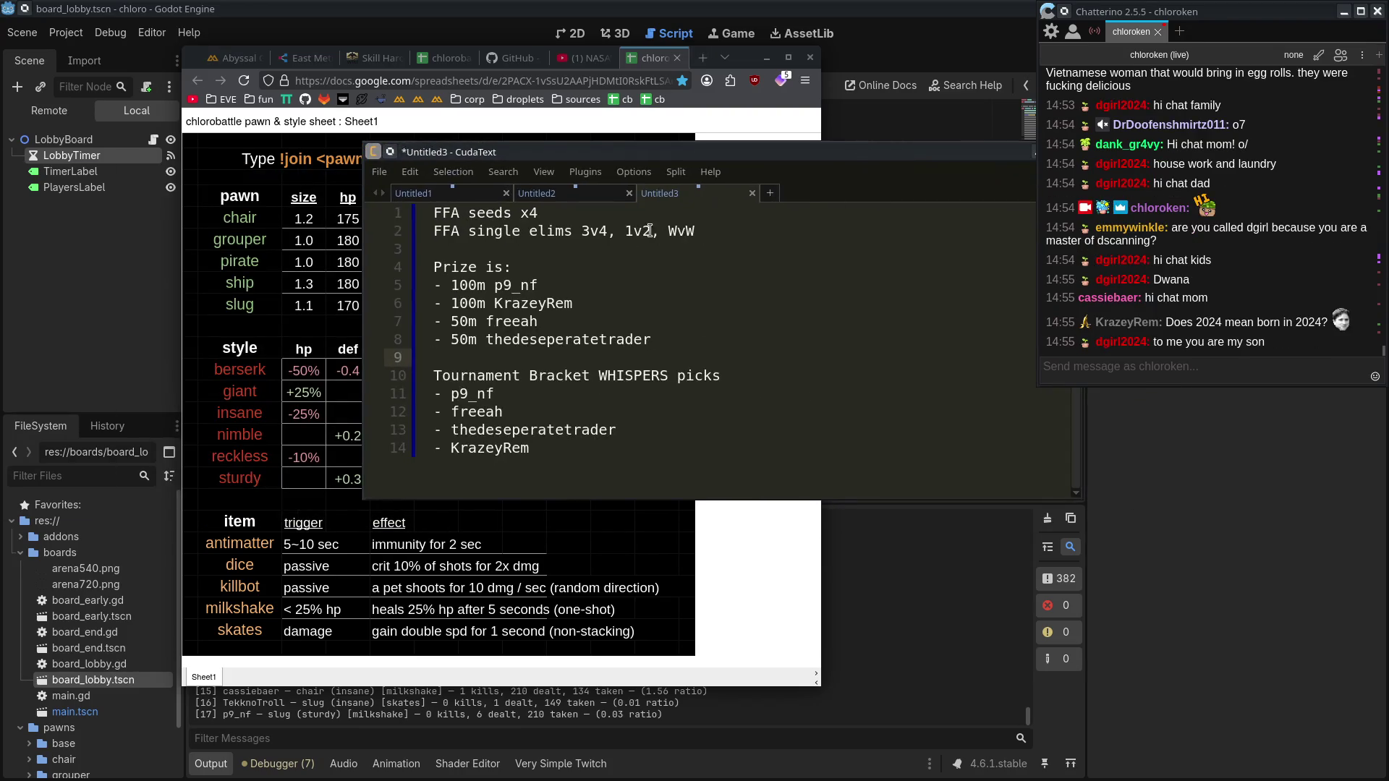
Step: Delete the winner names from the prize lines
click(411, 222)
triple_click(414, 222)
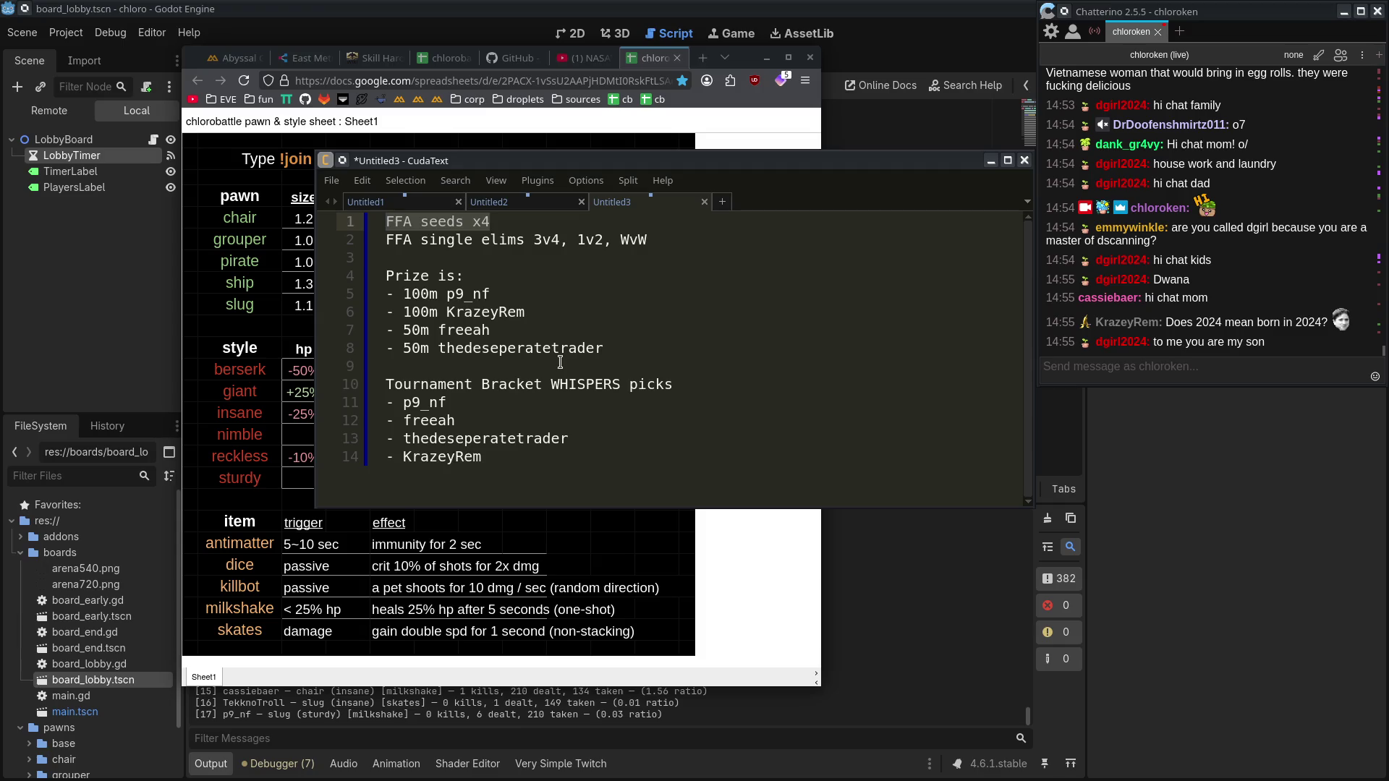
double_click(454, 349)
key(Delete)
double_click(463, 330)
key(Delete)
double_click(477, 312)
key(Delete)
Step: Change the prize amounts to 150m and 75m and remove the leftover name
click(467, 293)
double_click(467, 293)
key(Delete)
drag(412, 293, 421, 293)
text(5)
click(413, 330)
key(shift+Right)
text(75)
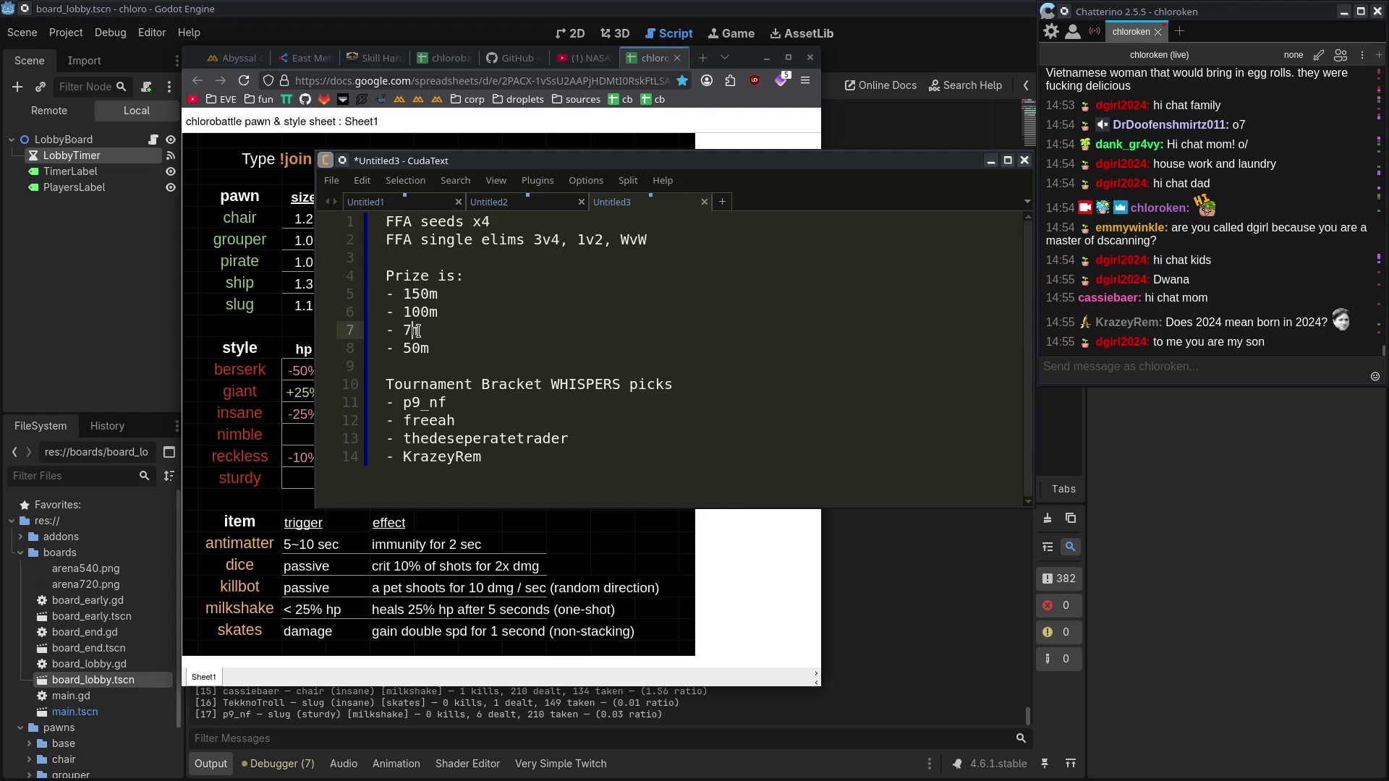
click(496, 344)
click(489, 283)
key(Down)
key(Down)
key(Down)
Step: Delete the bracket pick names from the bracket lines
drag(484, 456, 403, 456)
key(BackSpace)
double_click(449, 439)
key(BackSpace)
double_click(430, 421)
key(BackSpace)
double_click(420, 402)
key(BackSpace)
Step: Check the cleared bracket lines, then hide the CudaText notes window
click(434, 425)
click(427, 456)
click(428, 402)
click(421, 430)
click(424, 438)
click(426, 456)
click(423, 439)
click(429, 416)
click(431, 407)
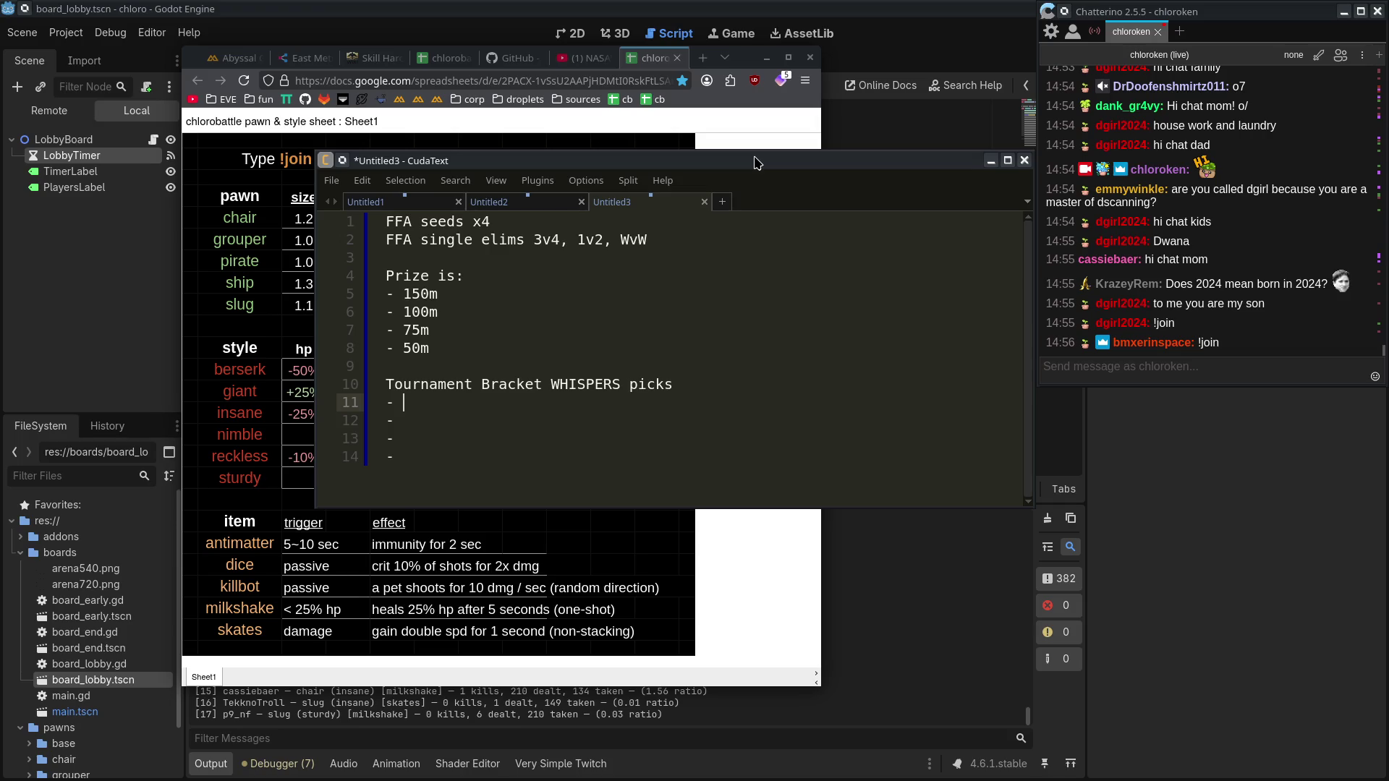
middle_click(756, 162)
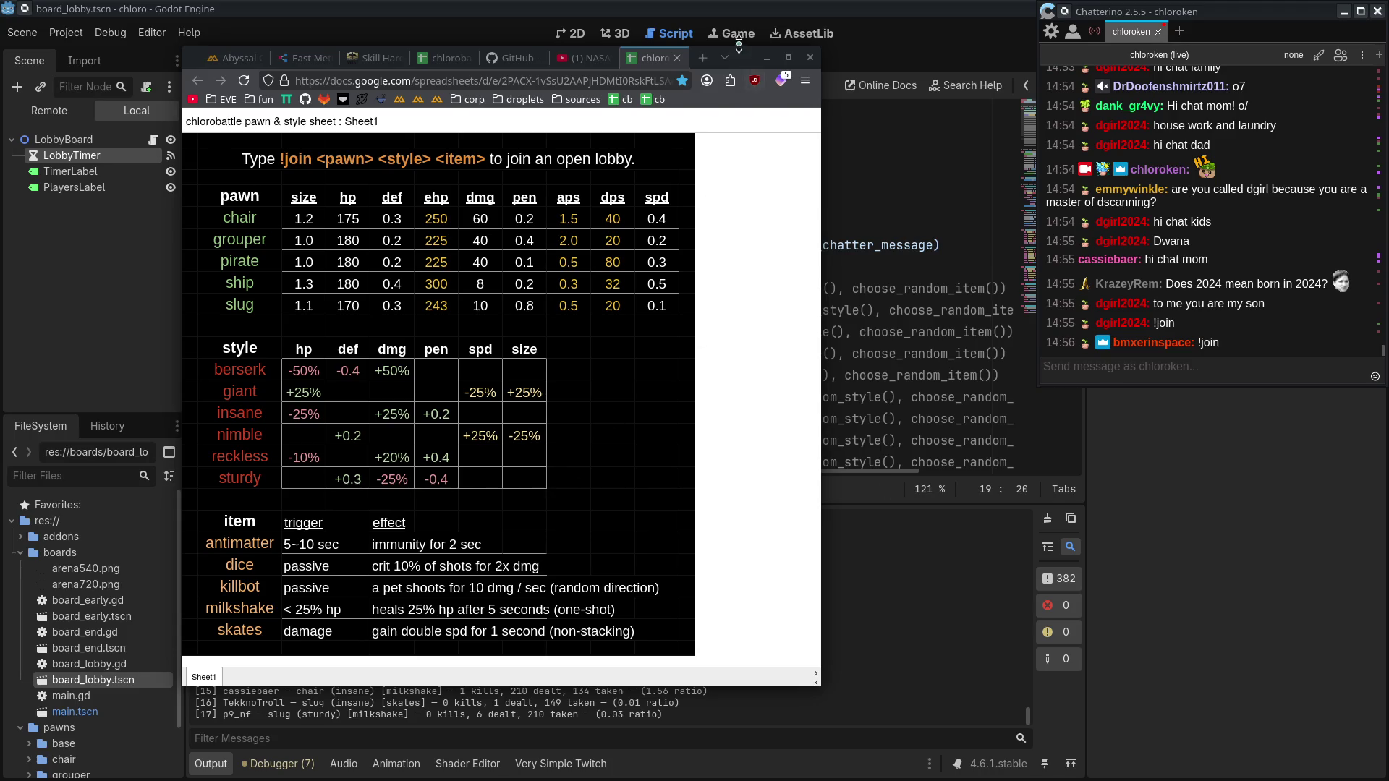
Step: Move the stats sheet top-left, raise the Godot editor, lower the chat window, and stop the game
drag(748, 60, 561, 4)
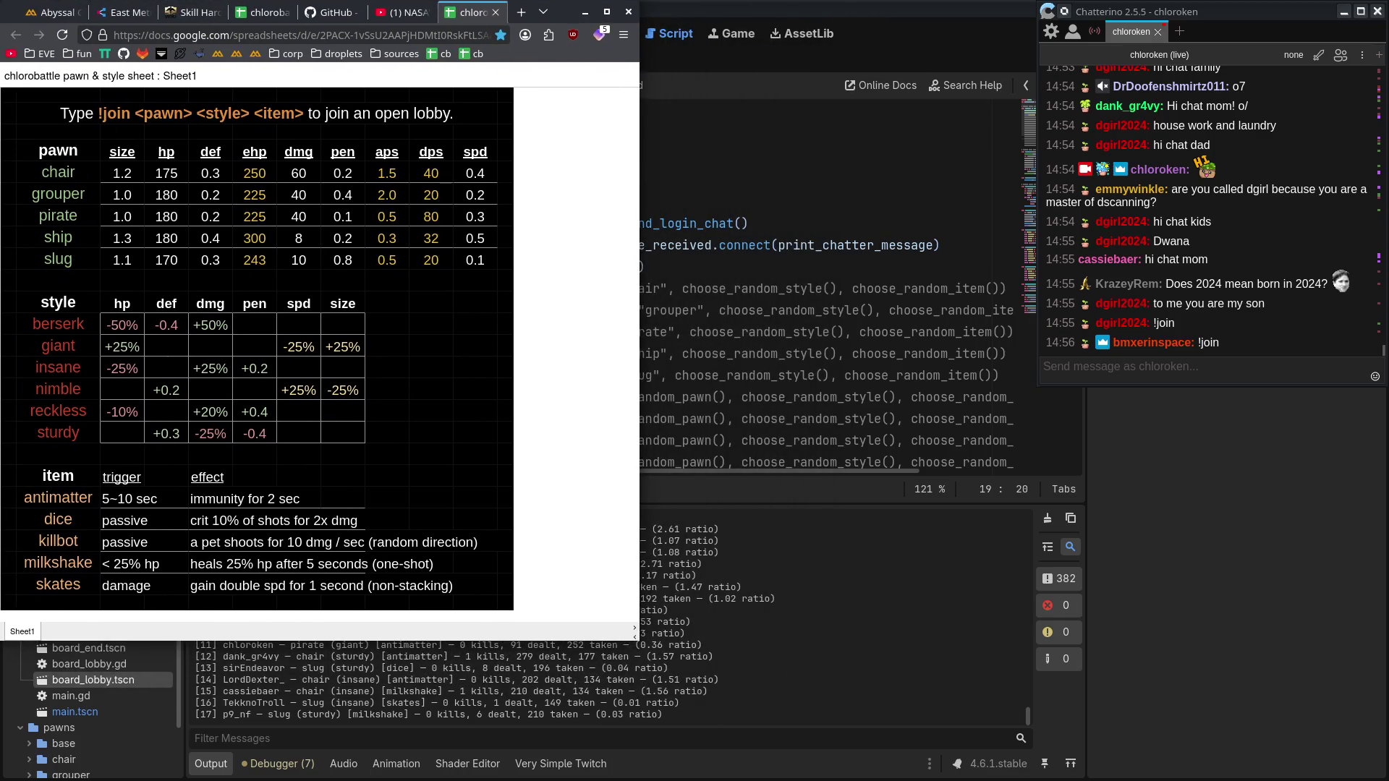
click(935, 7)
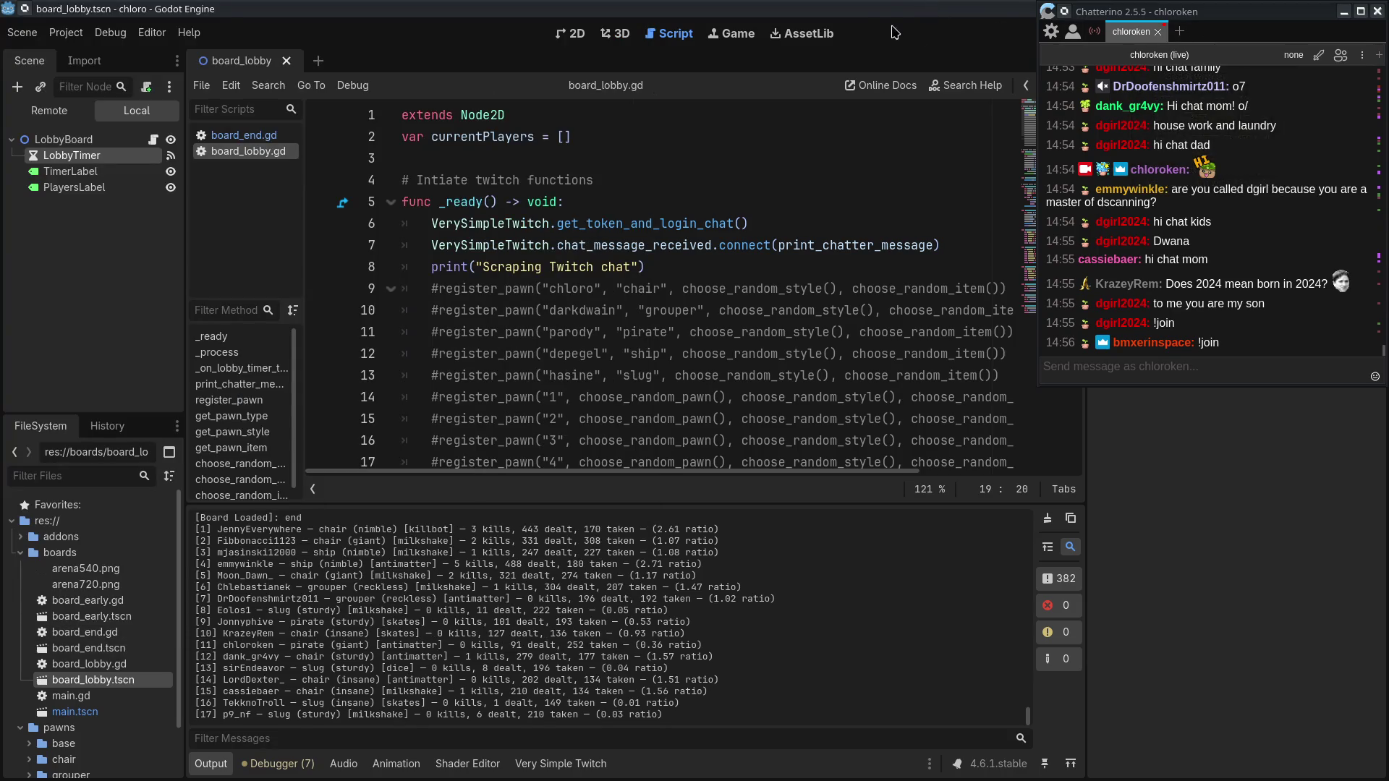
drag(1150, 11, 1148, 51)
click(1207, 33)
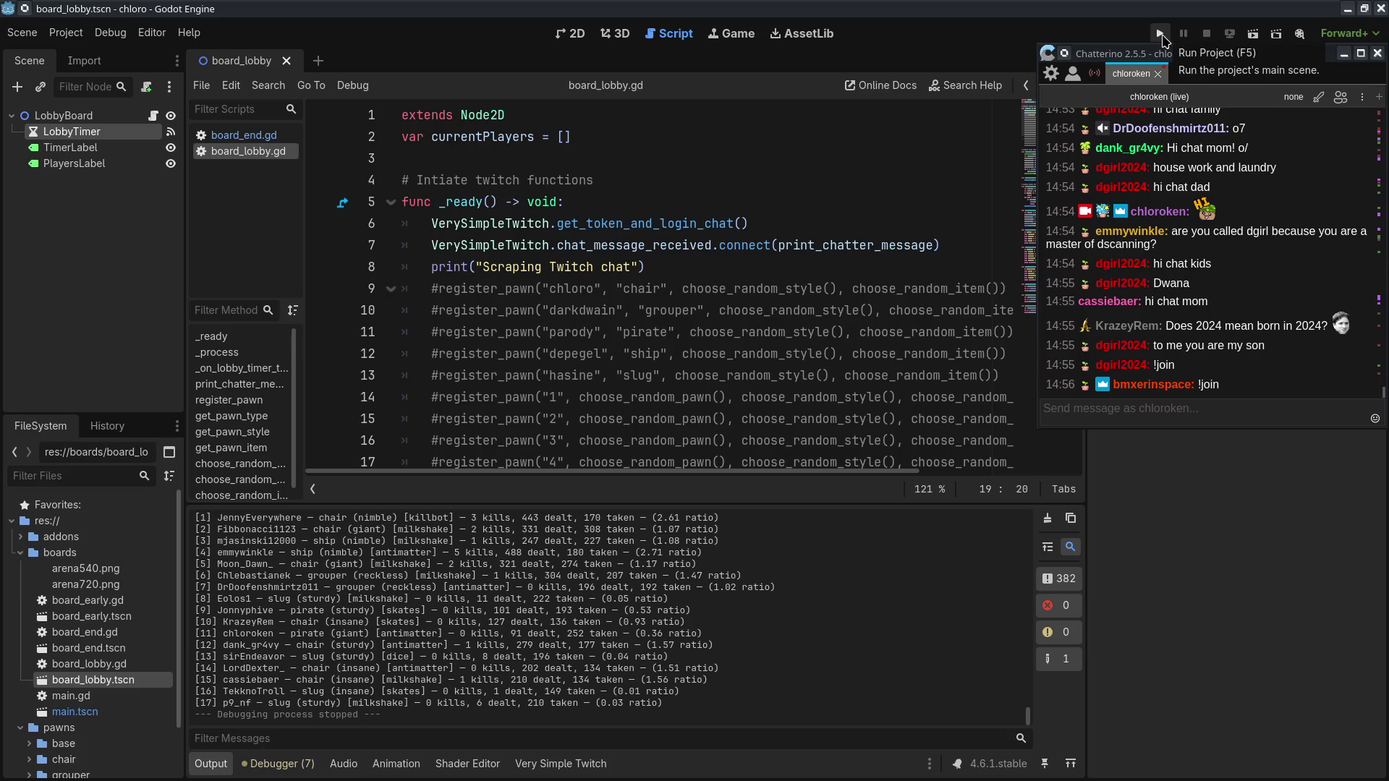
Step: Launch the game and move the chloro (DEBUG) window up and to the right
click(1160, 34)
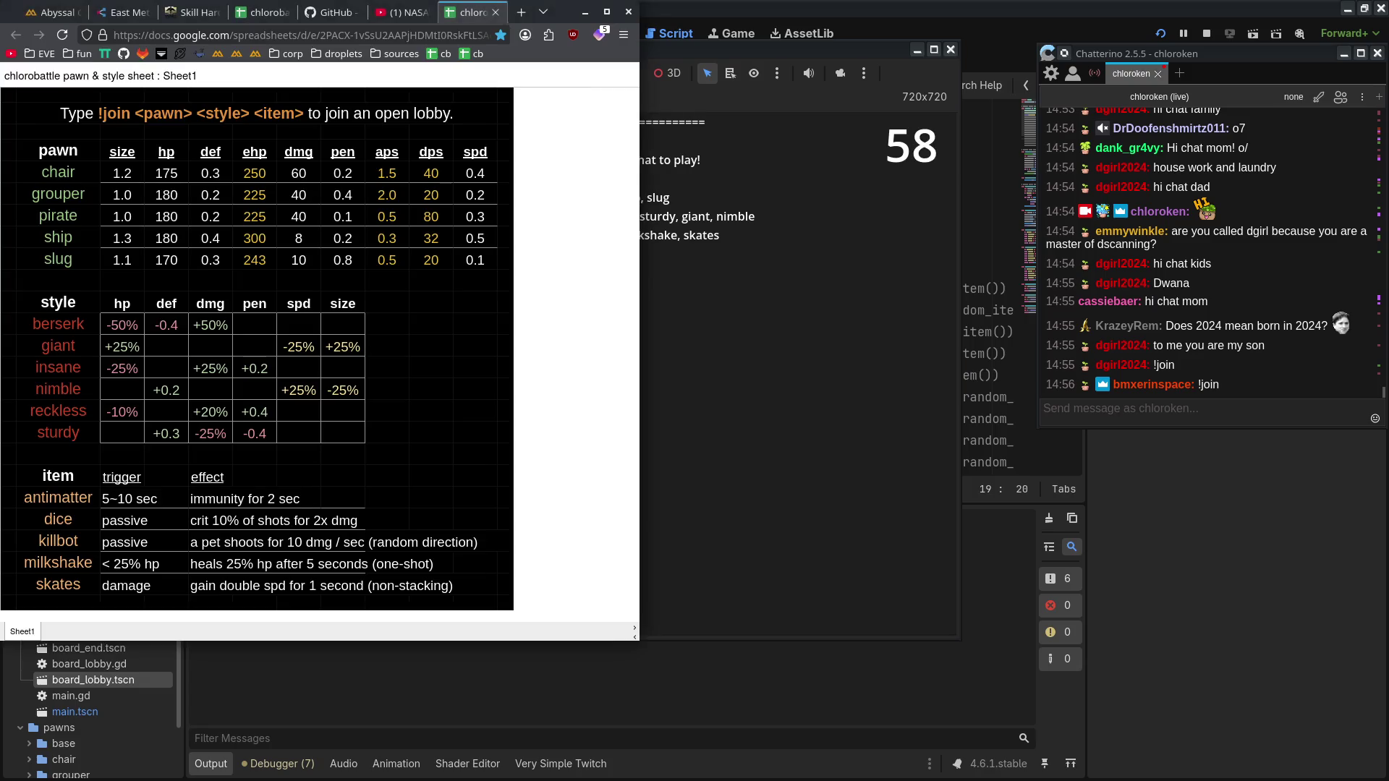
key(alt+Tab)
drag(786, 45, 865, 27)
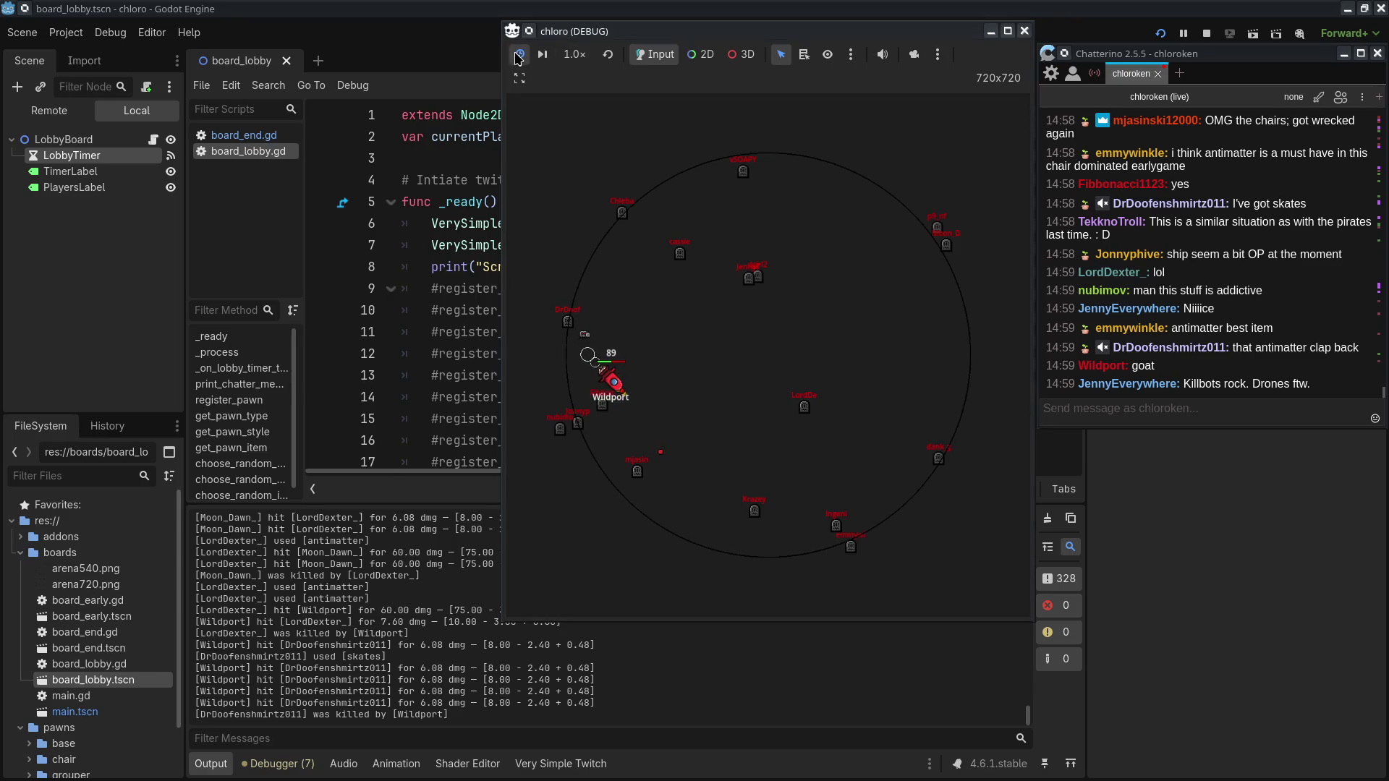
Step: Review the Debugger and Output panels and the stats sheet, then shift the game window left
click(298, 765)
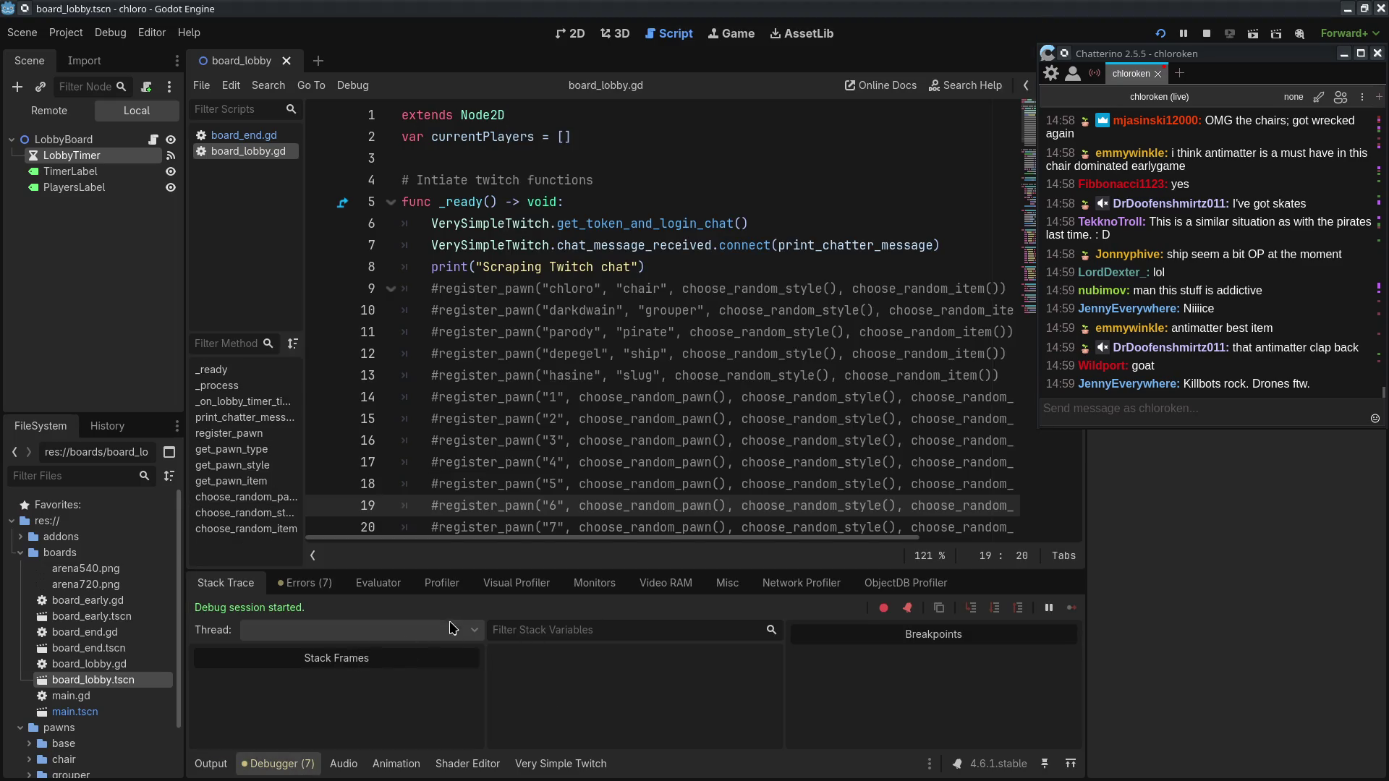
click(225, 766)
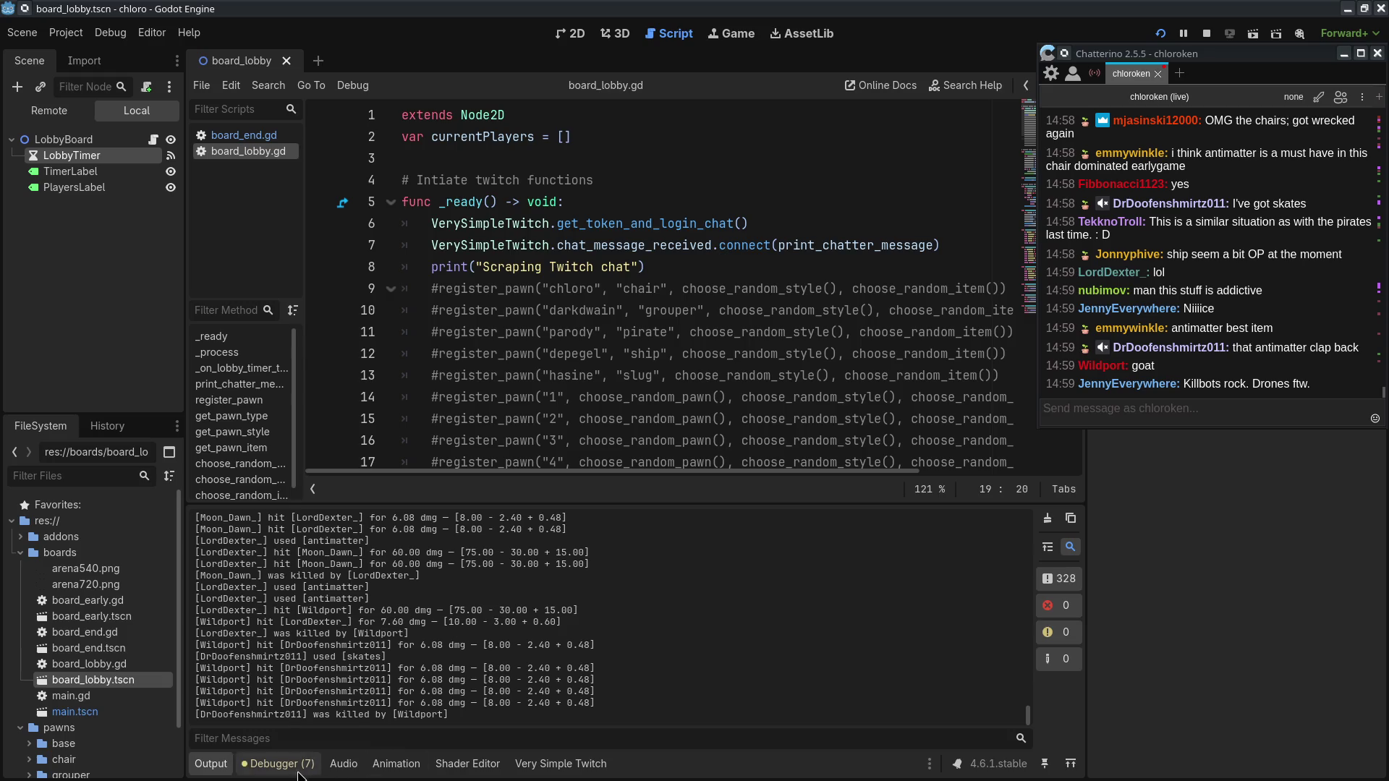
key(alt+Tab)
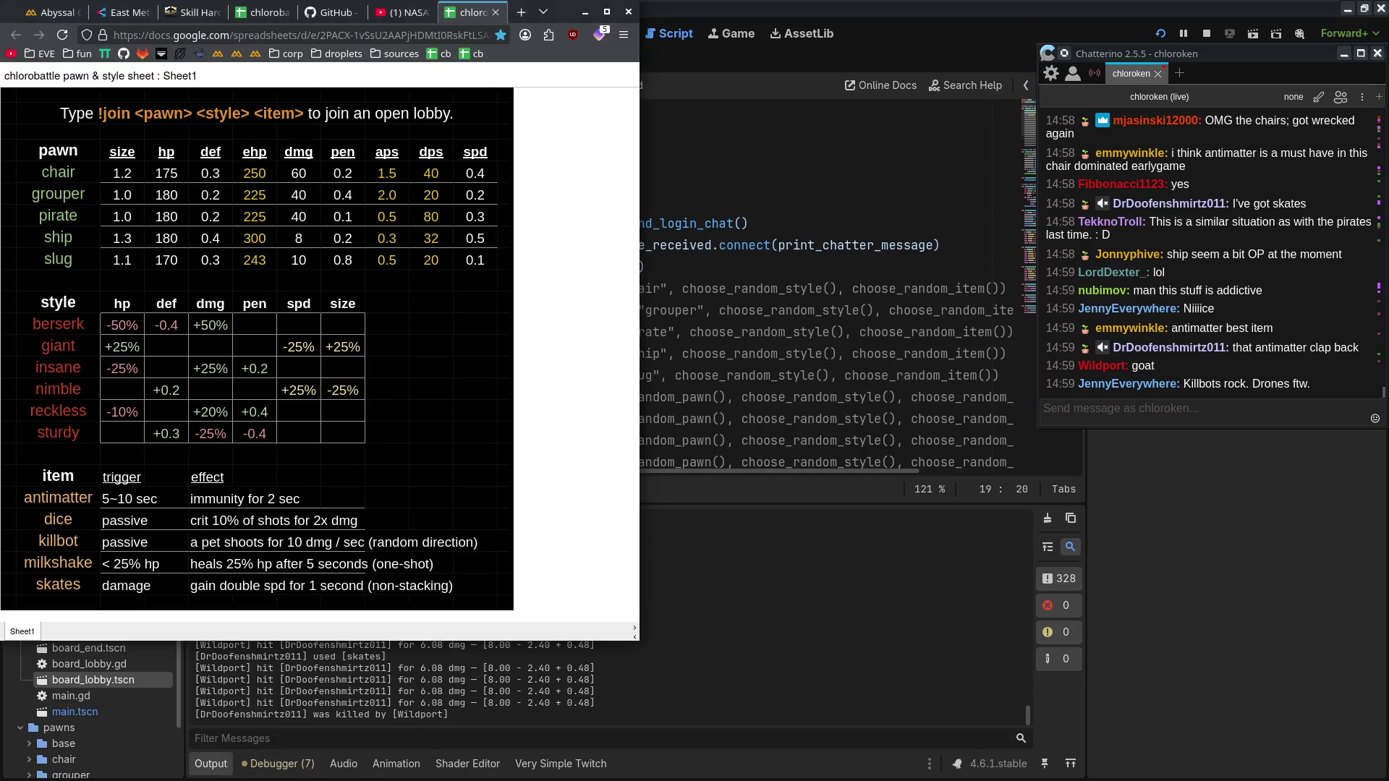
key(alt+Tab)
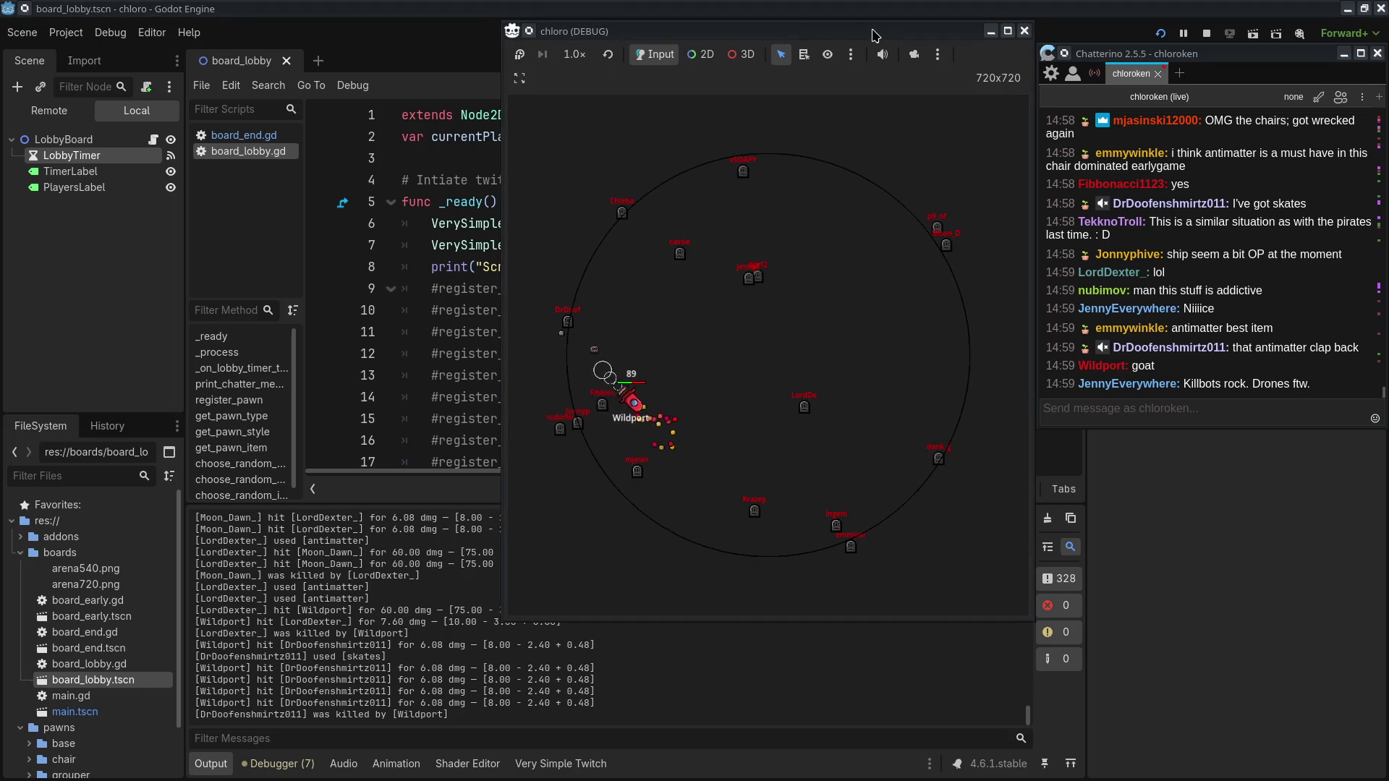
drag(875, 35, 759, 36)
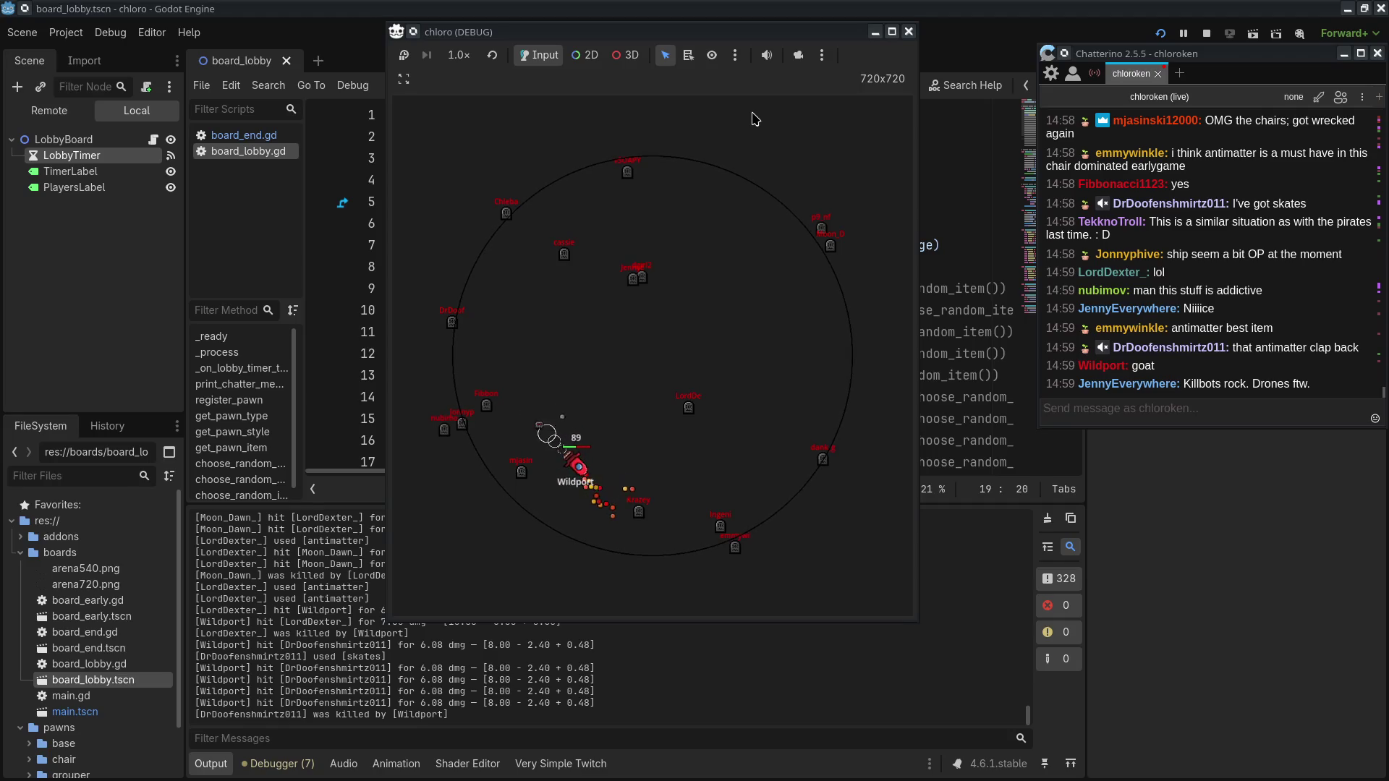
Step: Reposition the tournament notes window and stop the running test battle
key(alt+Tab)
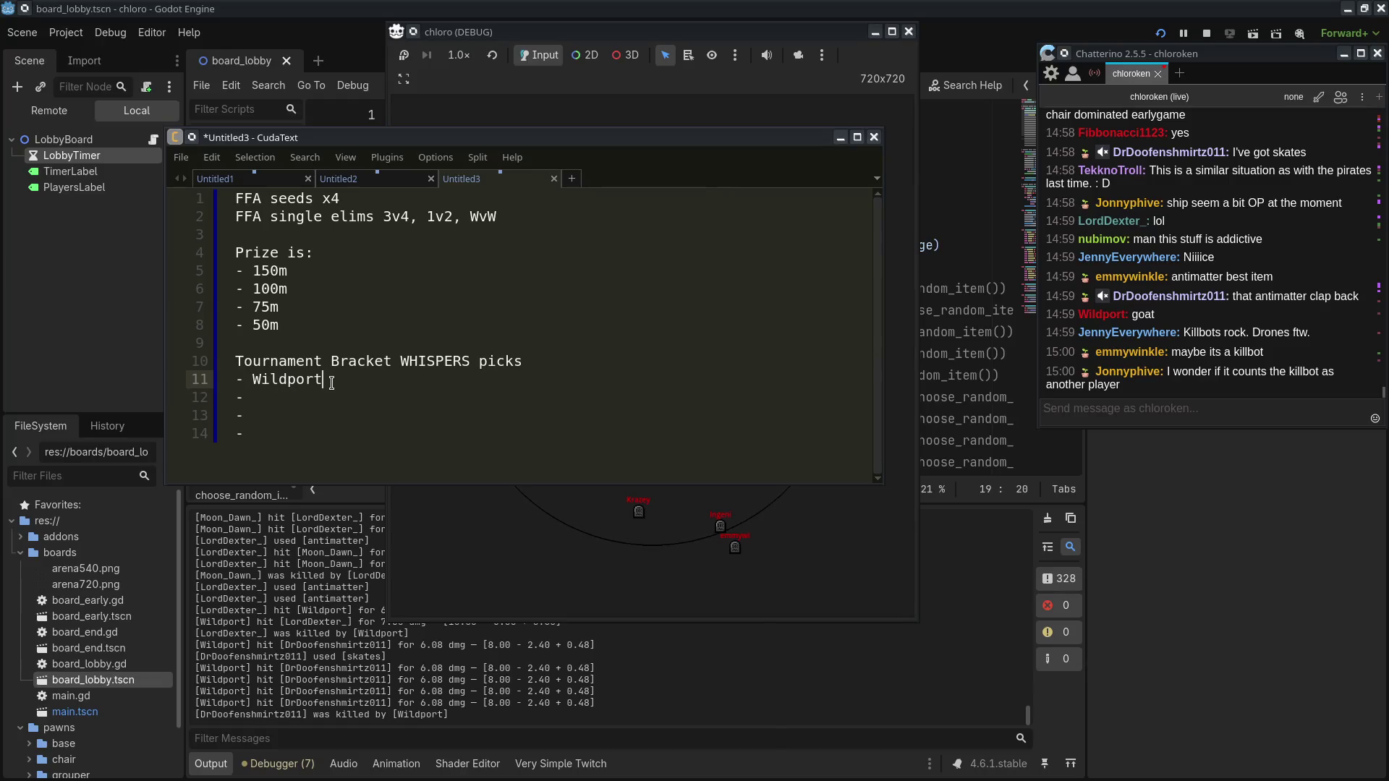
mouse_move(650, 136)
mouse_down()
mouse_move(507, 131)
mouse_move(689, 112)
mouse_up()
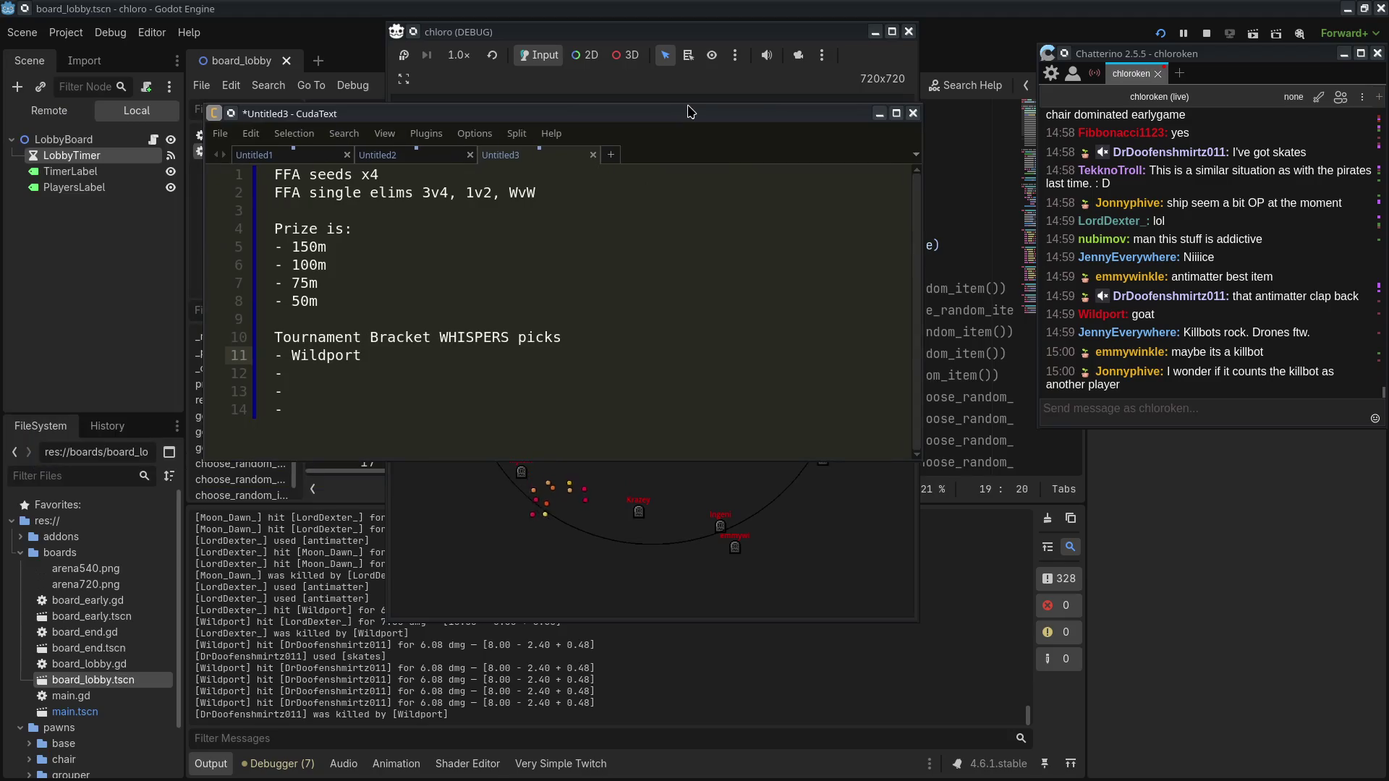
key(alt+Tab)
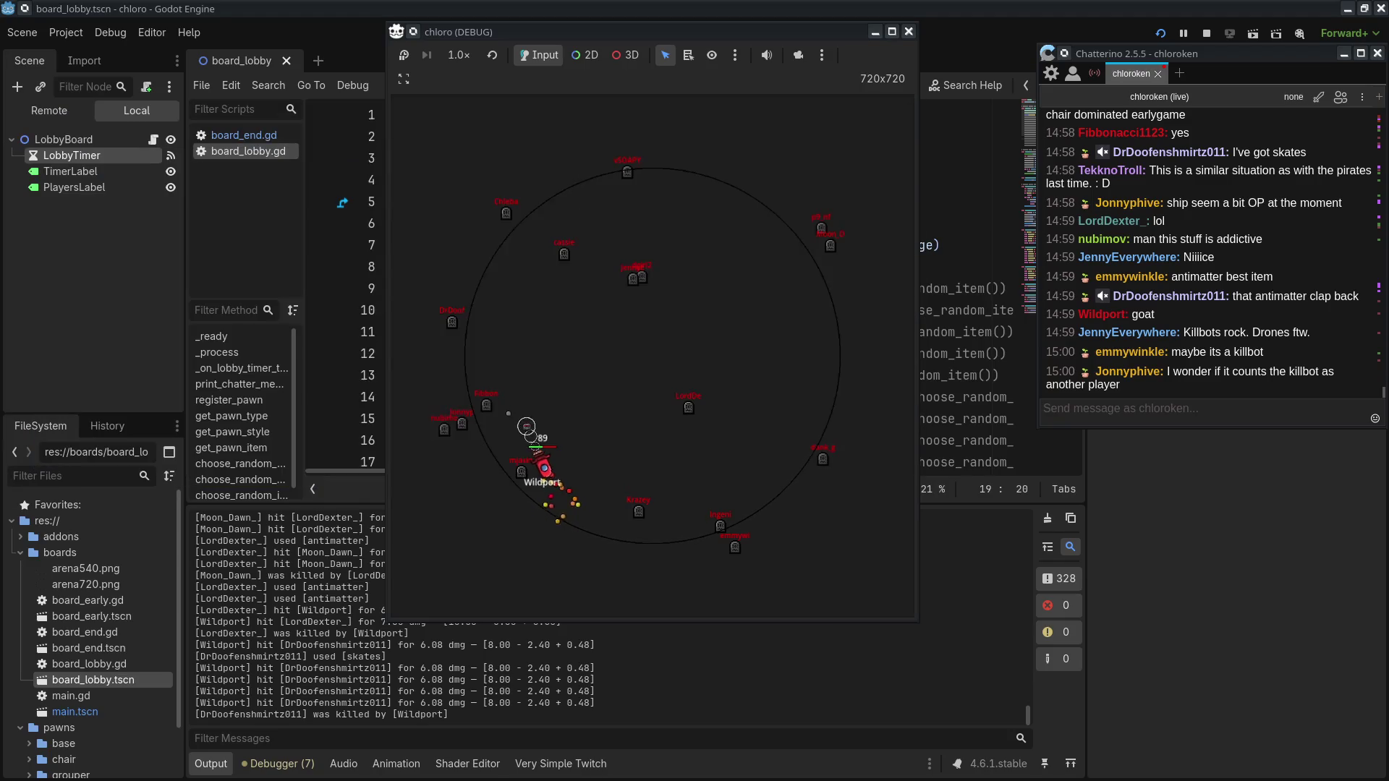
click(908, 31)
Step: Open the board_early scene from the FileSystem dock
click(565, 310)
scroll(565, 309, down, 7)
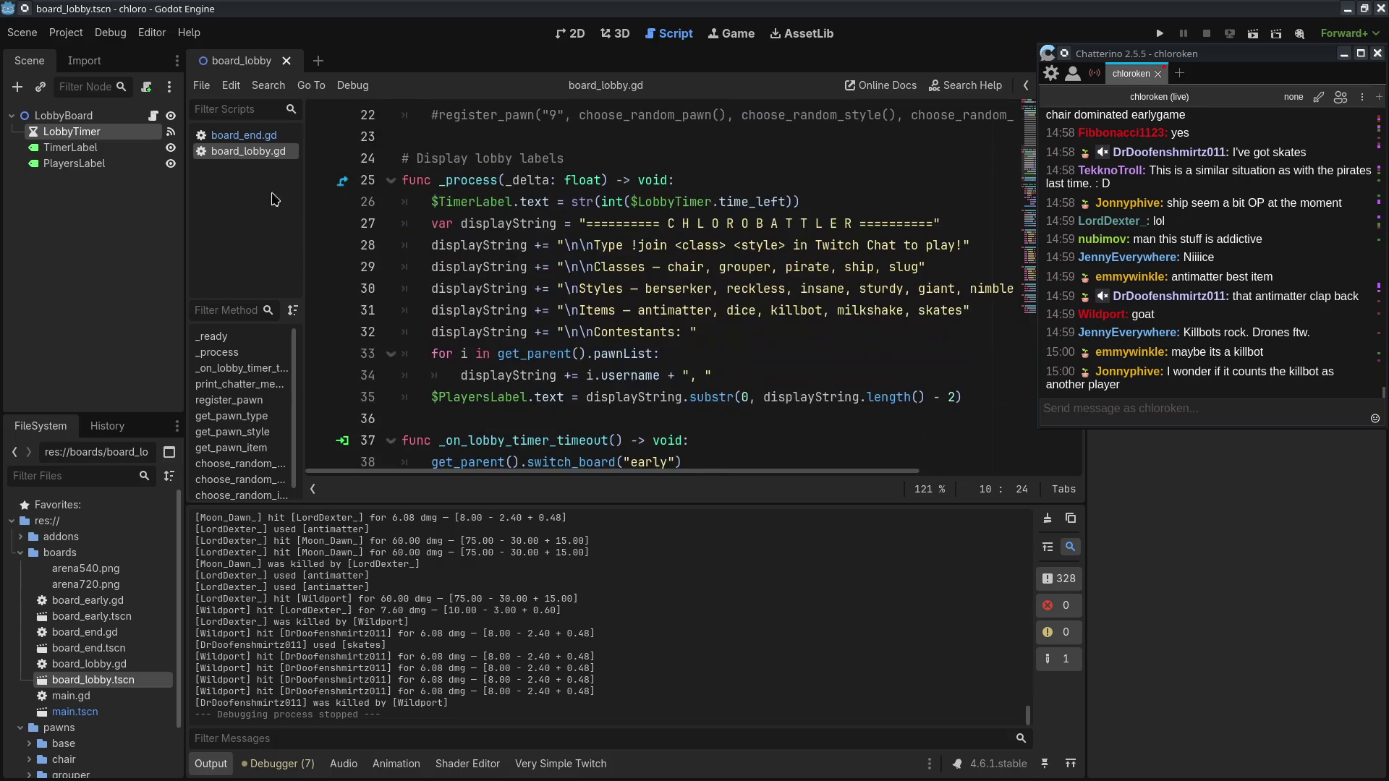
double_click(81, 619)
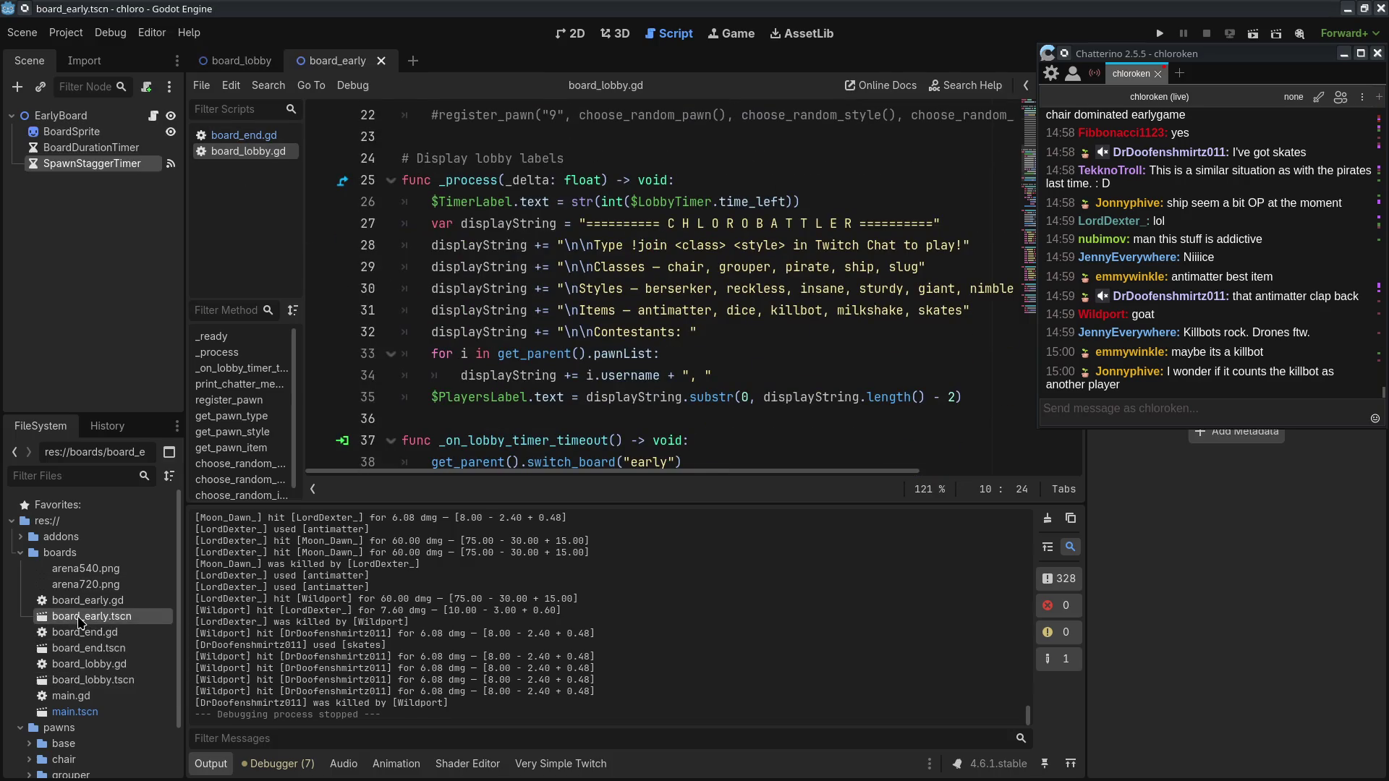
Step: Open board_early.gd and highlight the line that switches to the end board
double_click(88, 601)
scroll(654, 324, down, 6)
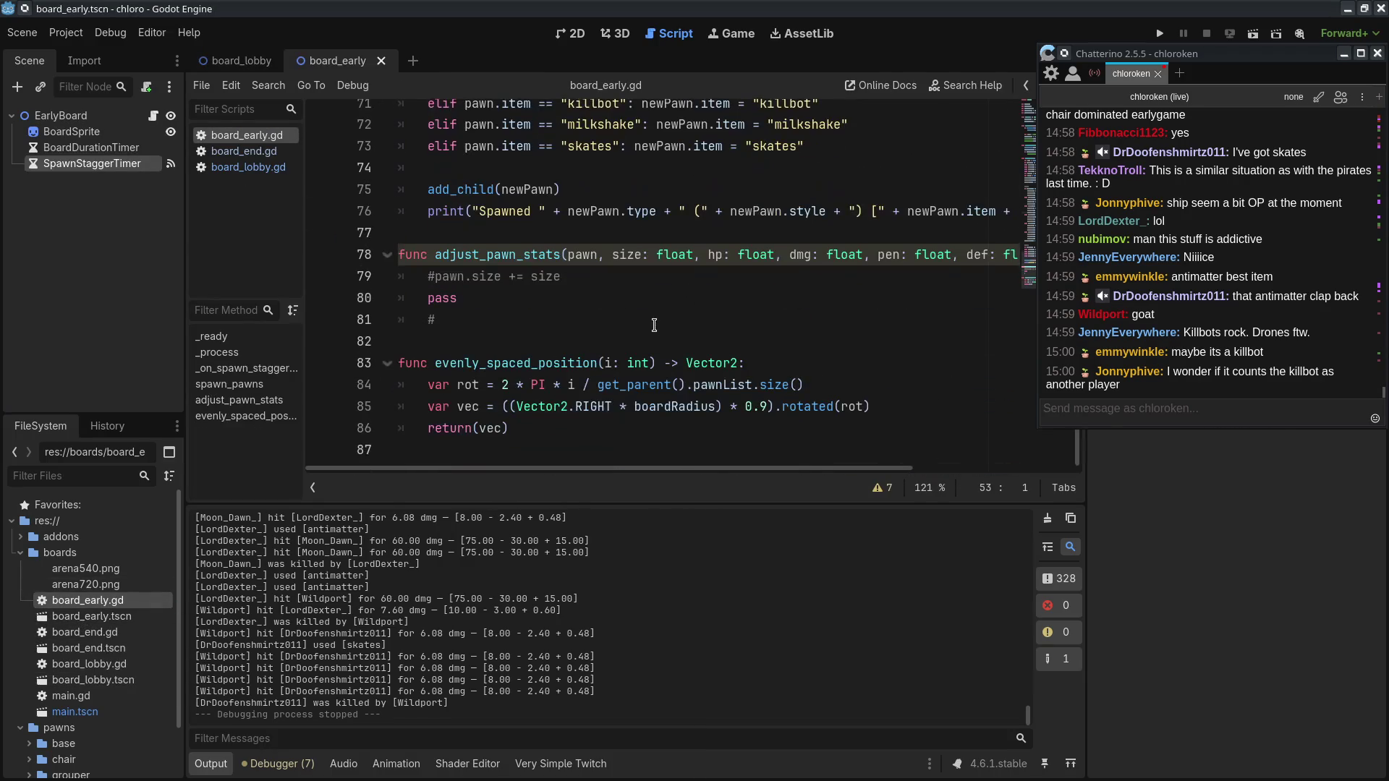
scroll(653, 325, up, 15)
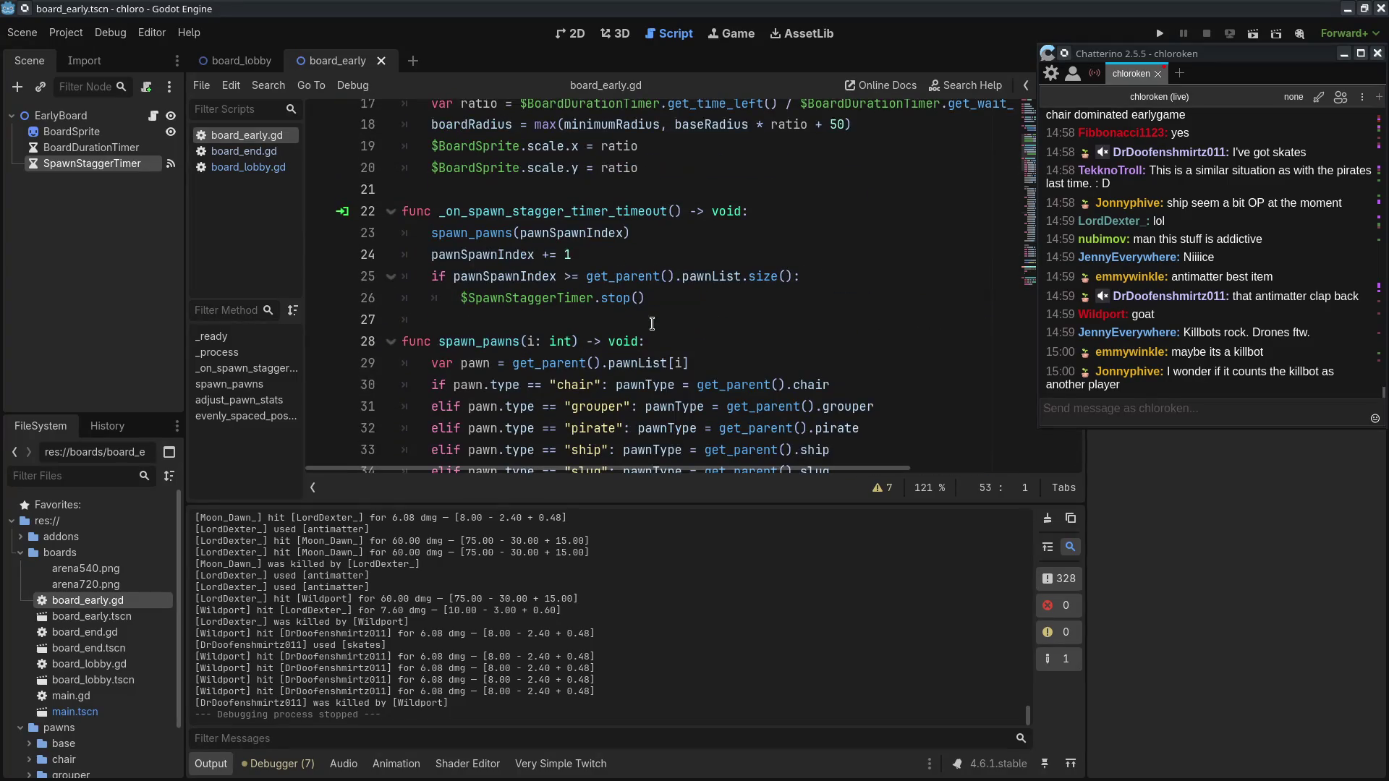
scroll(652, 323, up, 5)
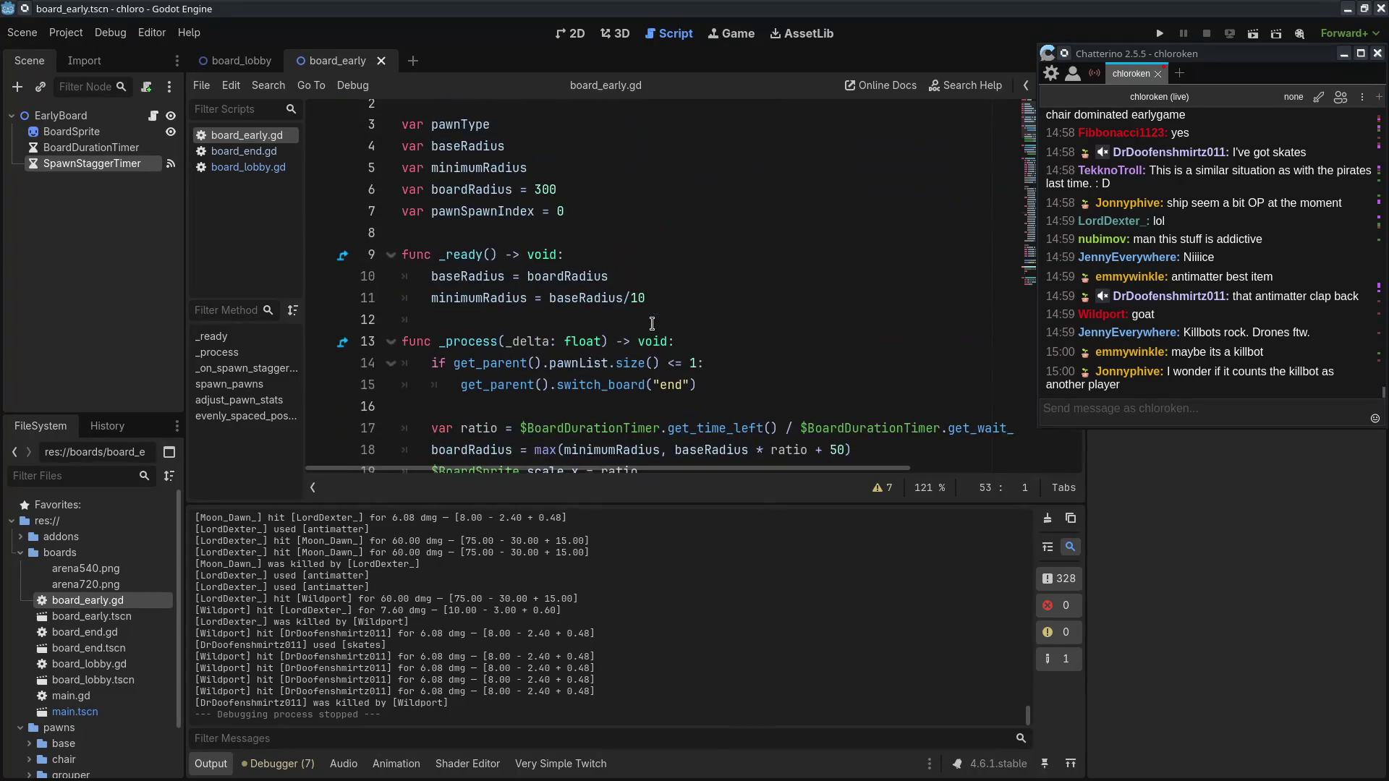
scroll(652, 324, down, 1)
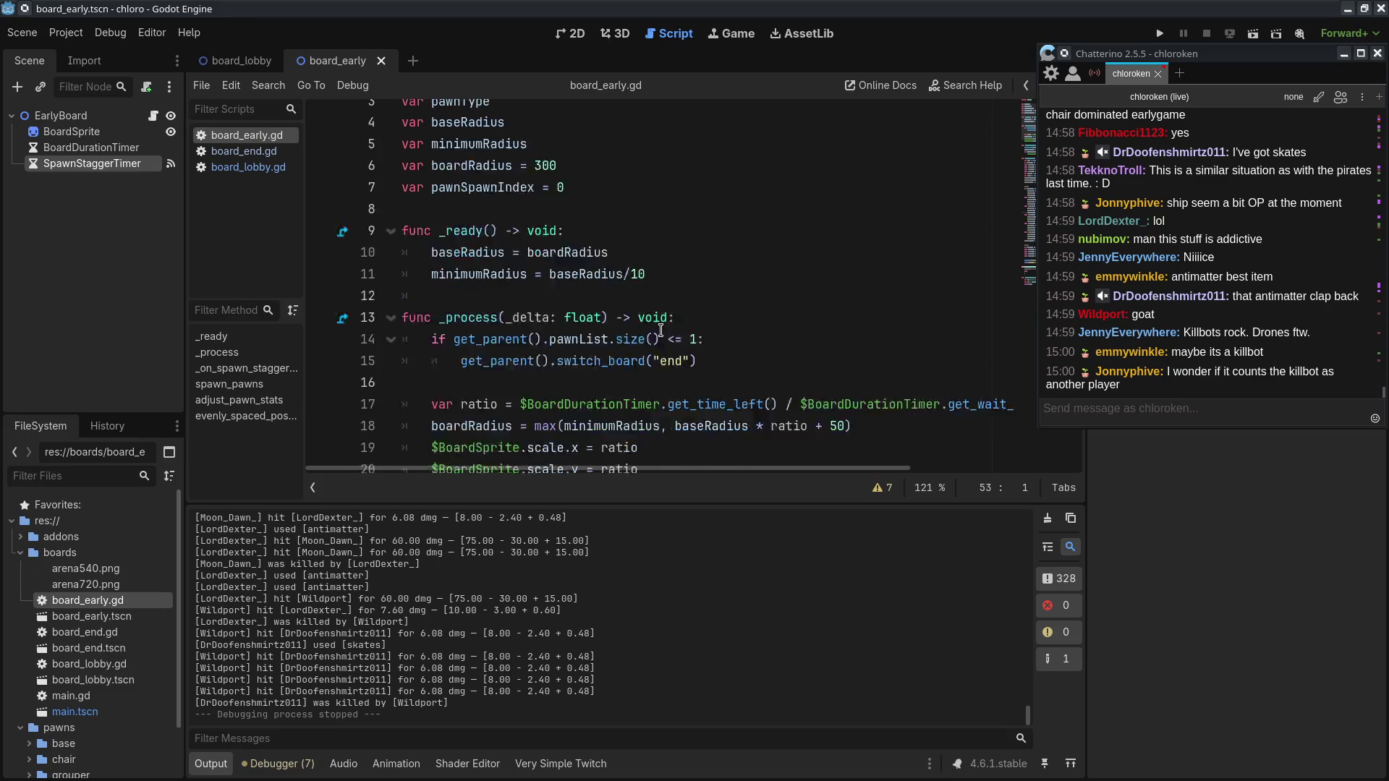
drag(432, 298, 656, 303)
click(686, 312)
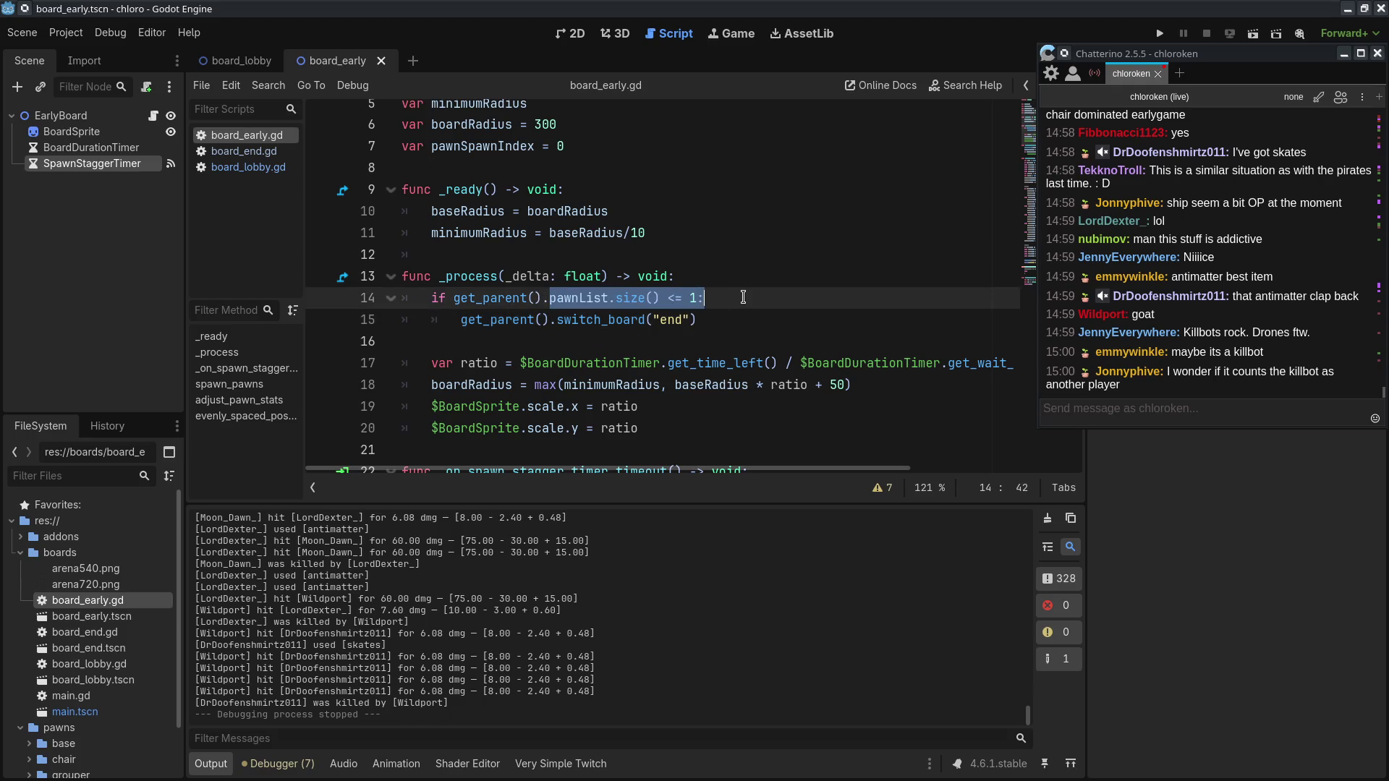
drag(743, 297, 735, 323)
click(737, 333)
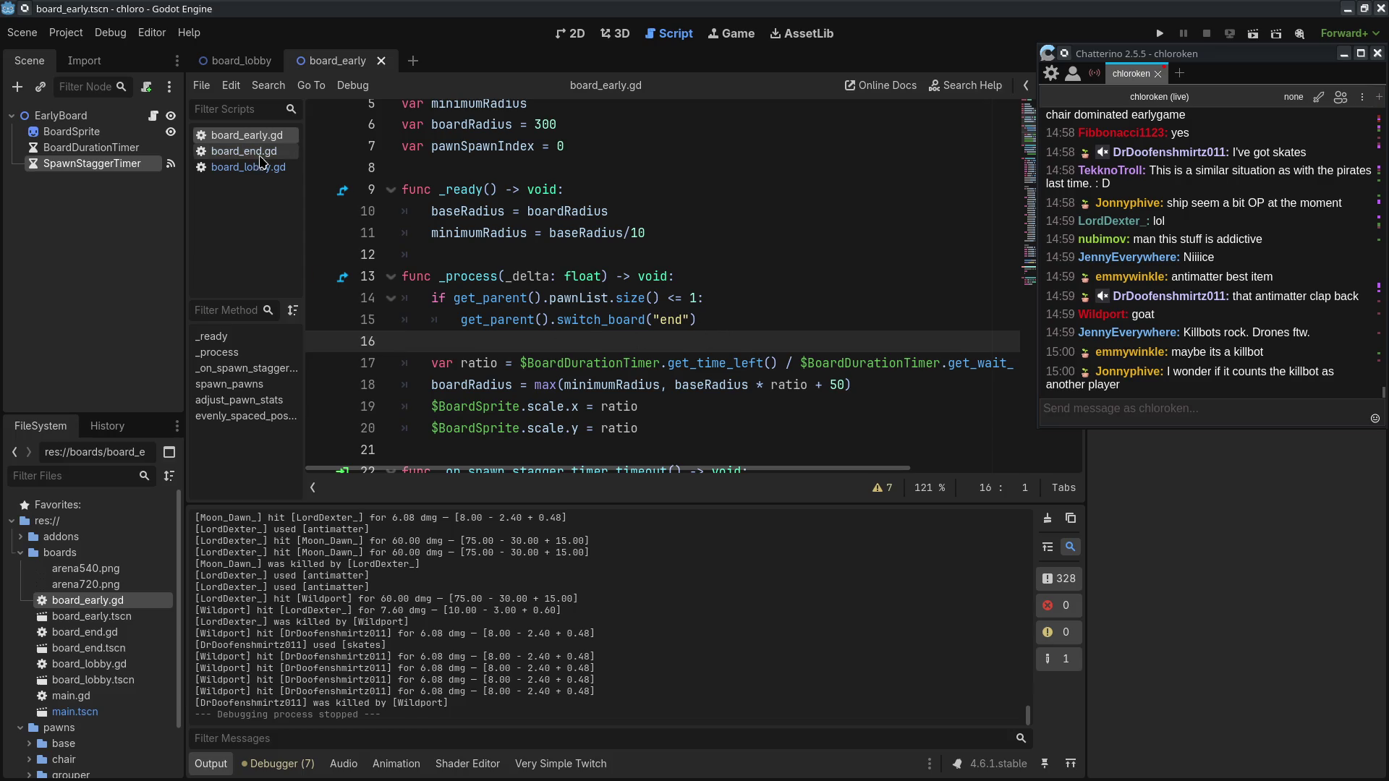
Step: Expand the pawns base folder to list the killbot files
scroll(58, 622, down, 2)
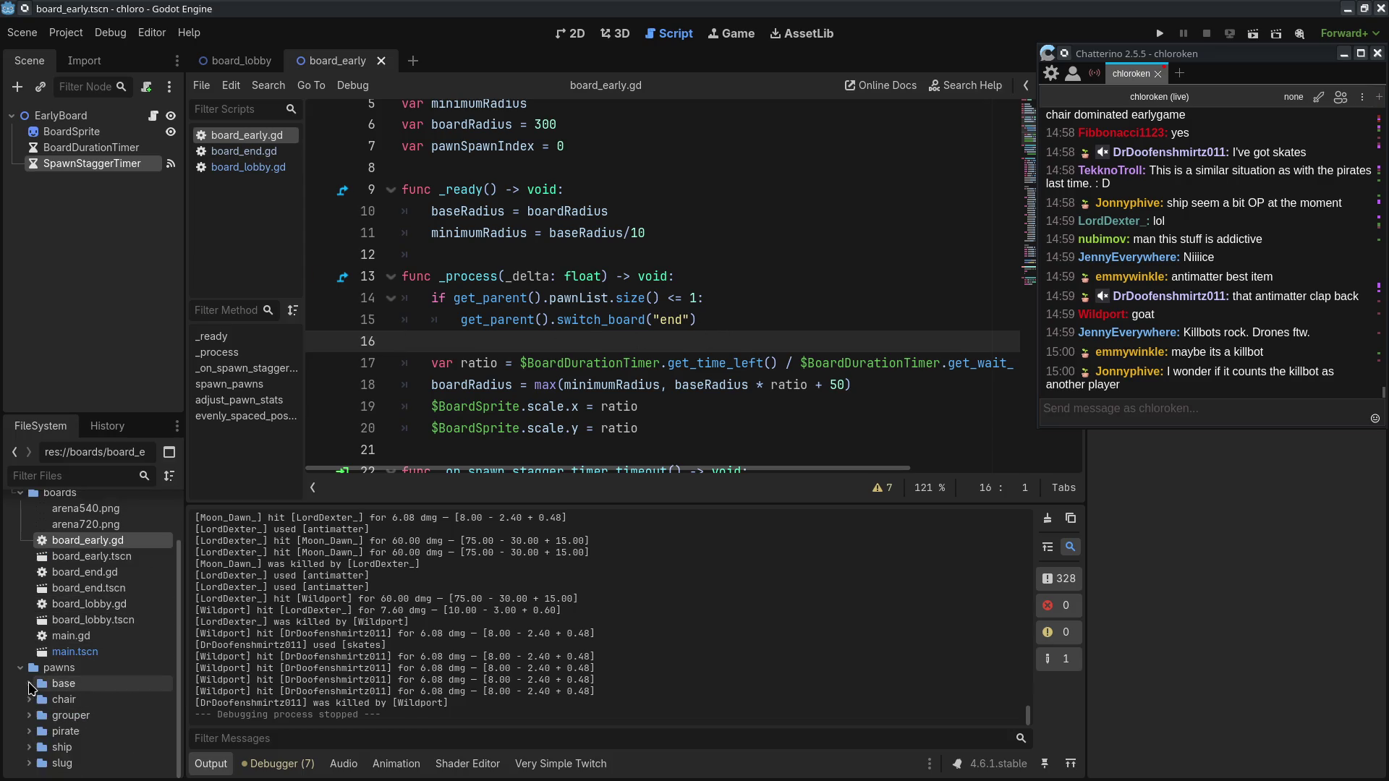
click(29, 684)
scroll(109, 652, down, 3)
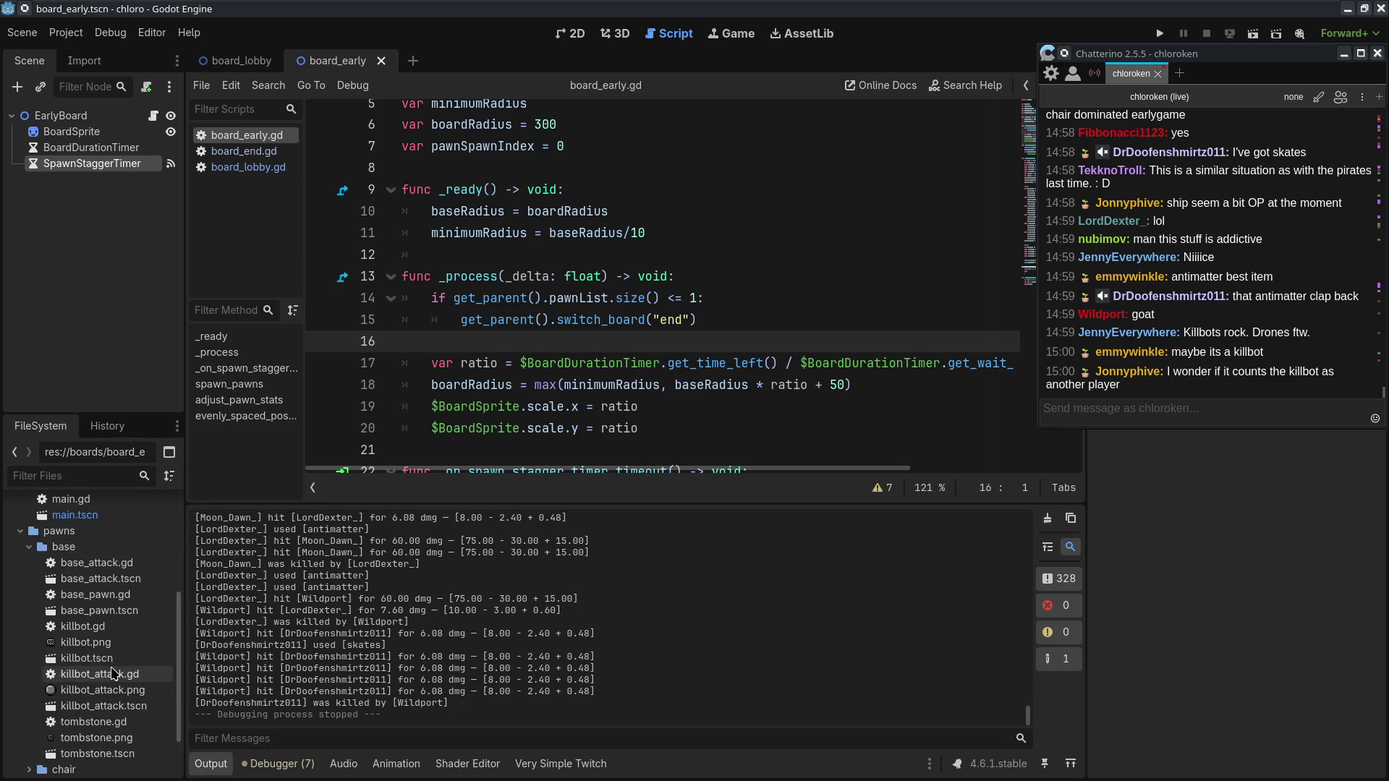
Step: Open killbot_attack.tscn and base_pawn.gd, locating the add_child and newBot.follow killbot lines in _ready
double_click(154, 710)
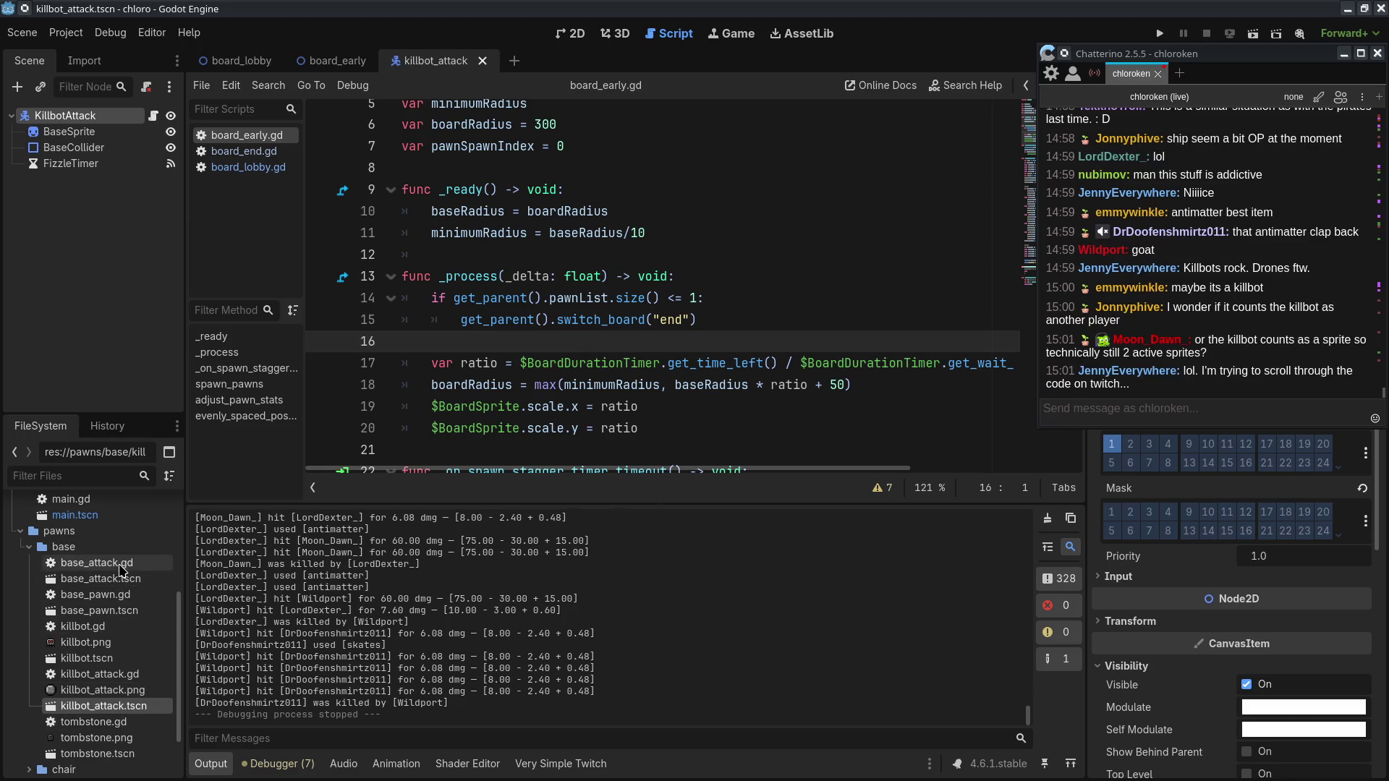
double_click(95, 594)
scroll(495, 396, up, 8)
scroll(725, 364, down, 4)
scroll(724, 364, down, 1)
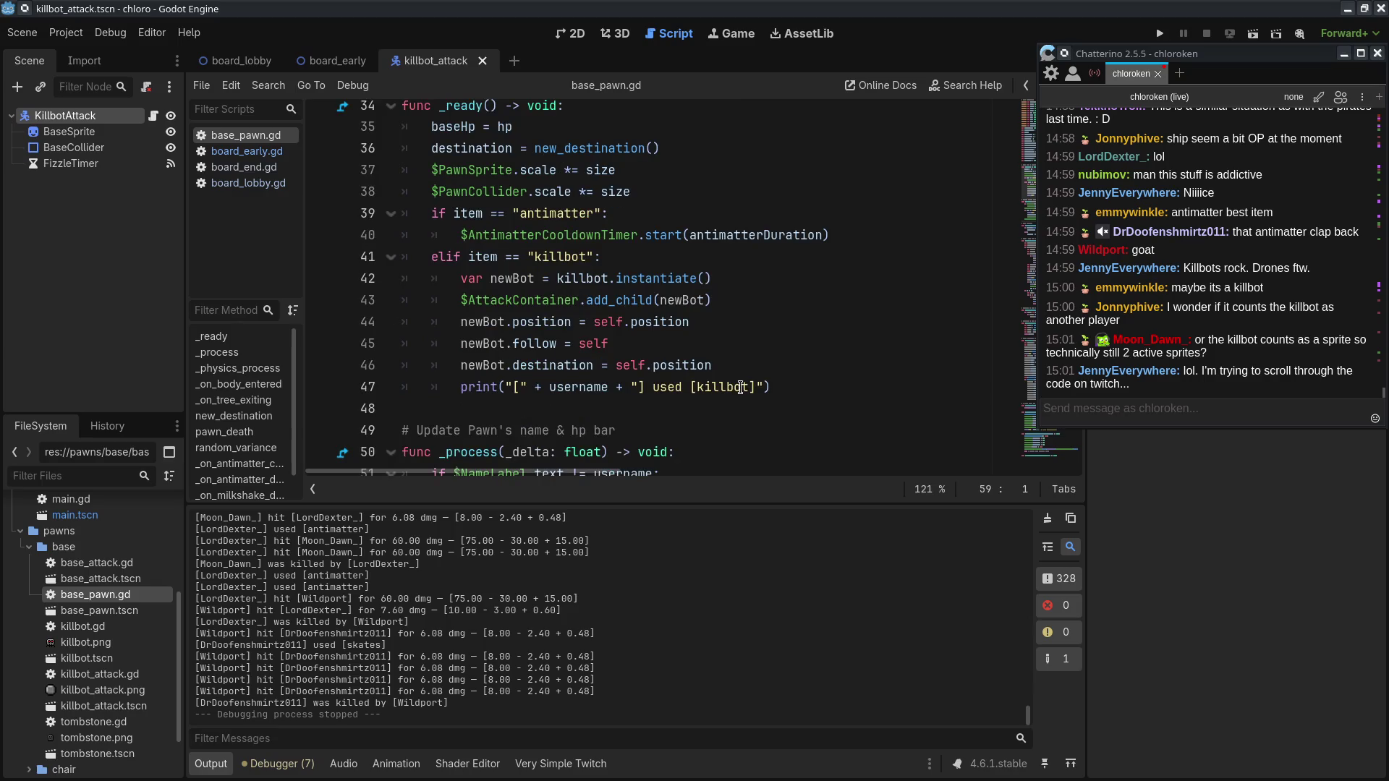
click(610, 281)
click(604, 299)
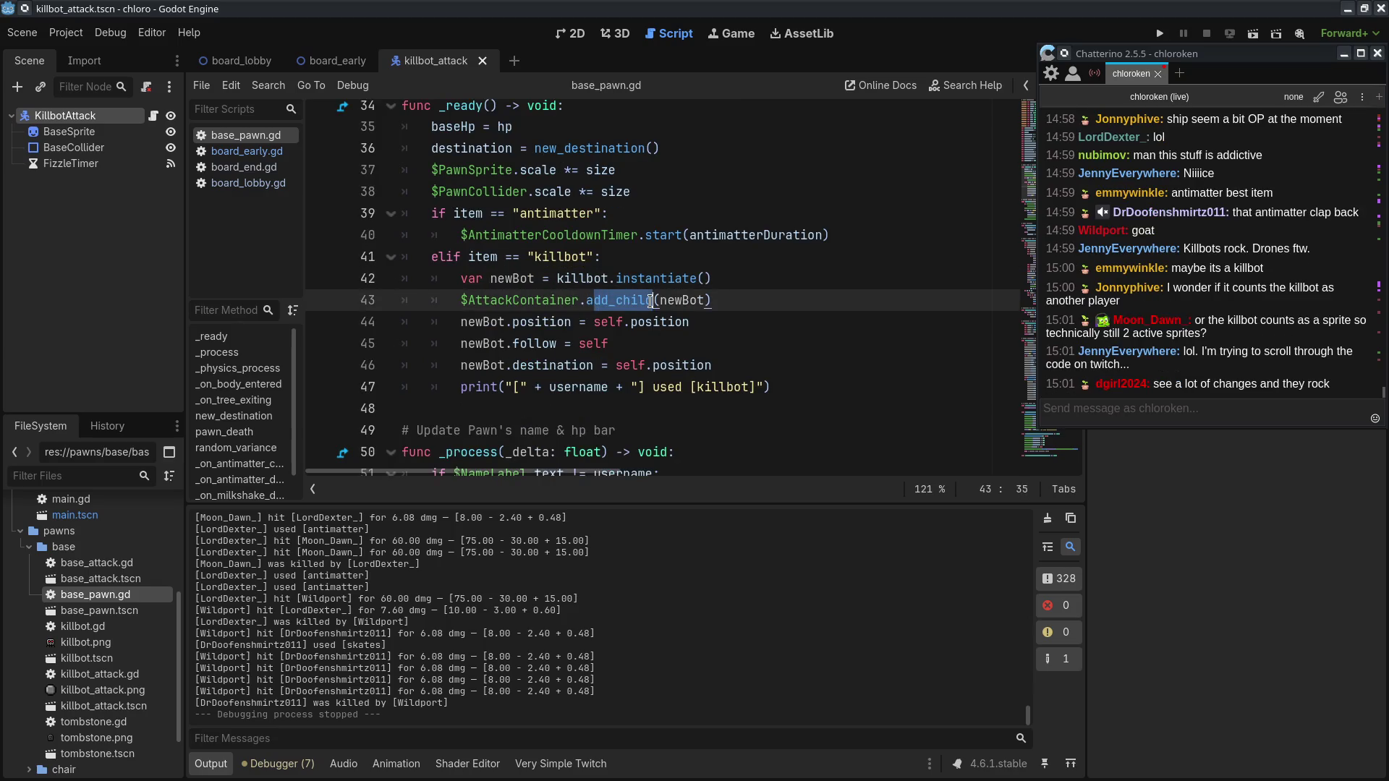
click(702, 339)
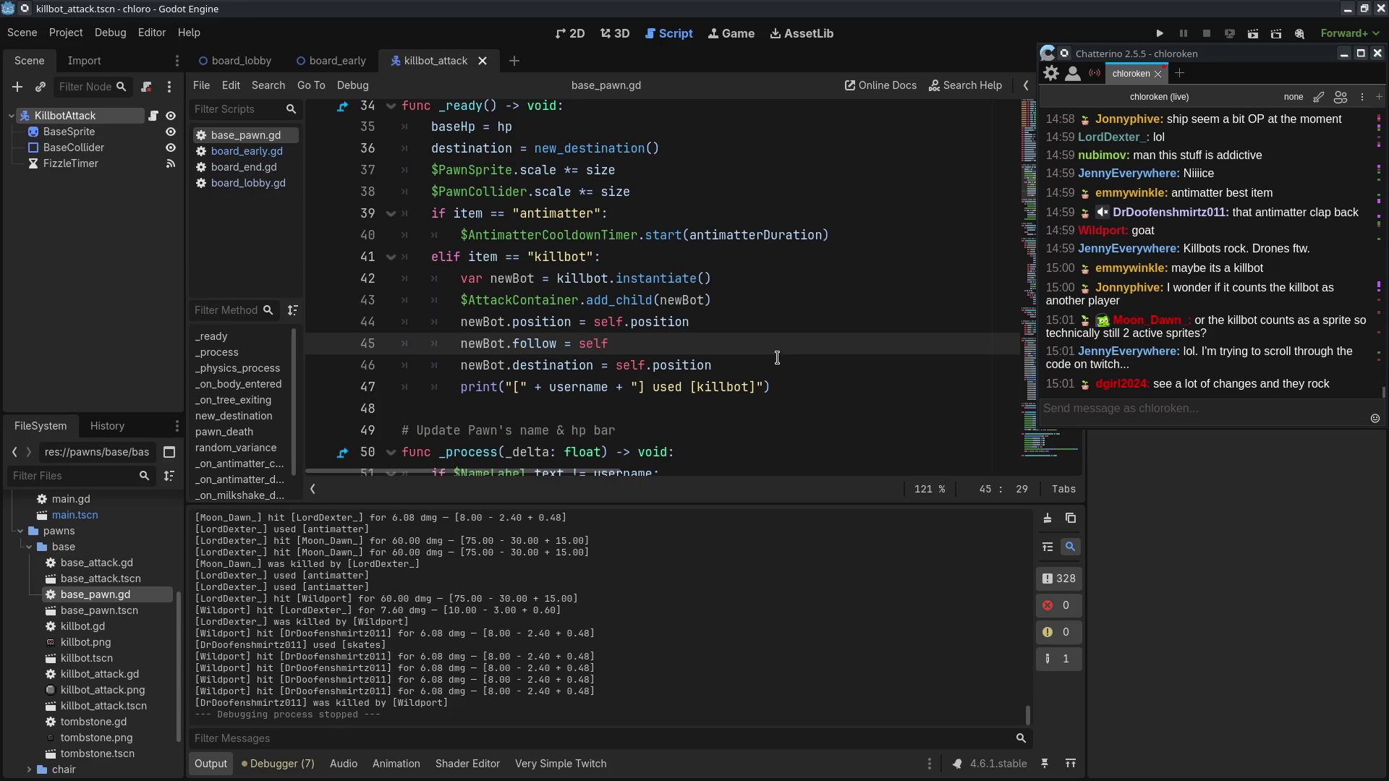
Step: Scroll through base_pawn.gd to the baseHp line and bring the pawn & style sheet forward
scroll(776, 368, down, 3)
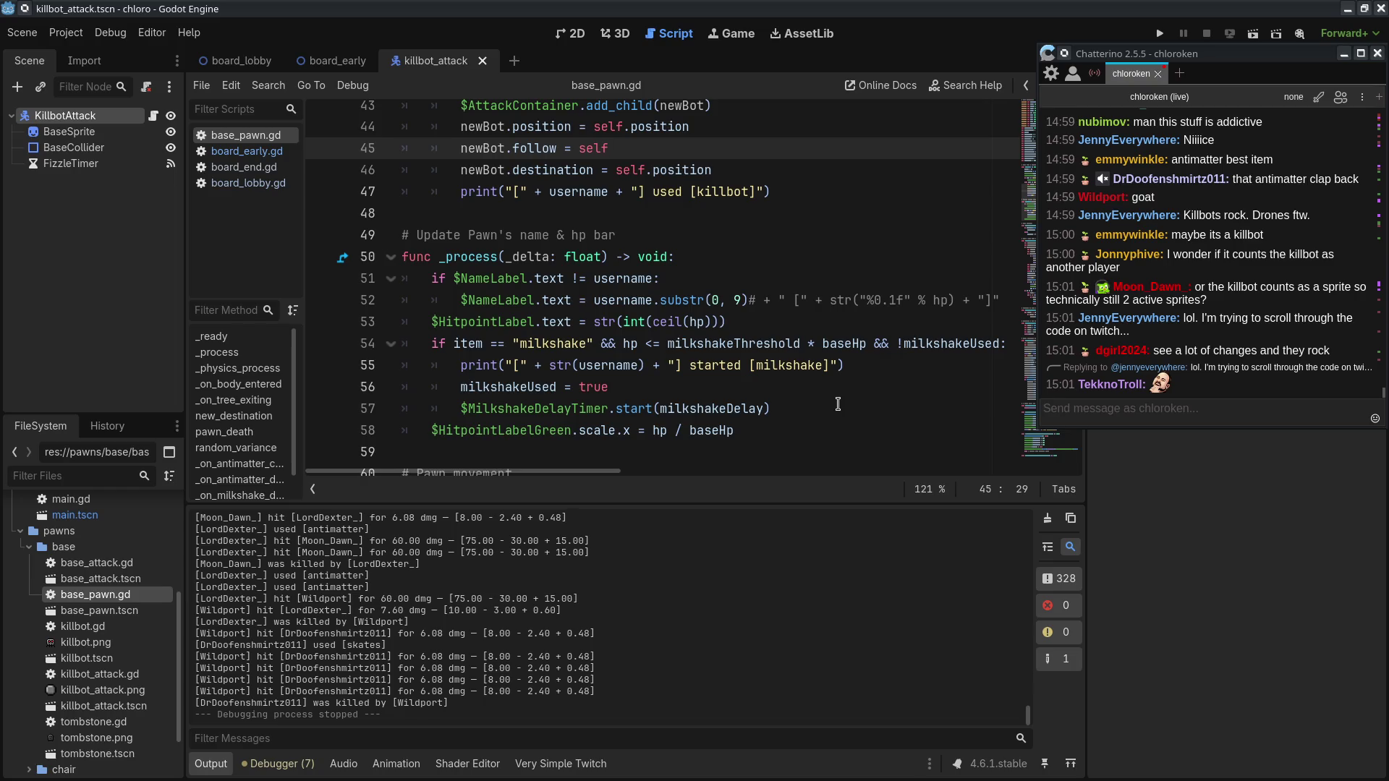
scroll(835, 400, down, 6)
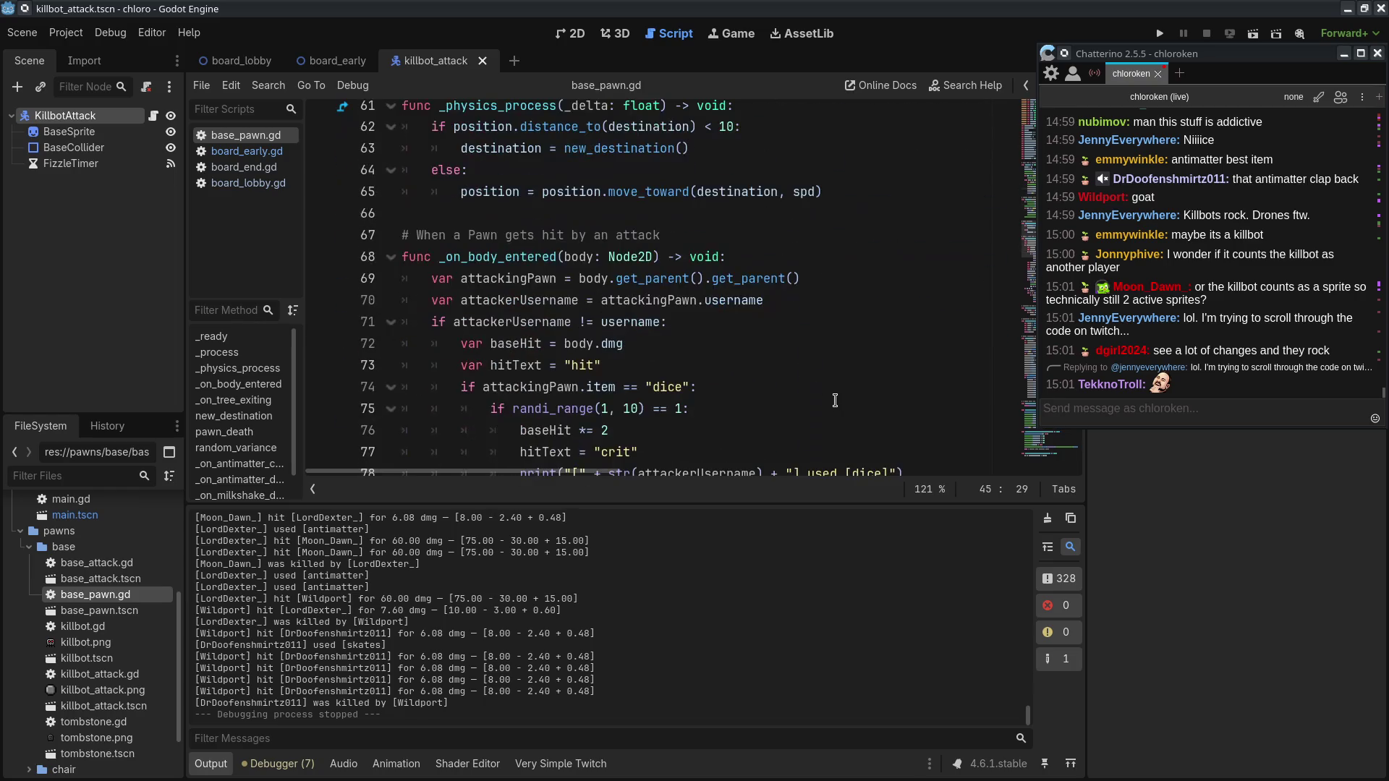
scroll(834, 400, down, 5)
scroll(832, 407, down, 6)
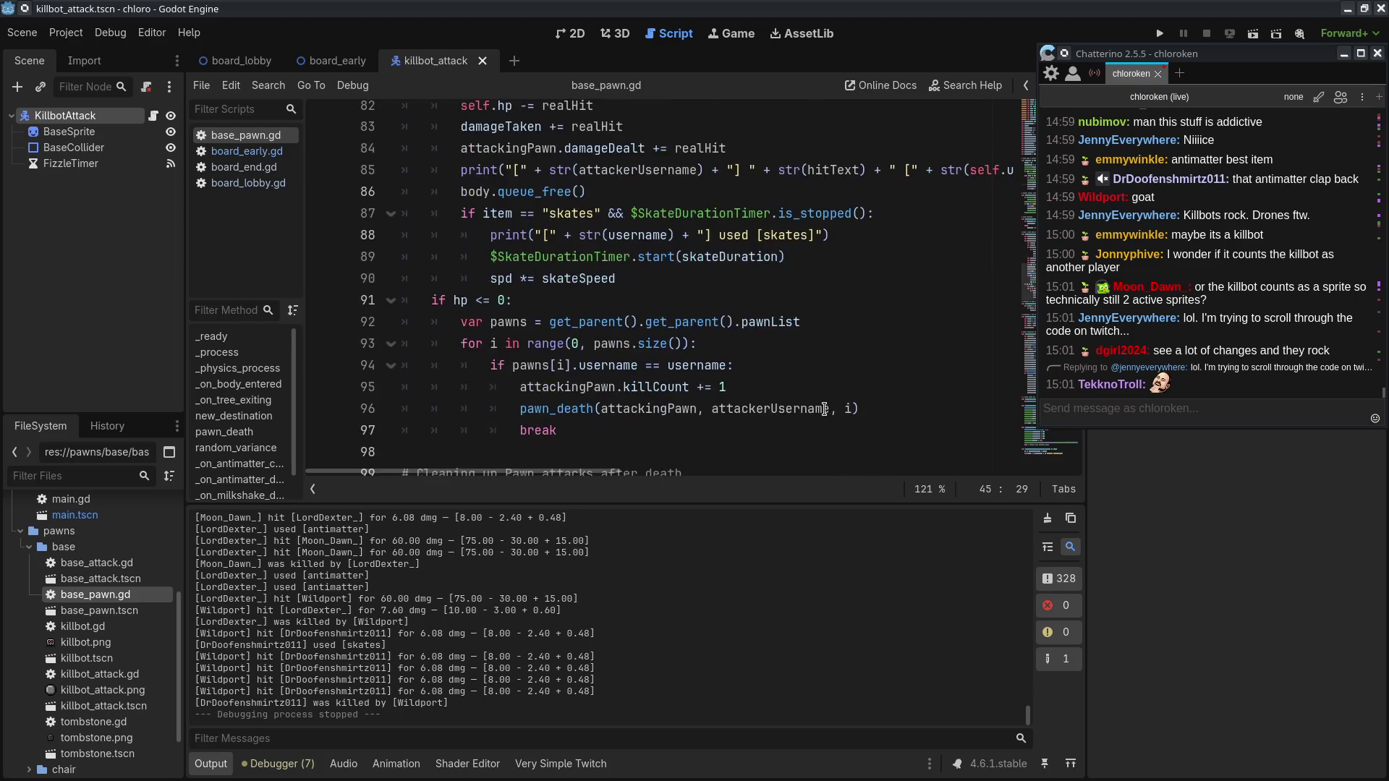
scroll(824, 410, down, 8)
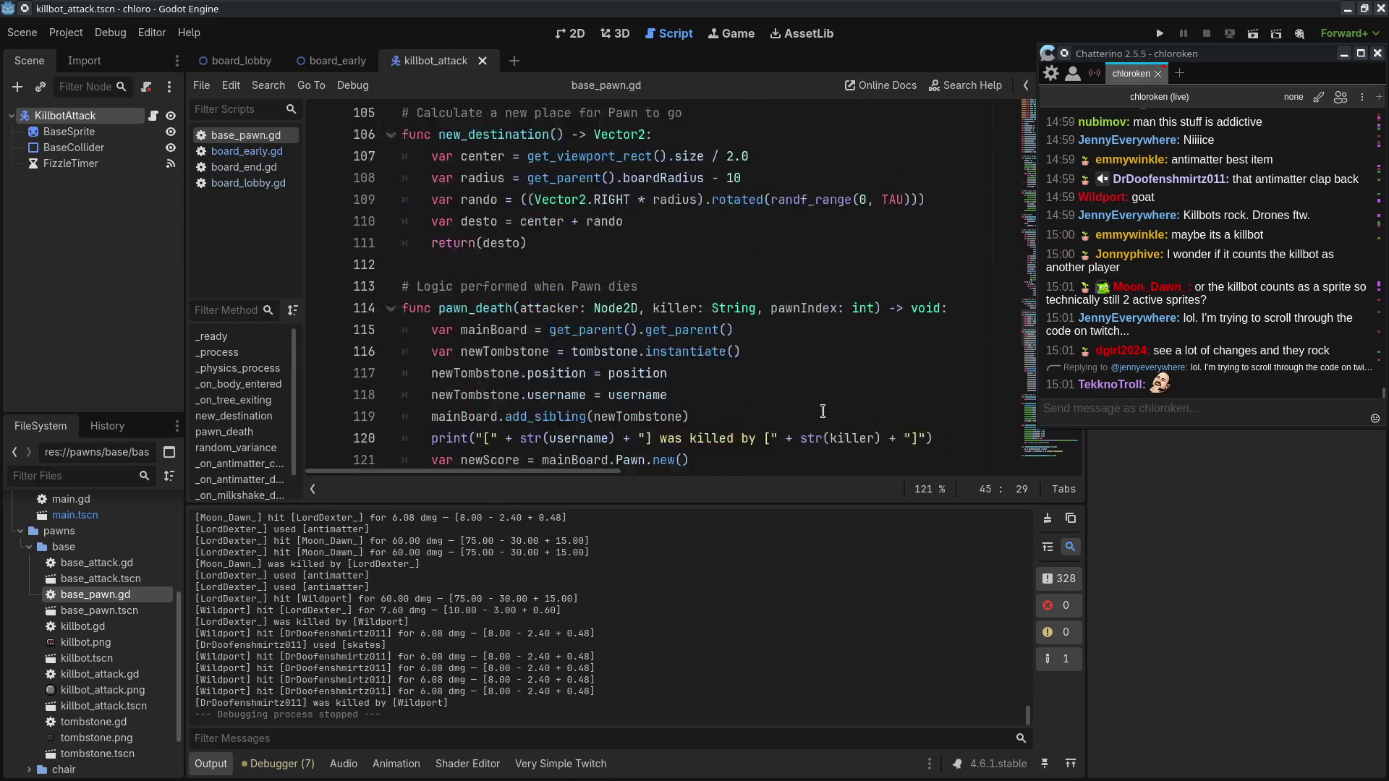
scroll(822, 411, up, 2)
scroll(823, 411, up, 20)
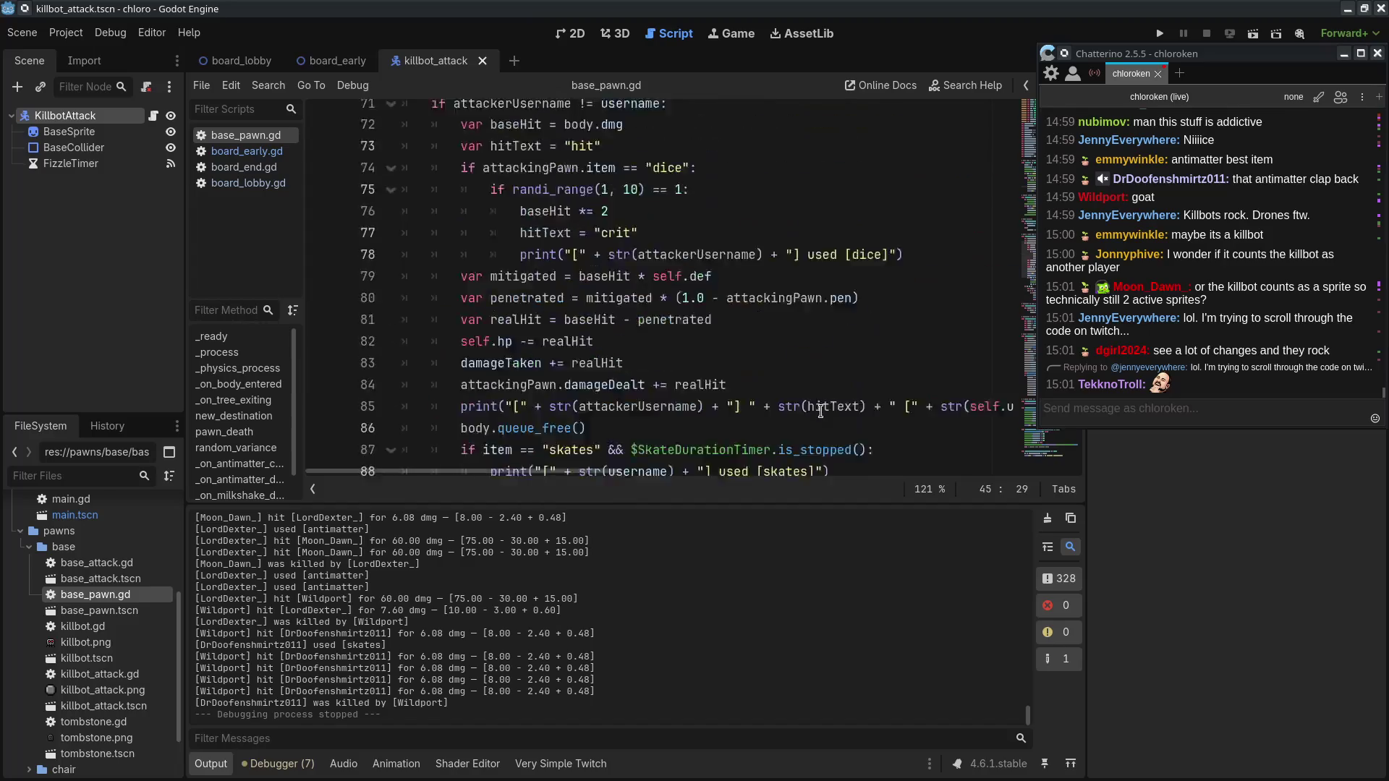
scroll(818, 414, down, 5)
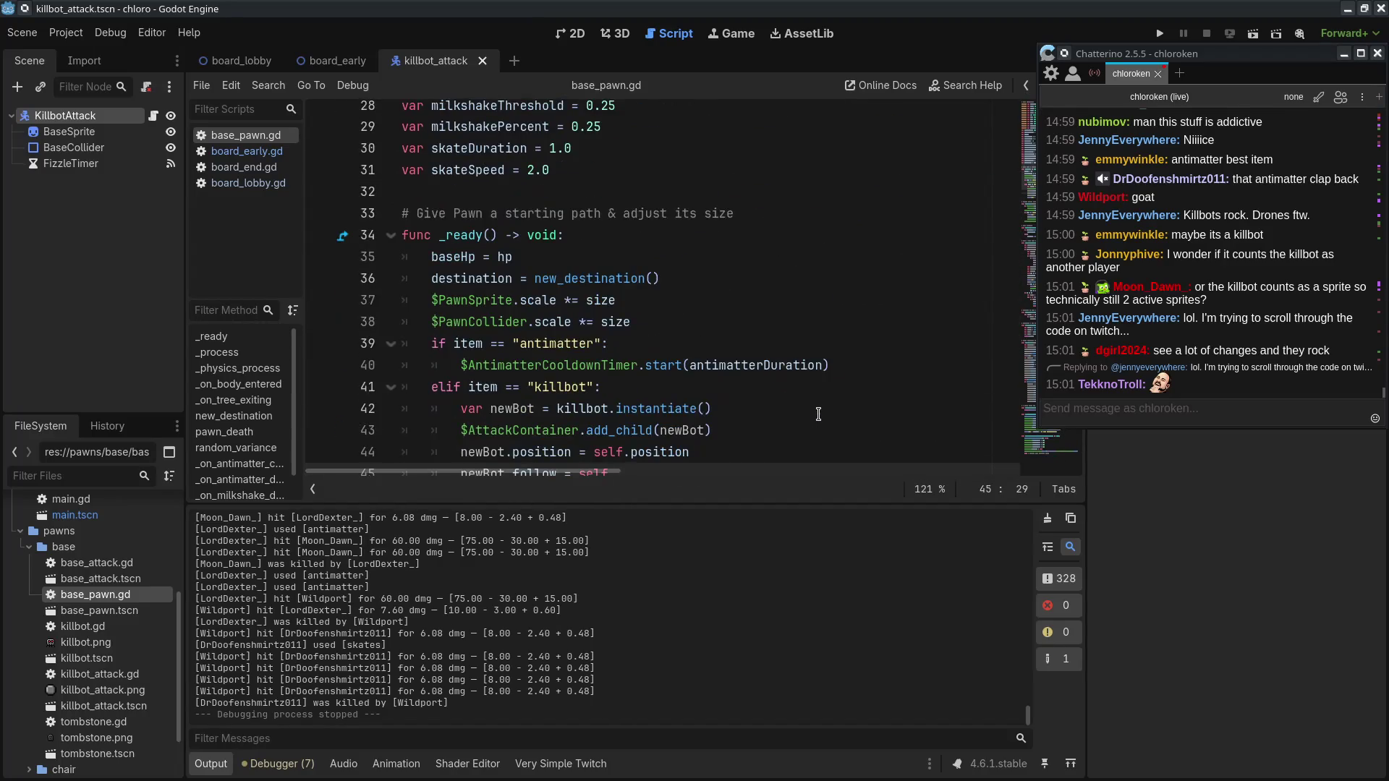
scroll(818, 414, up, 1)
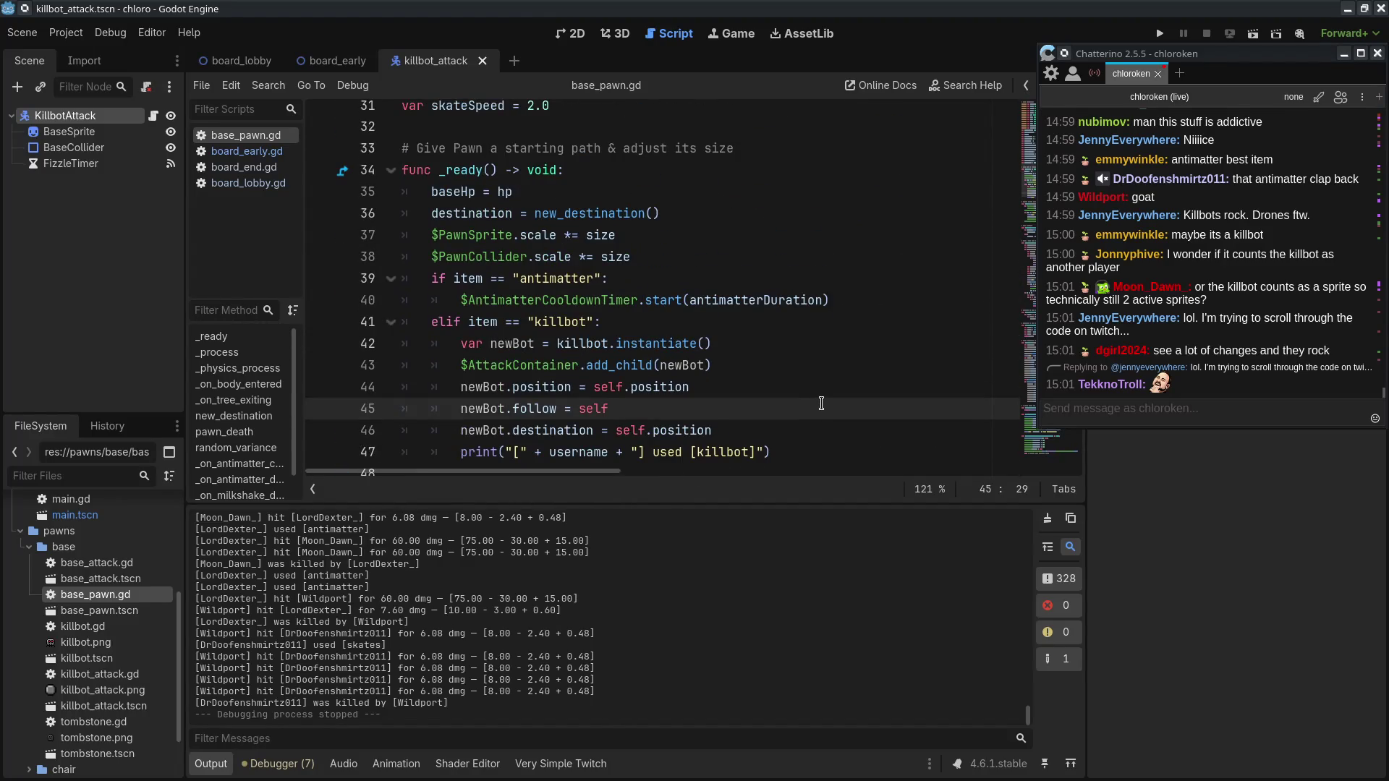
click(895, 187)
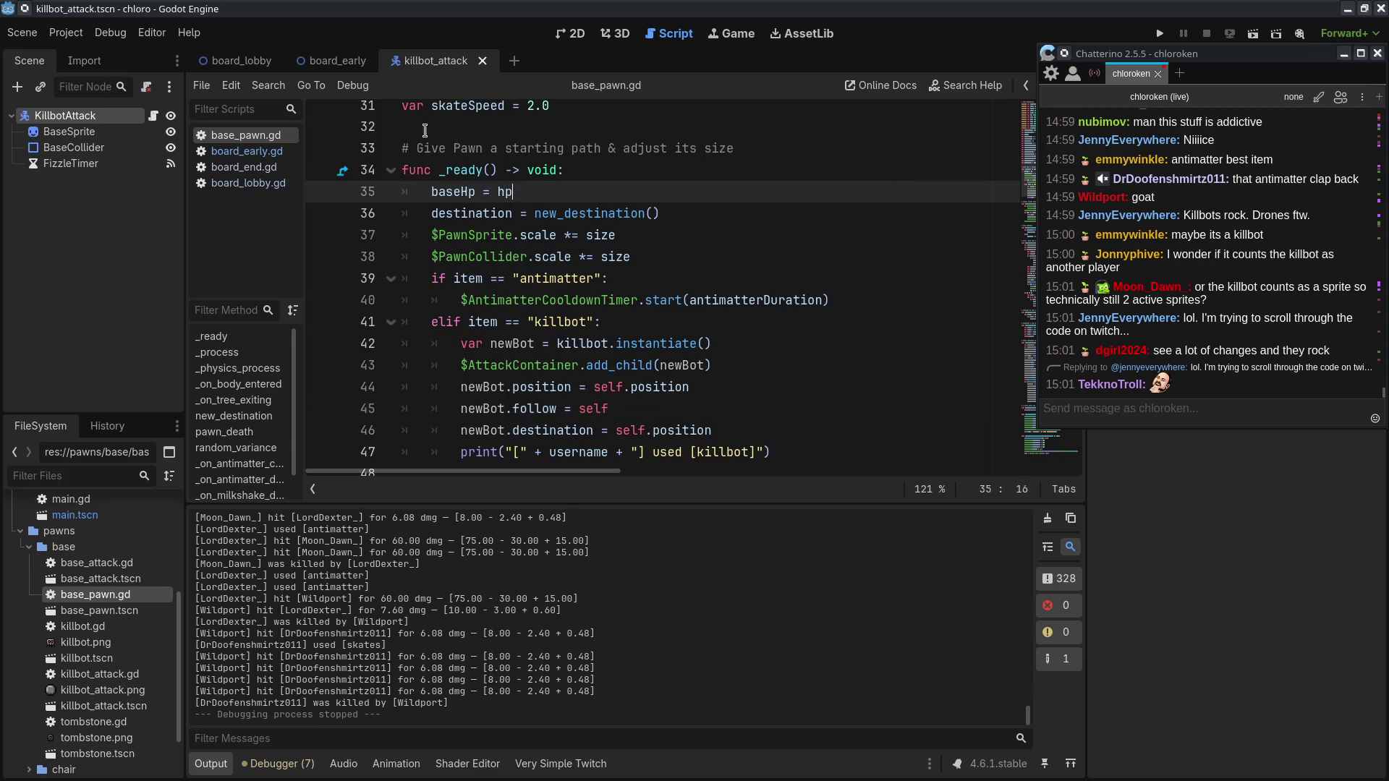
key(alt+Tab)
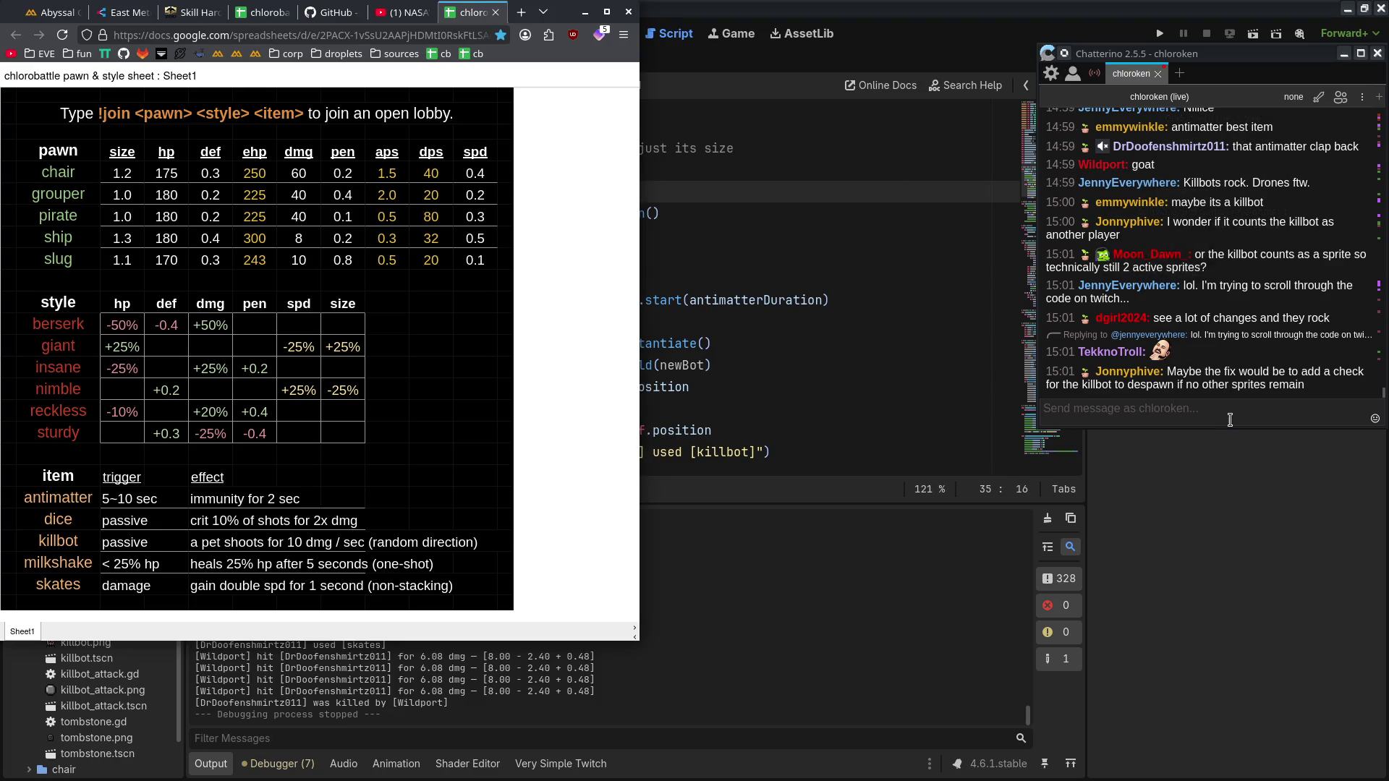
Step: Switch to the Chatterino chat, then back to Godot's base_pawn.gd _ready code
click(1230, 420)
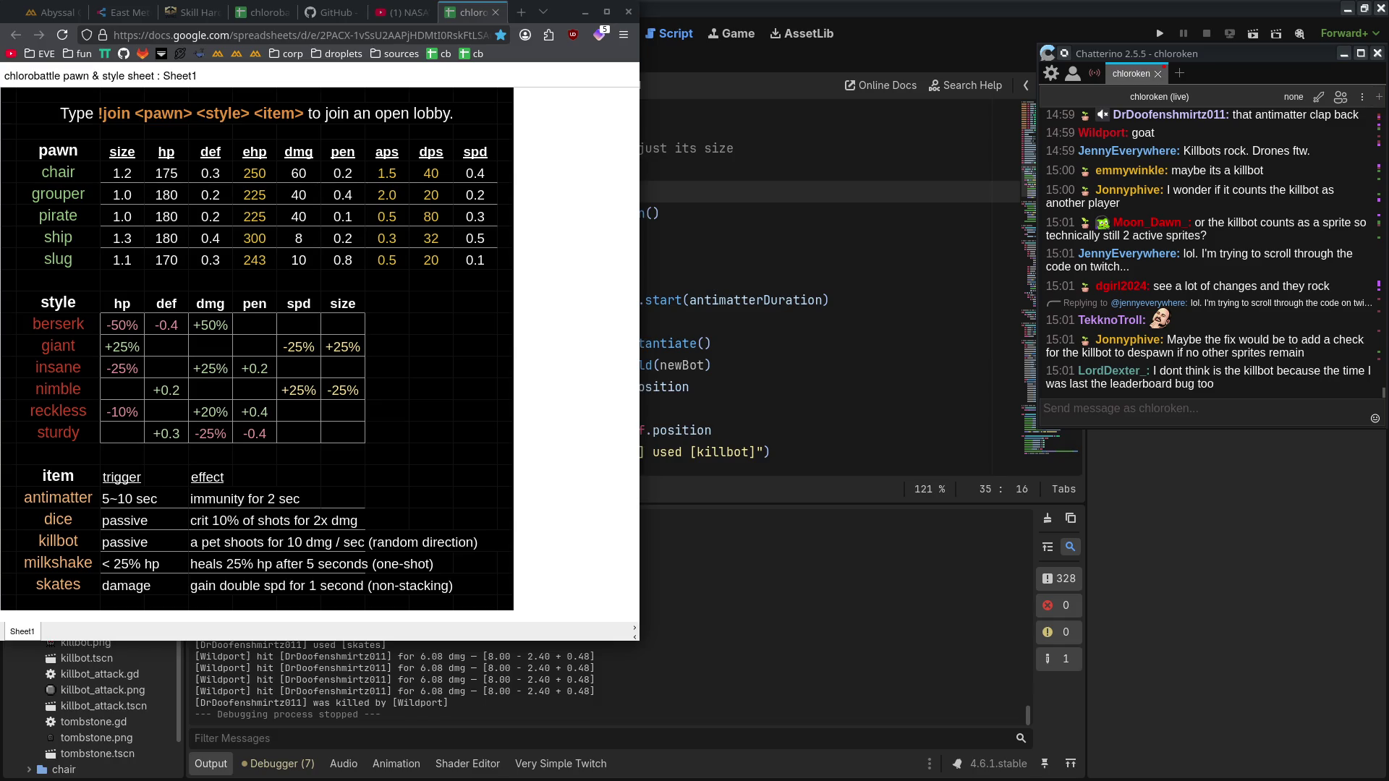
click(801, 299)
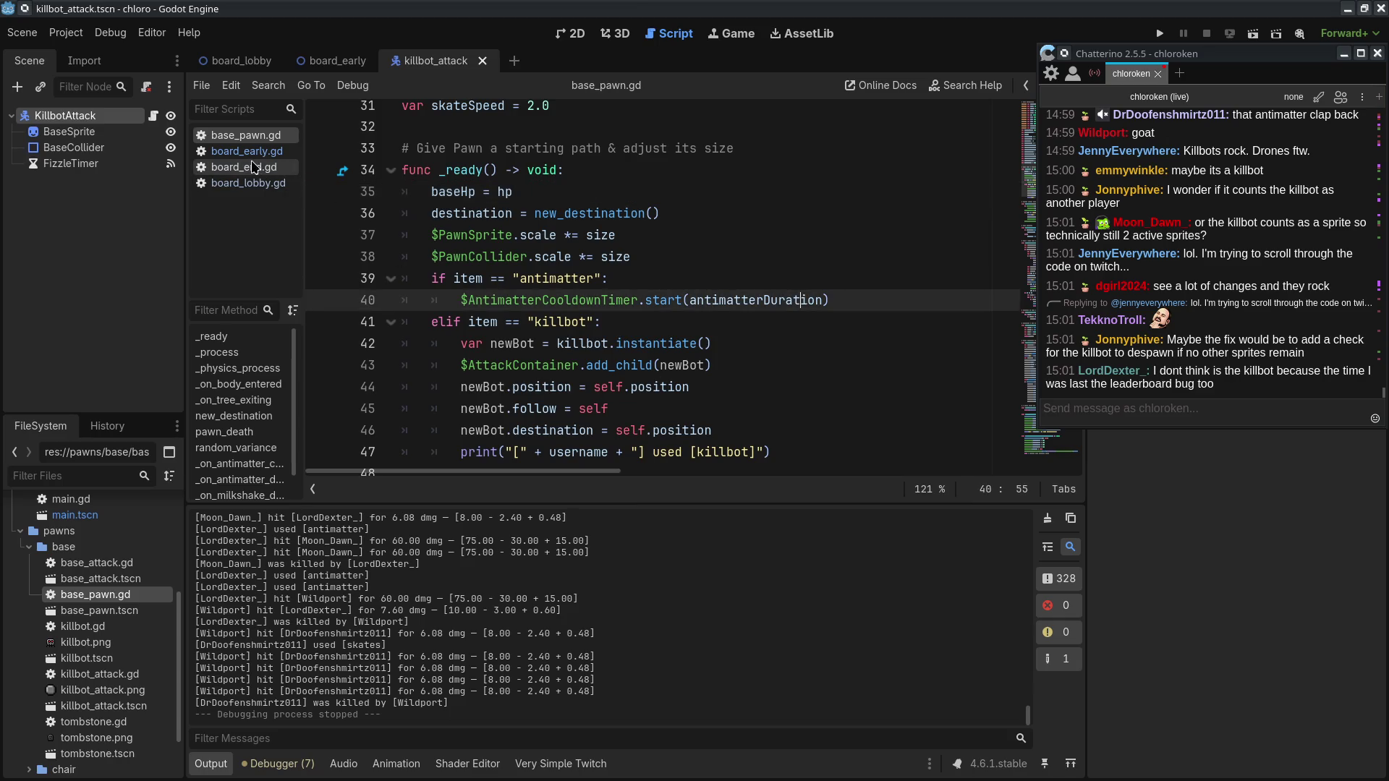
Step: Review the newBot add_child and newBot.follow killbot lines in base_pawn.gd
scroll(712, 370, down, 4)
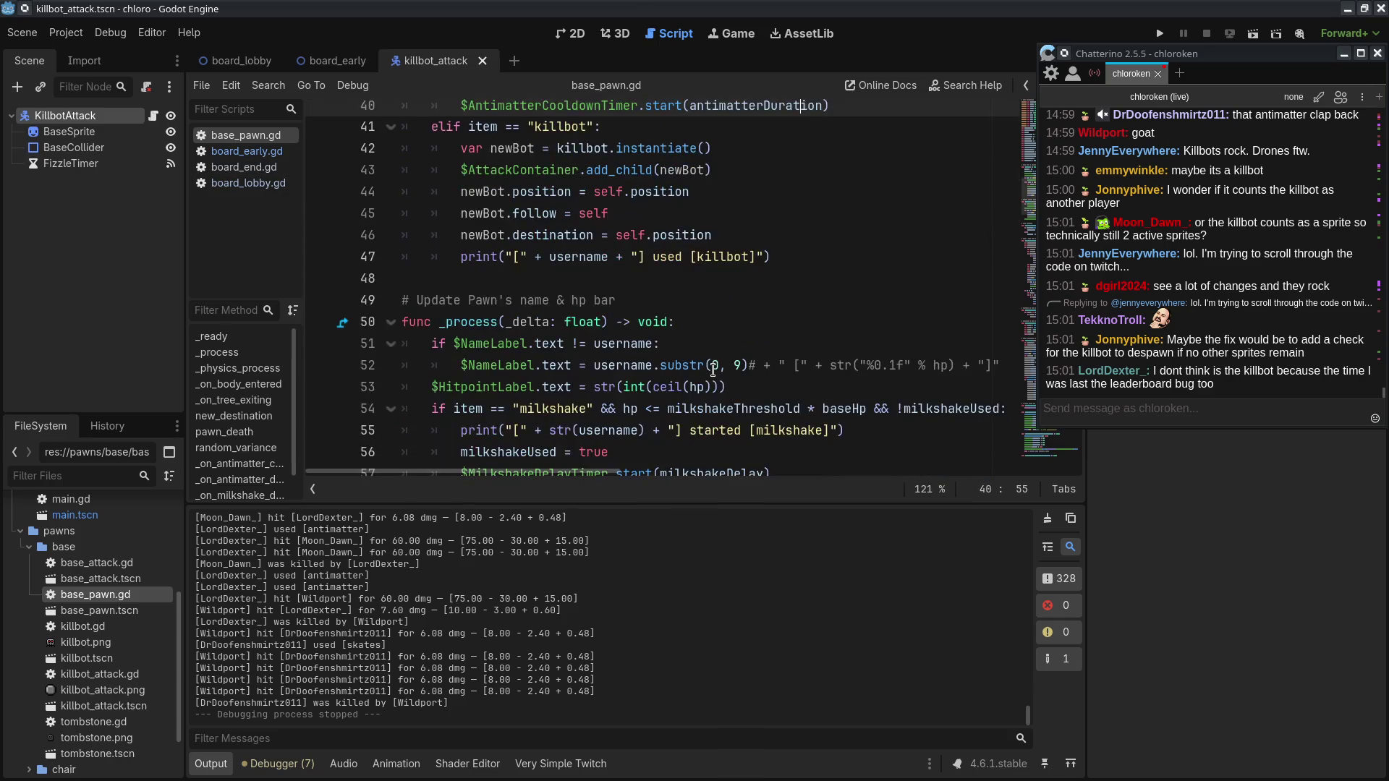
scroll(713, 370, up, 3)
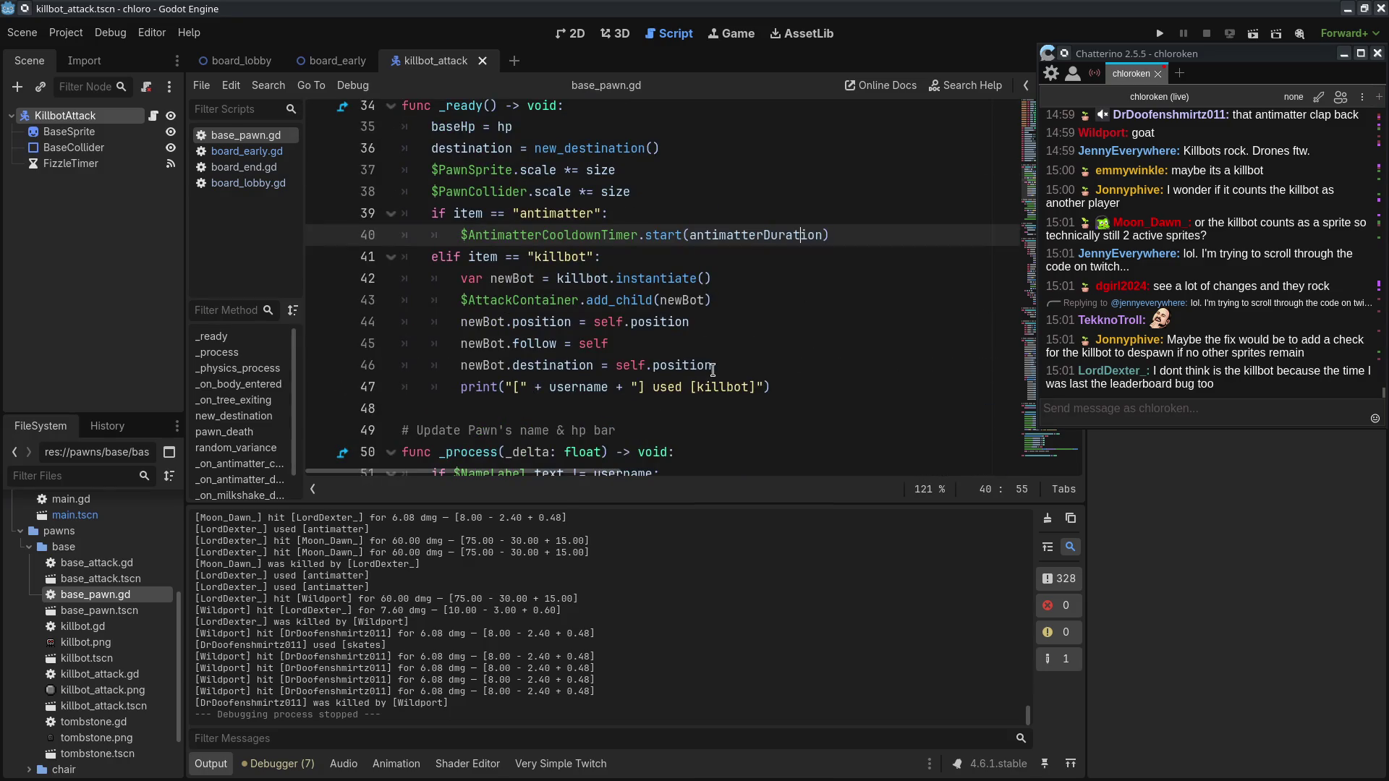
scroll(859, 378, up, 1)
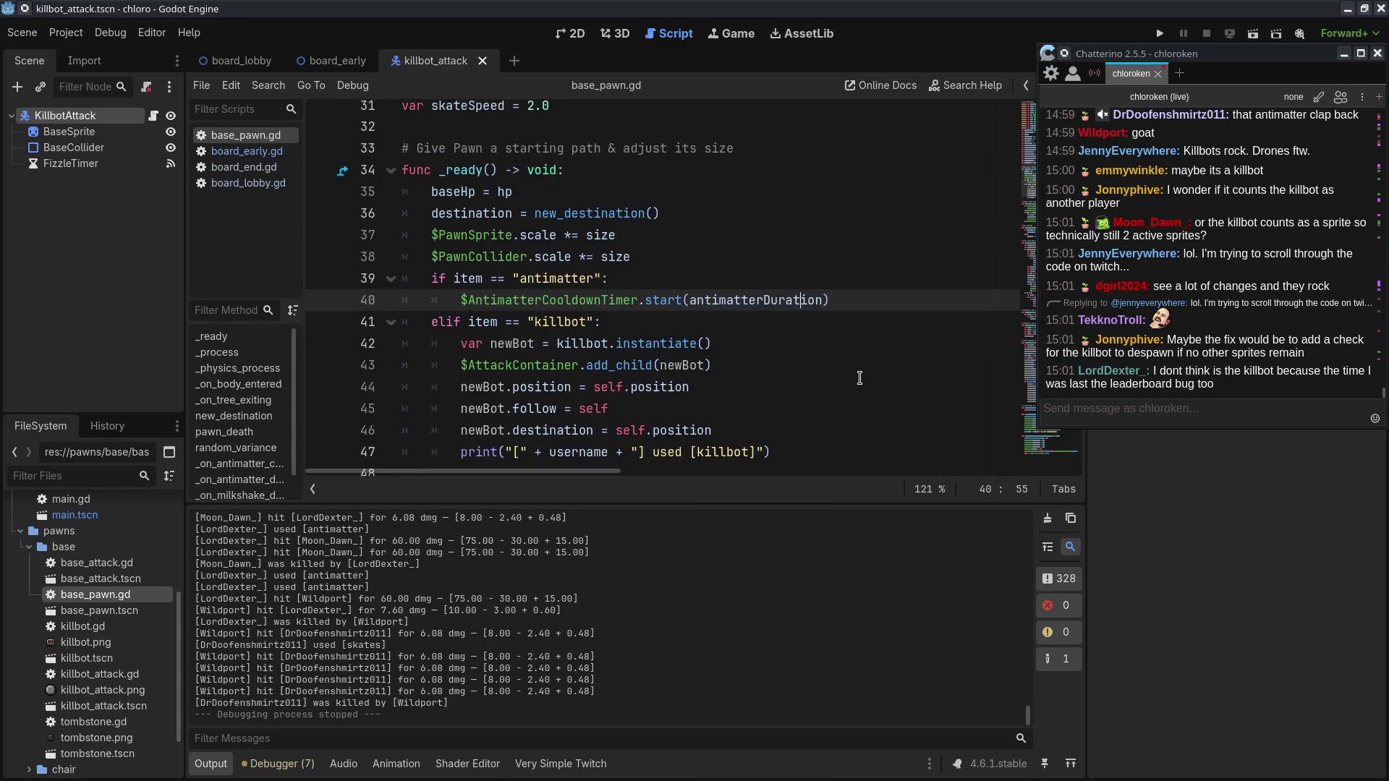
double_click(509, 365)
click(680, 366)
click(688, 399)
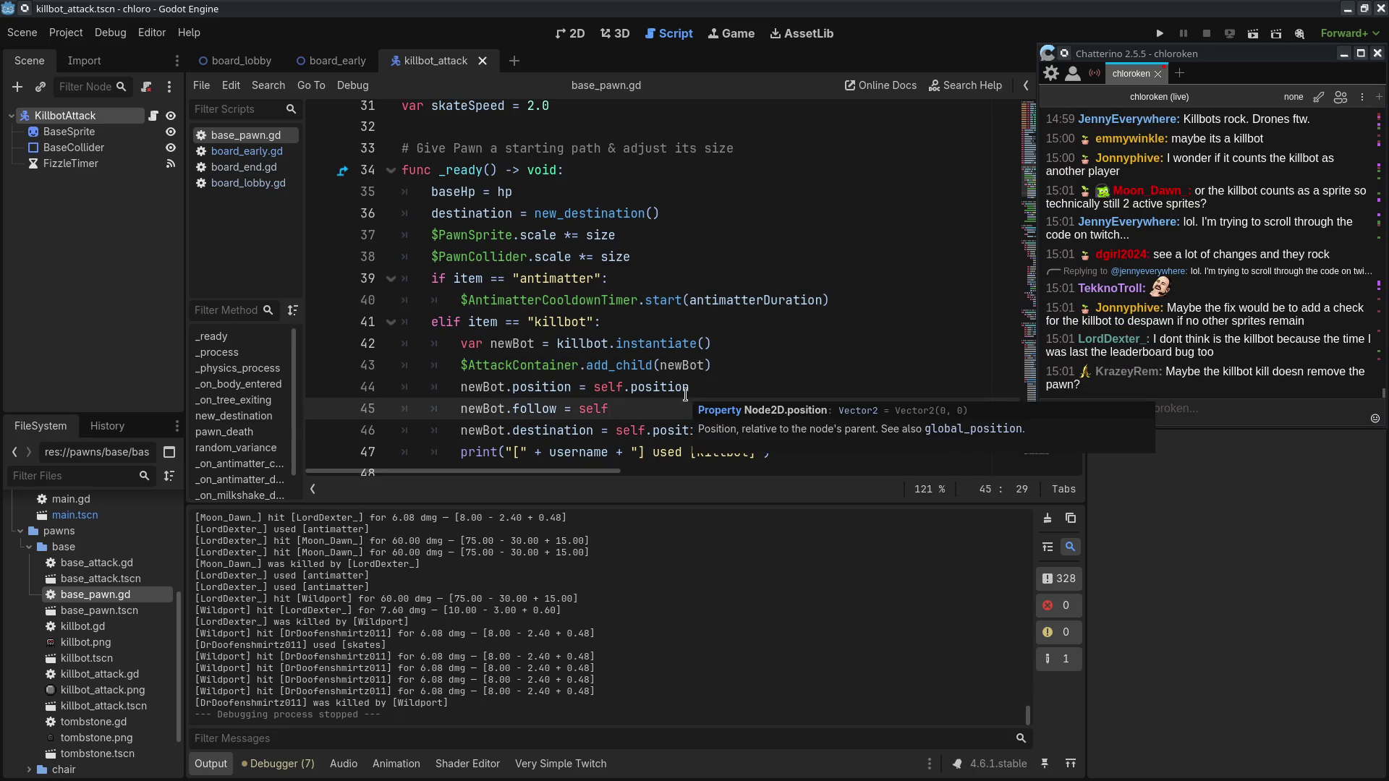
scroll(824, 264, down, 3)
scroll(814, 254, down, 3)
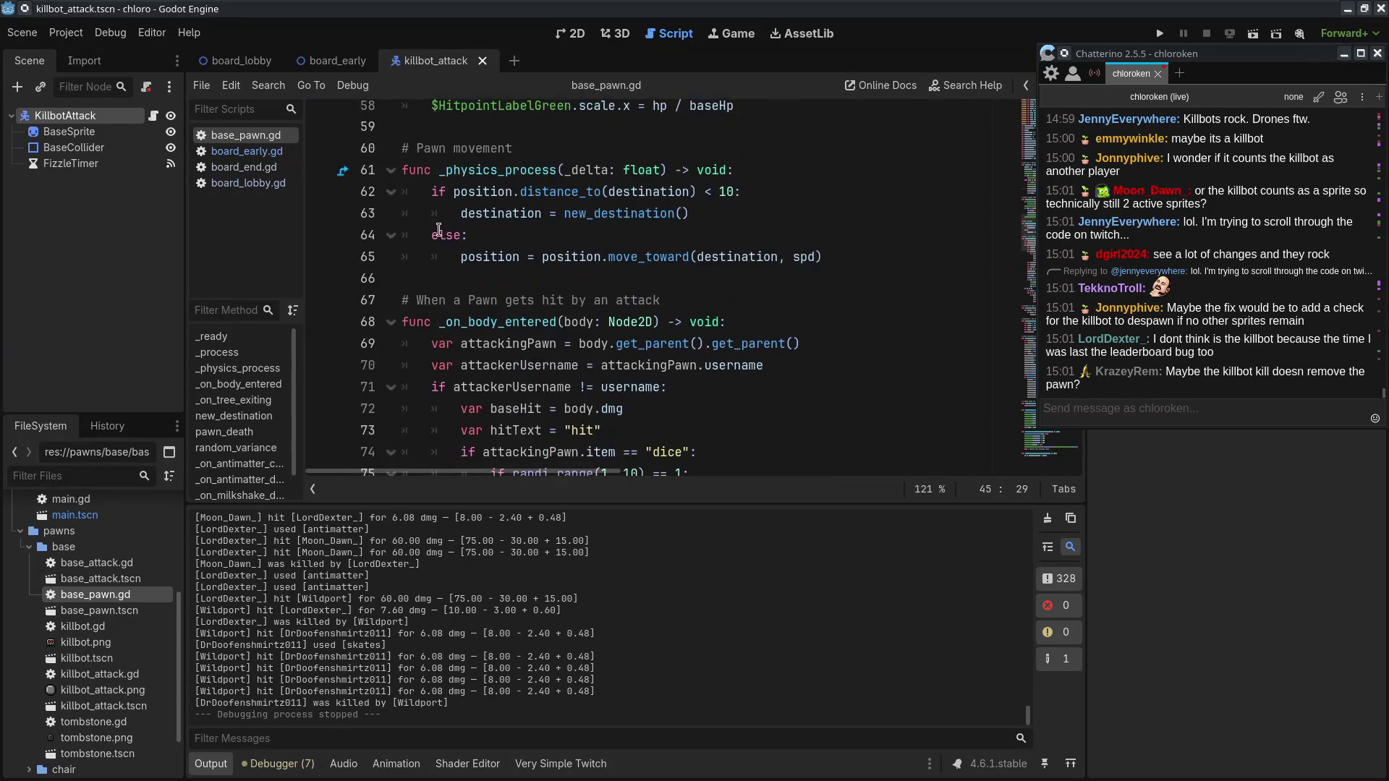
Step: Check the slug spawn check line in board_early.gd
click(259, 156)
scroll(598, 288, up, 1)
scroll(600, 293, down, 6)
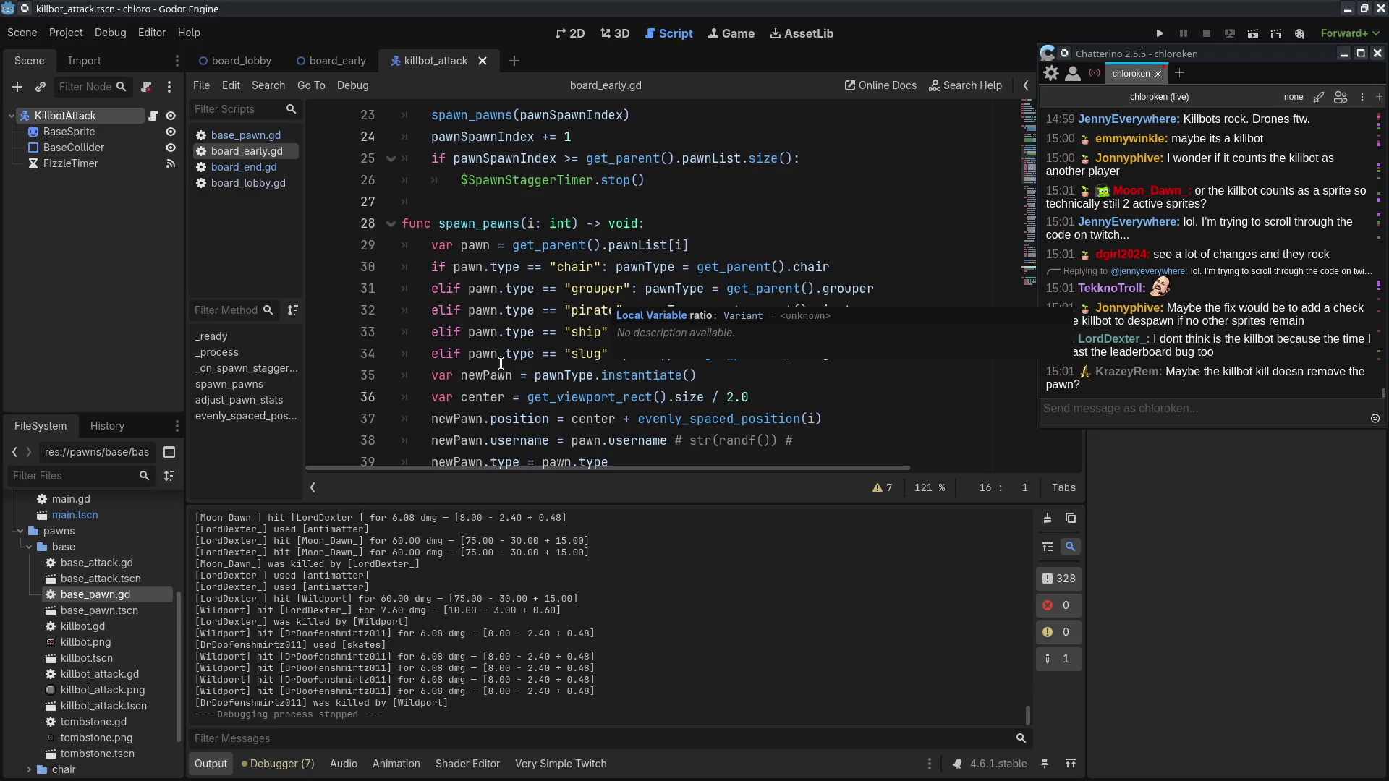
click(501, 362)
scroll(501, 362, down, 14)
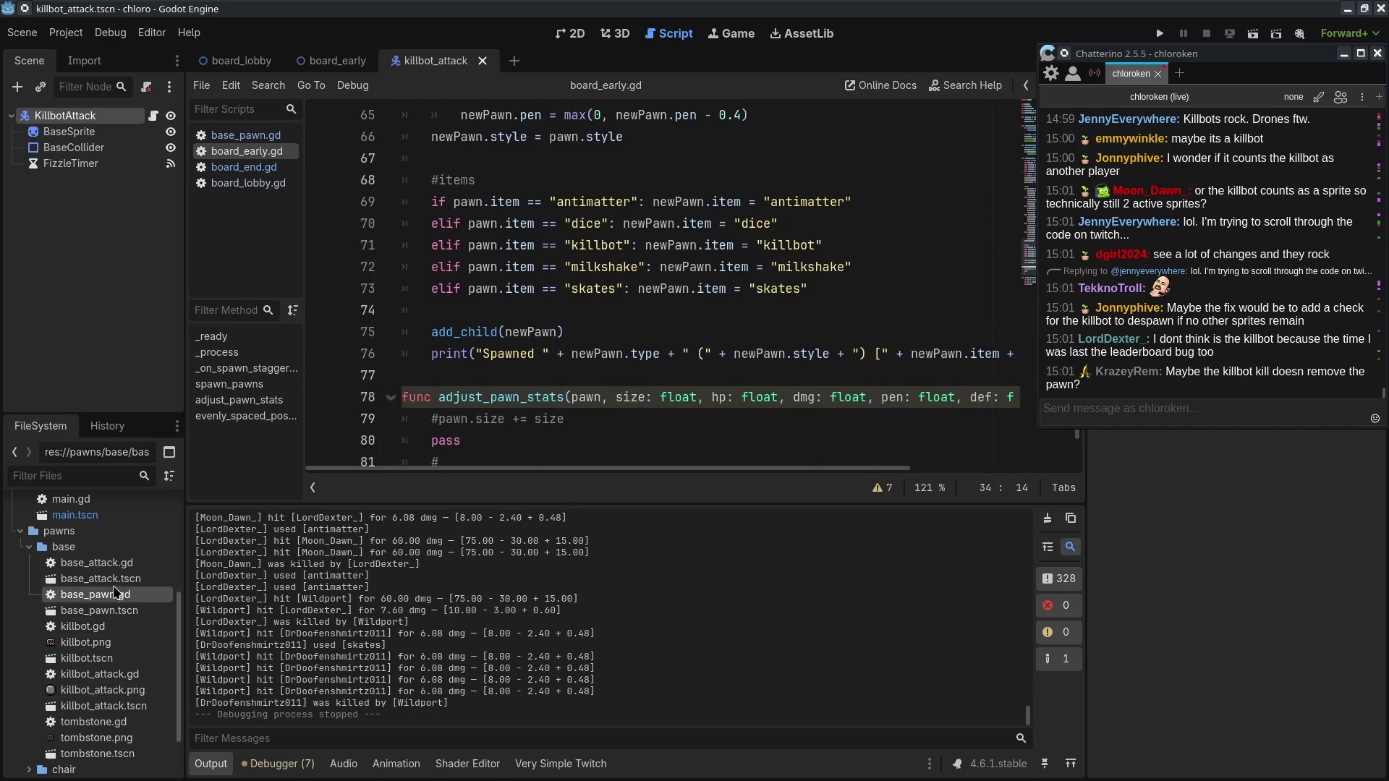
Step: Open base_attack.gd and killbot_attack.gd and inspect the queue_free cleanup on line 22
double_click(116, 565)
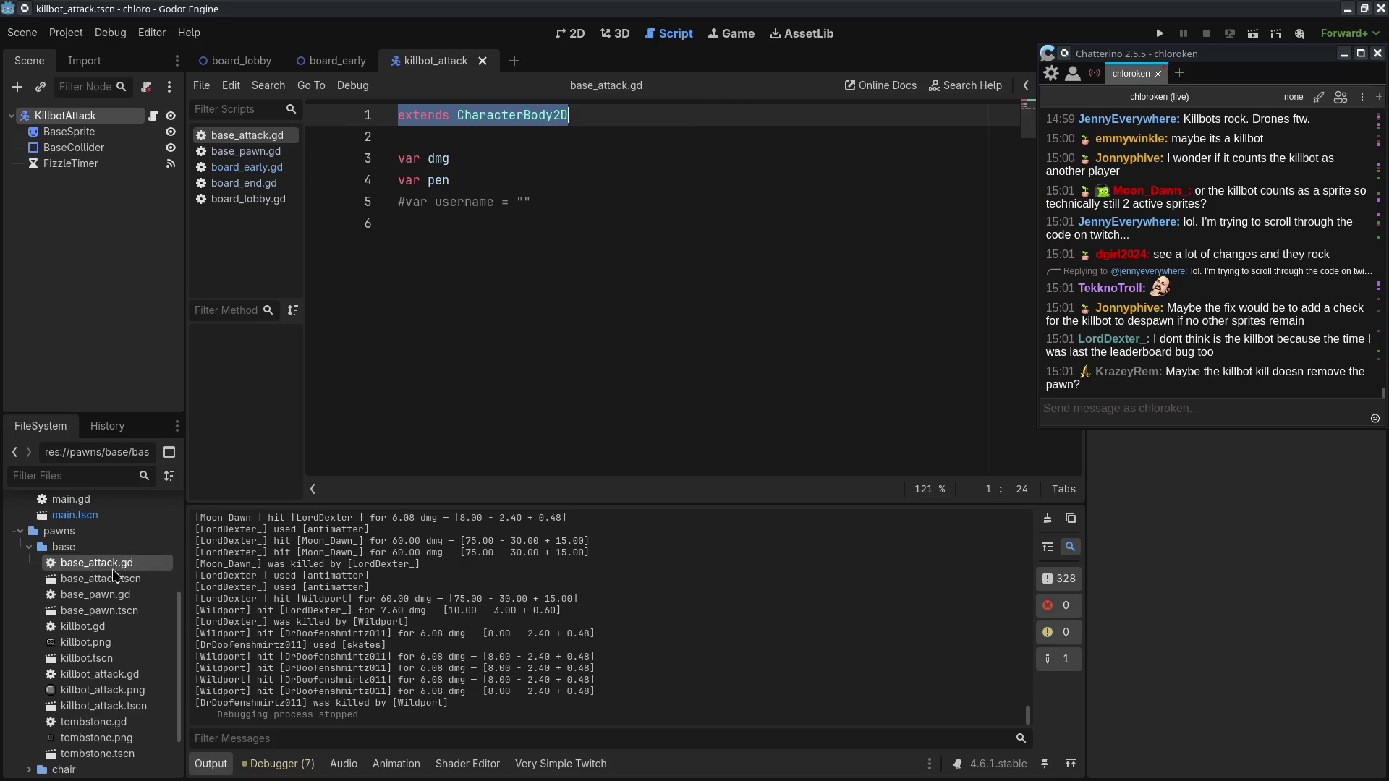
double_click(99, 674)
scroll(631, 404, down, 1)
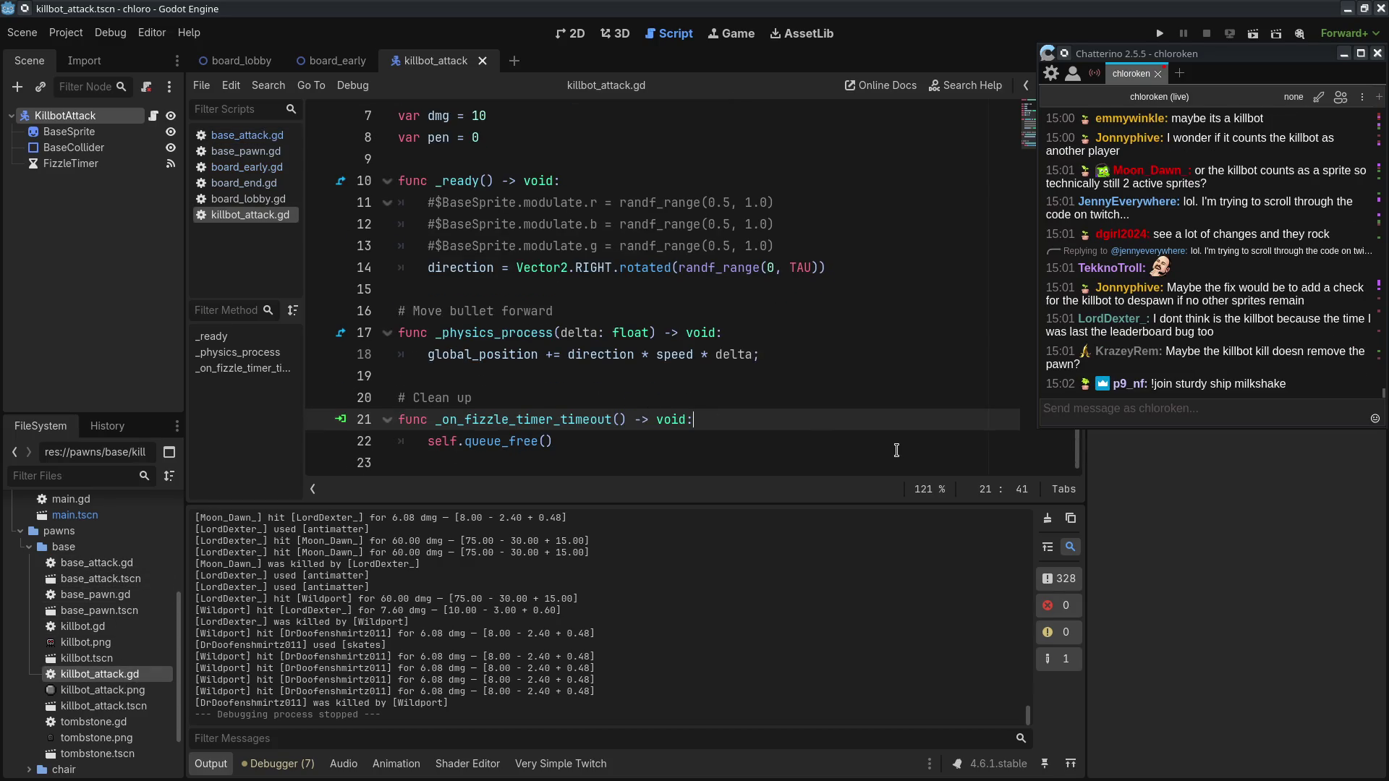
click(897, 450)
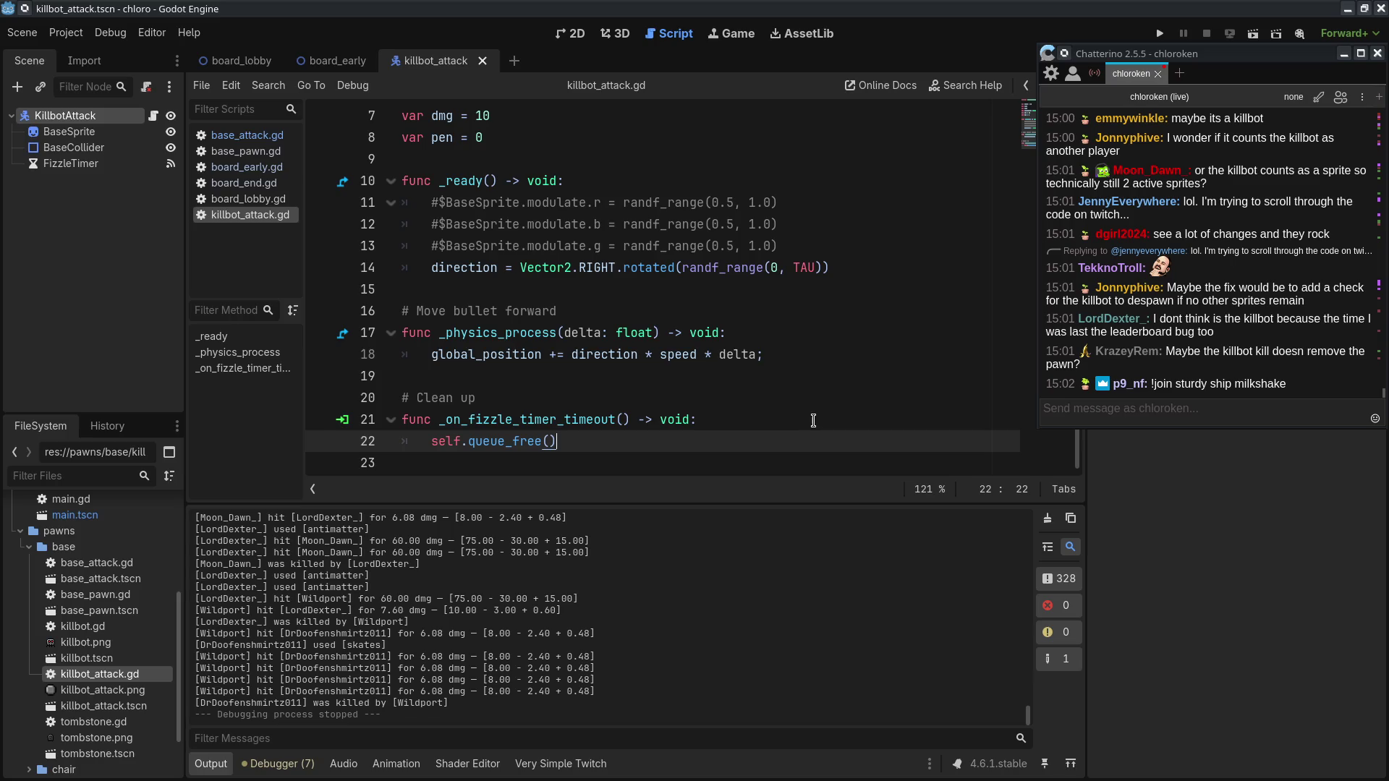
click(835, 380)
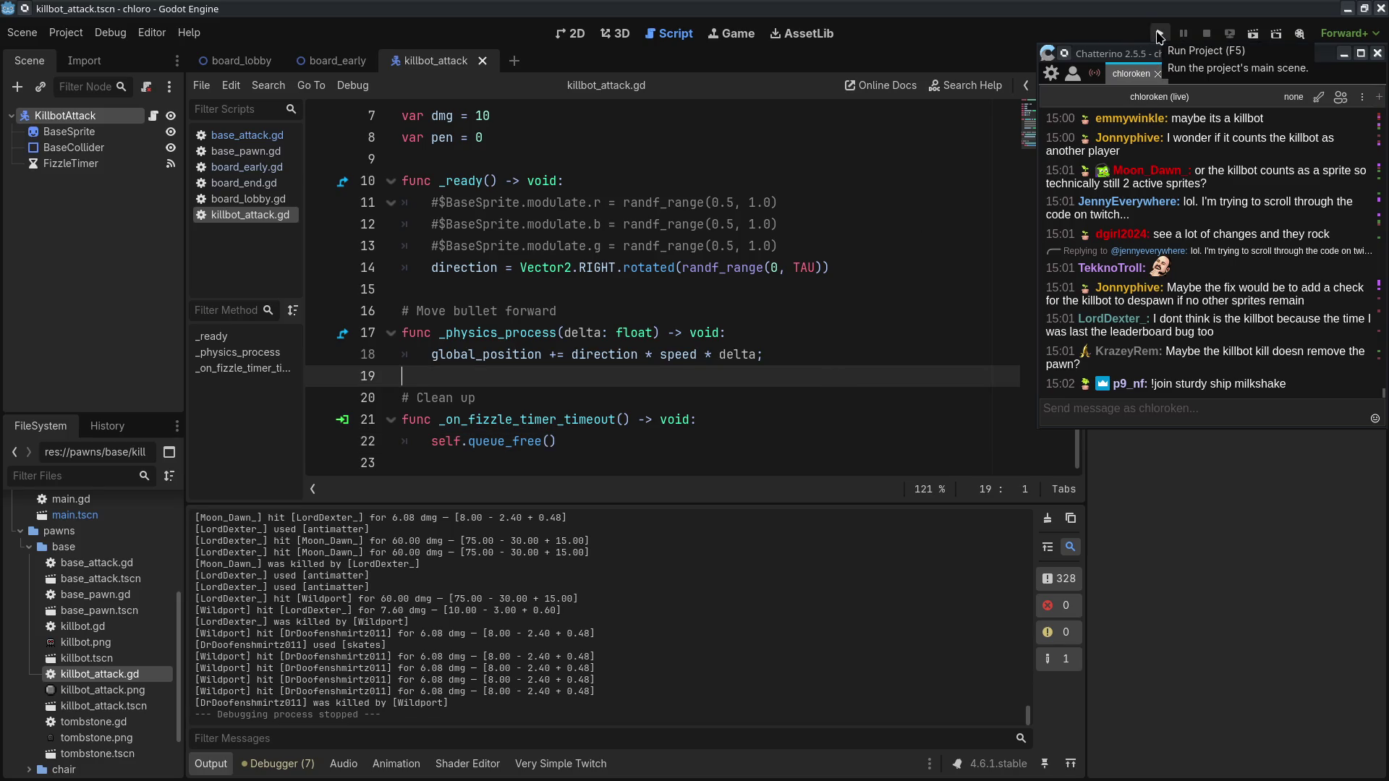
Step: Bring up the stat sheet, run the game, and move its lobby window to the right
click(1213, 355)
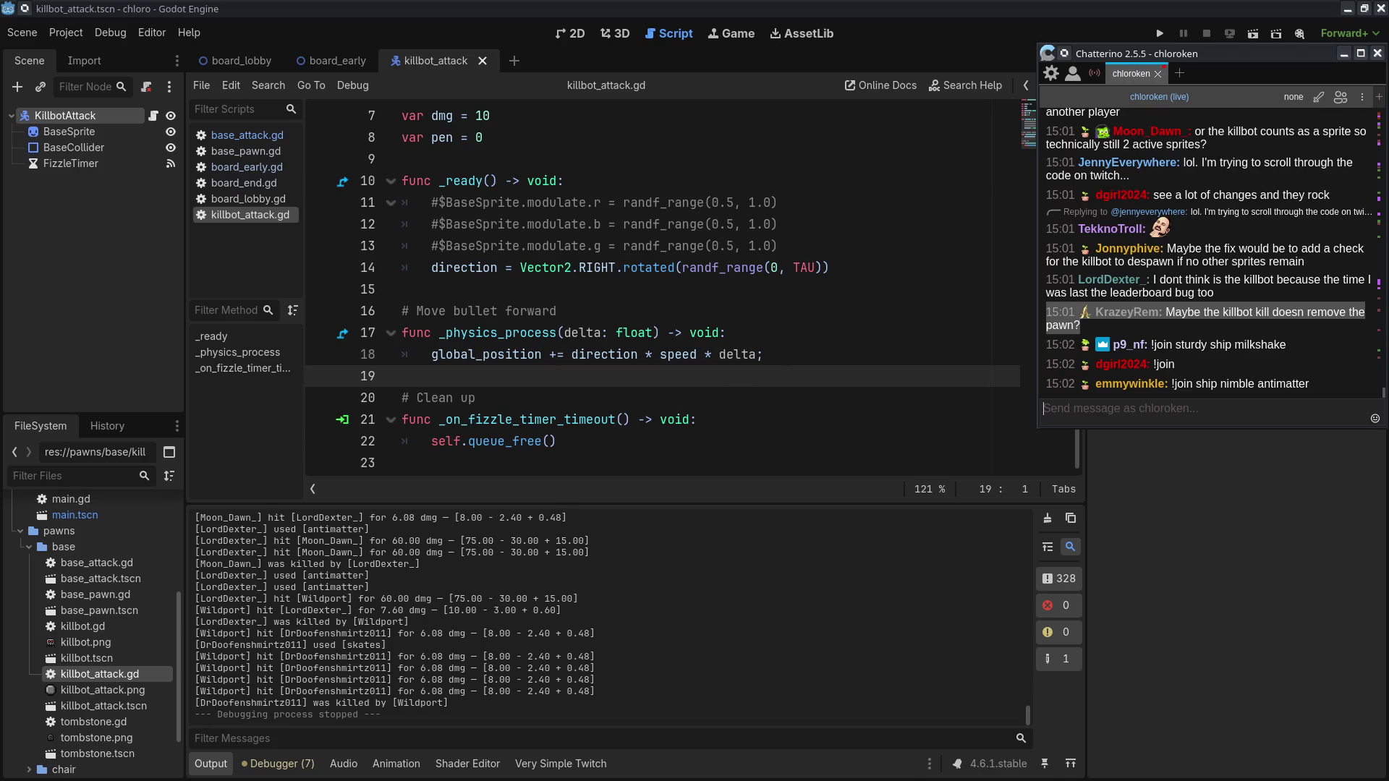
key(alt+Tab)
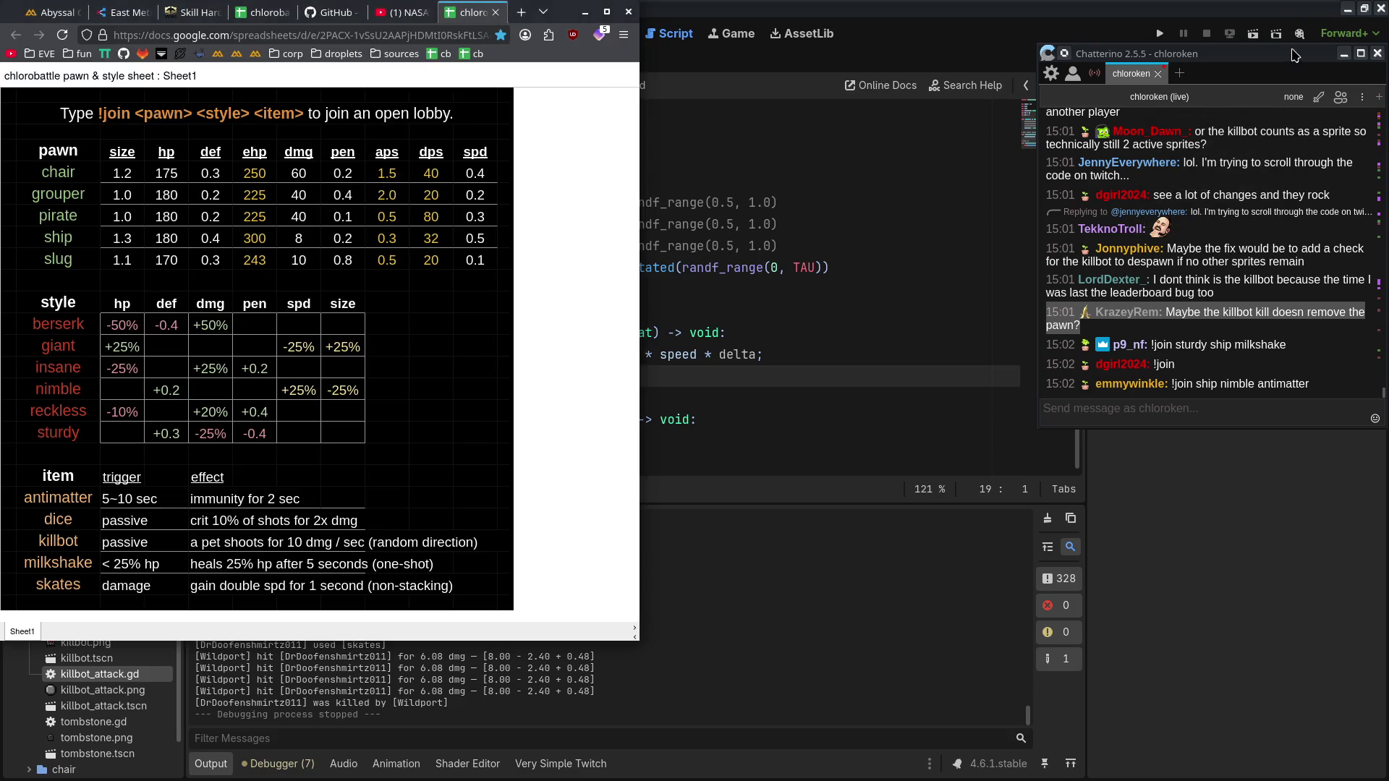
click(1158, 32)
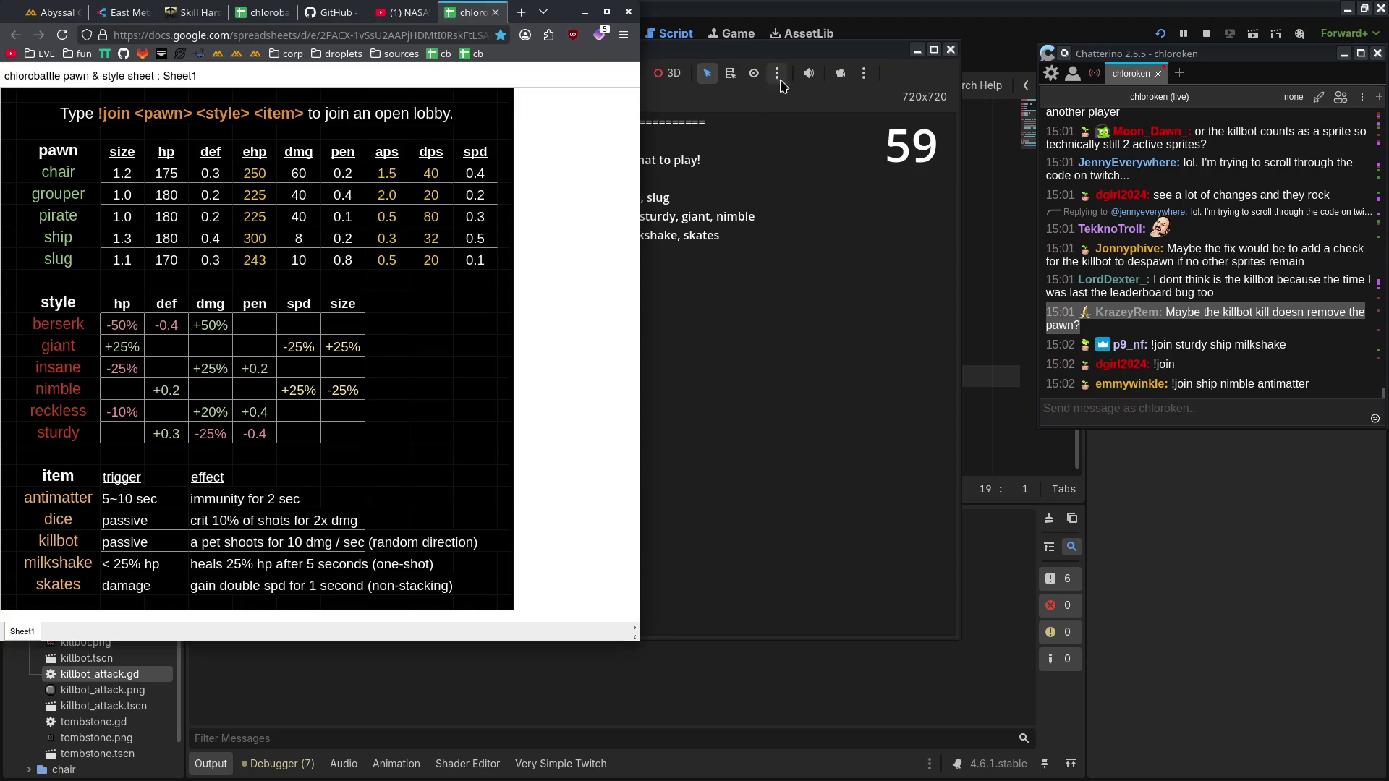
mouse_move(795, 49)
mouse_down()
mouse_move(871, 46)
mouse_move(872, 12)
mouse_up()
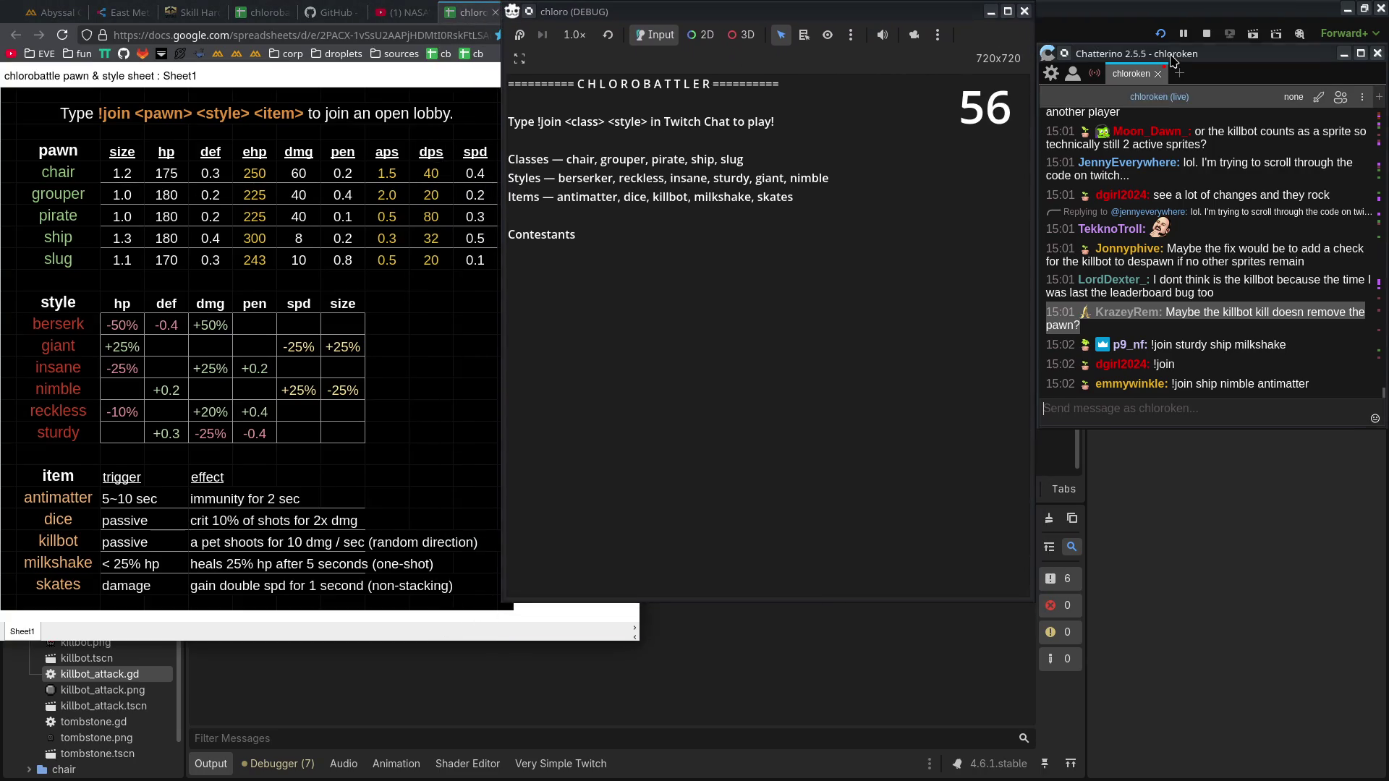
Step: Drag the game and Chatterino windows to the top of the screen
drag(1174, 57, 1174, 15)
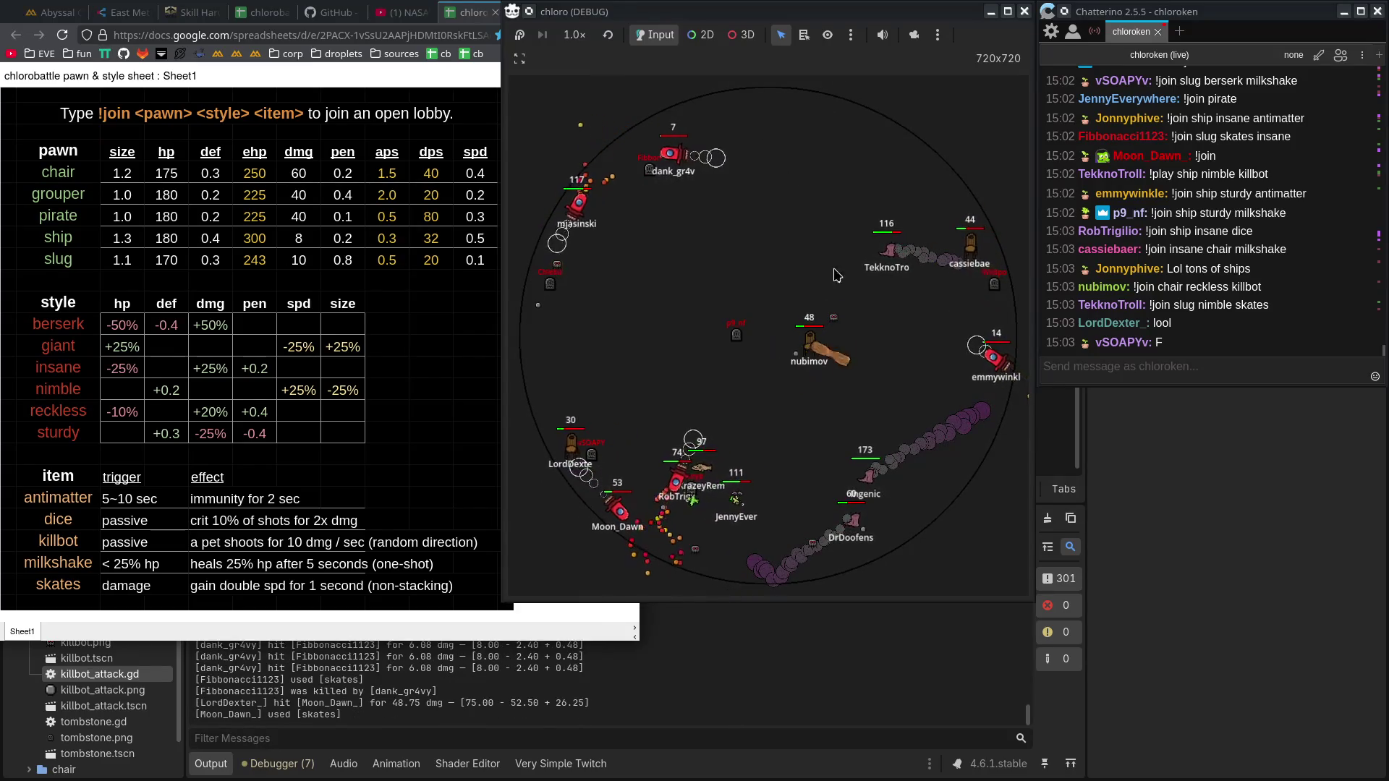
Step: Refocus the battle after the chat, then highlight the def values from chair to slug in the sheet
click(1174, 365)
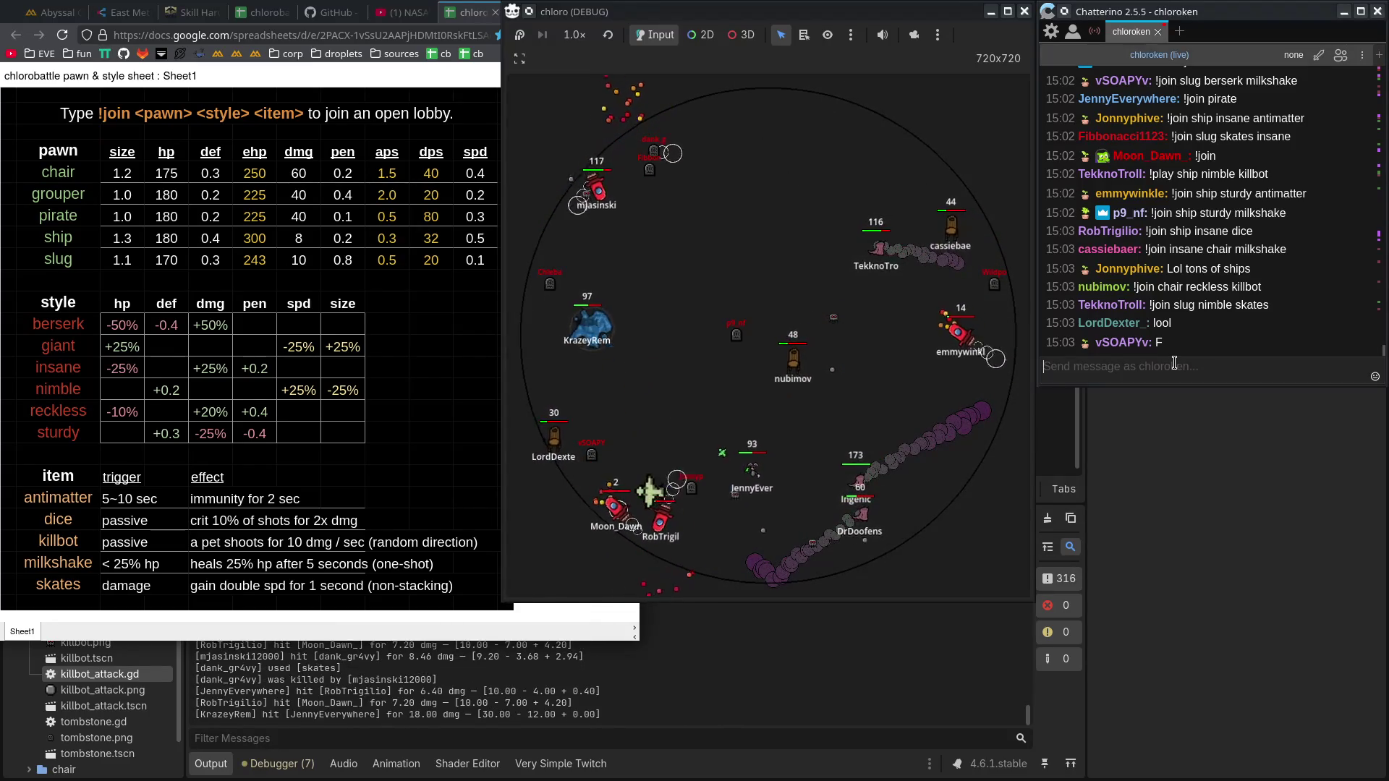
click(881, 382)
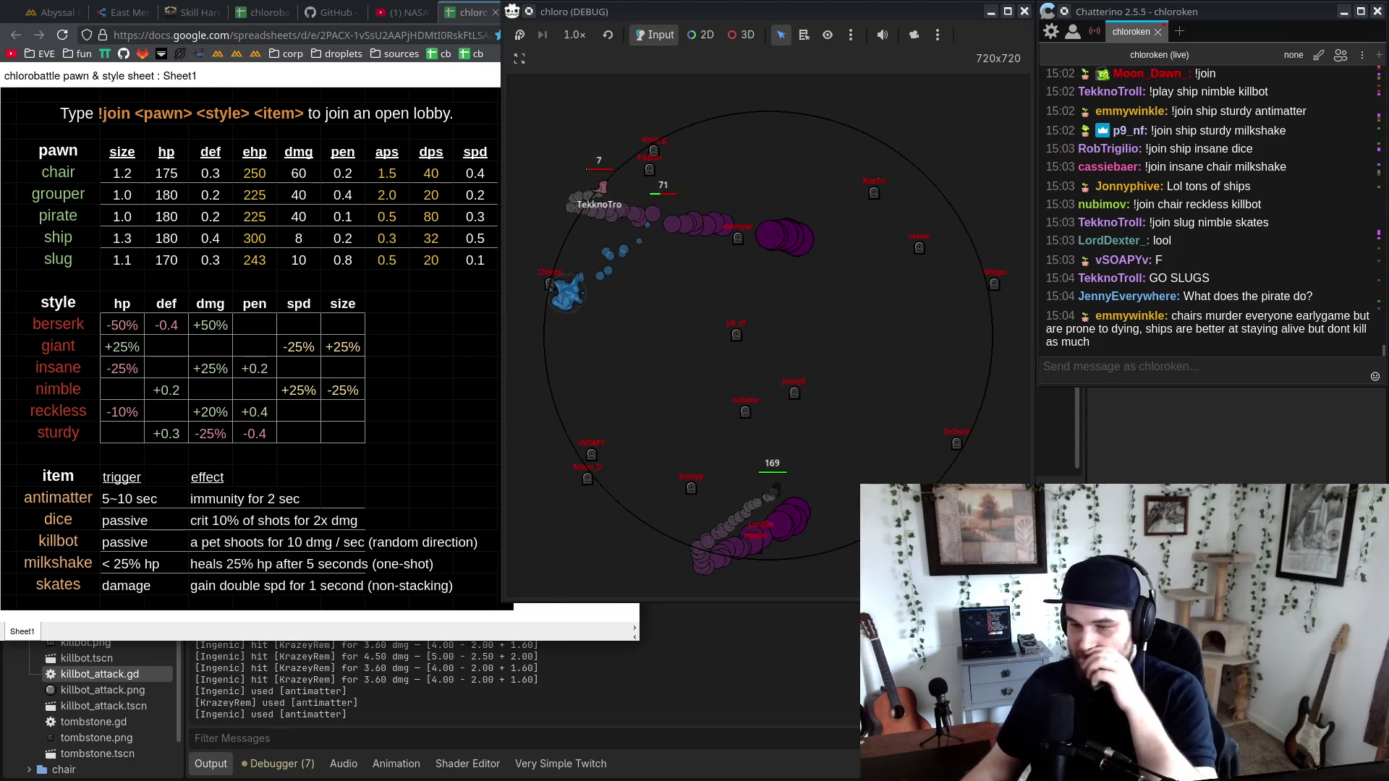
drag(215, 173, 231, 269)
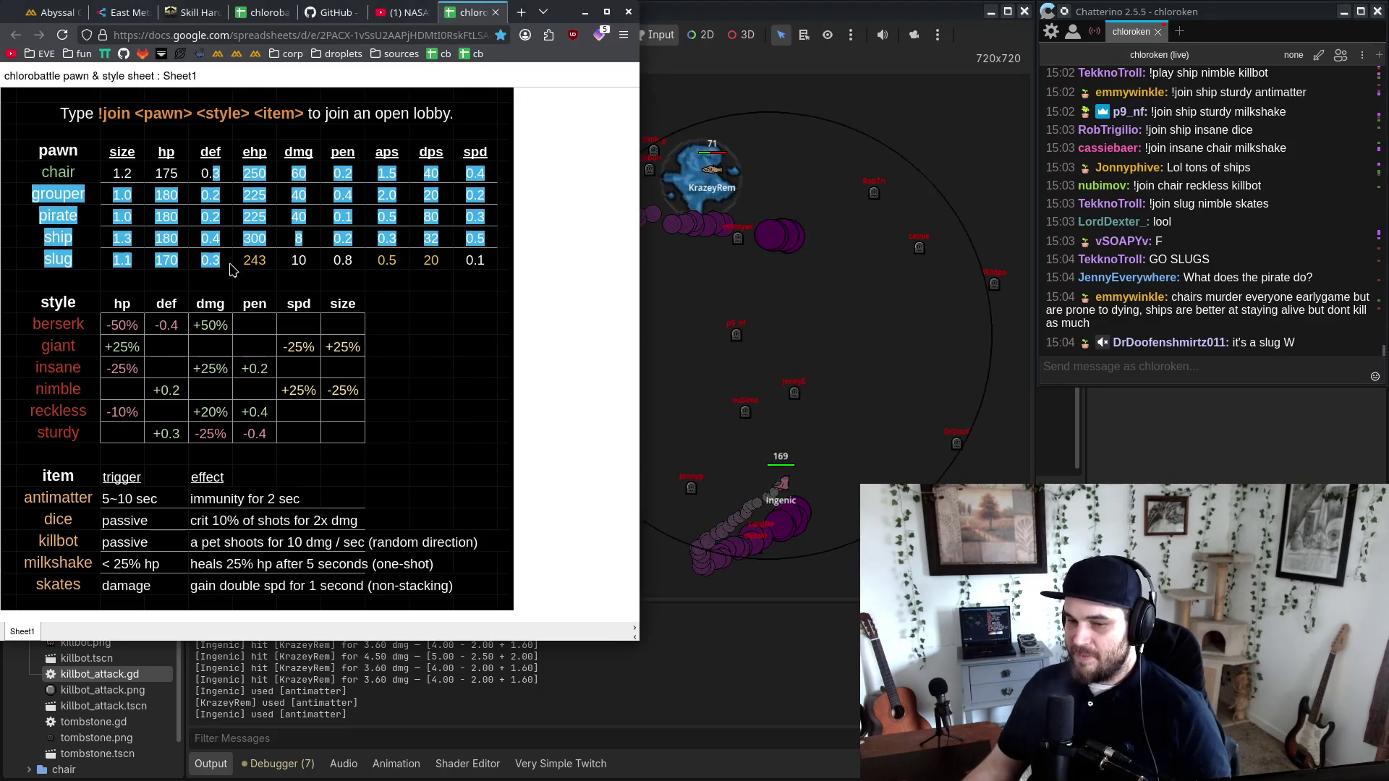
Step: Refocus the game to watch the battle, then open the 1.0× game speed dropdown
click(264, 352)
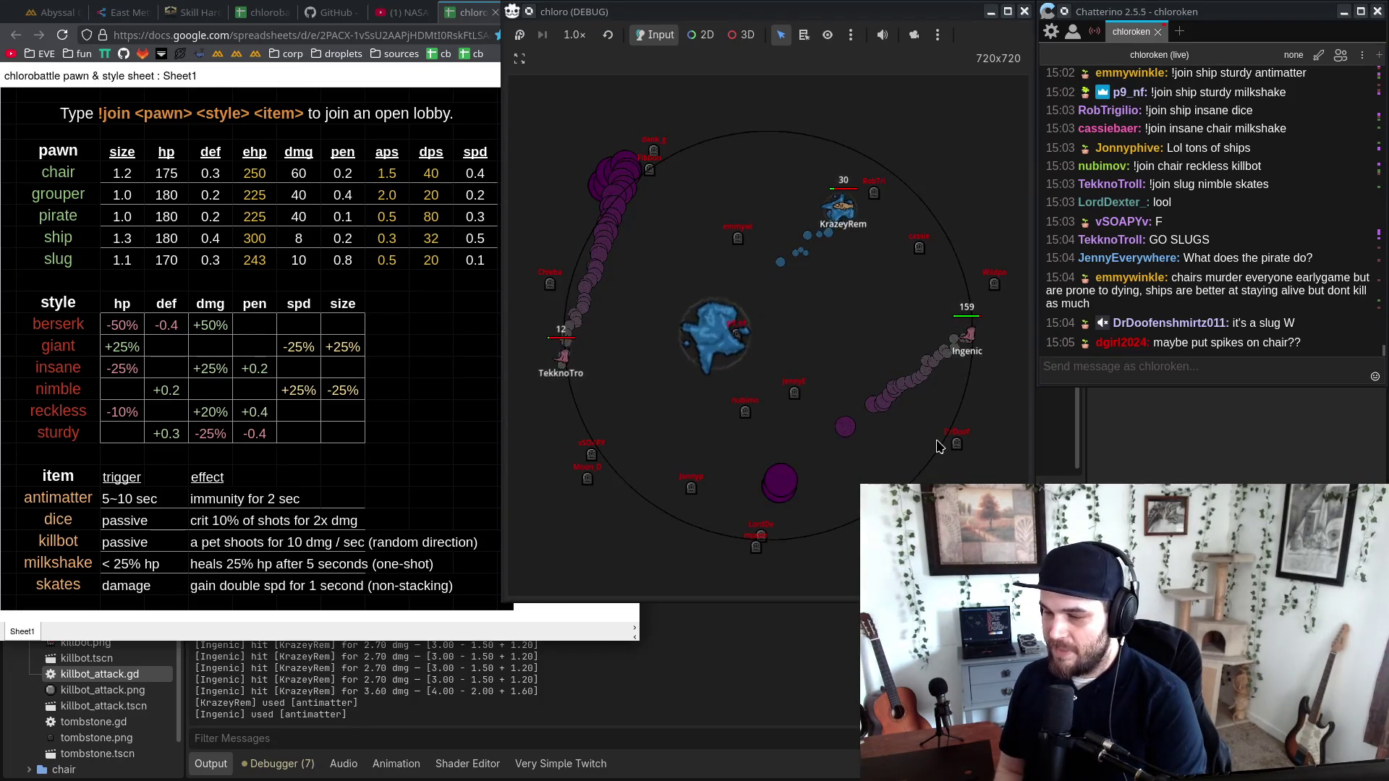
click(574, 35)
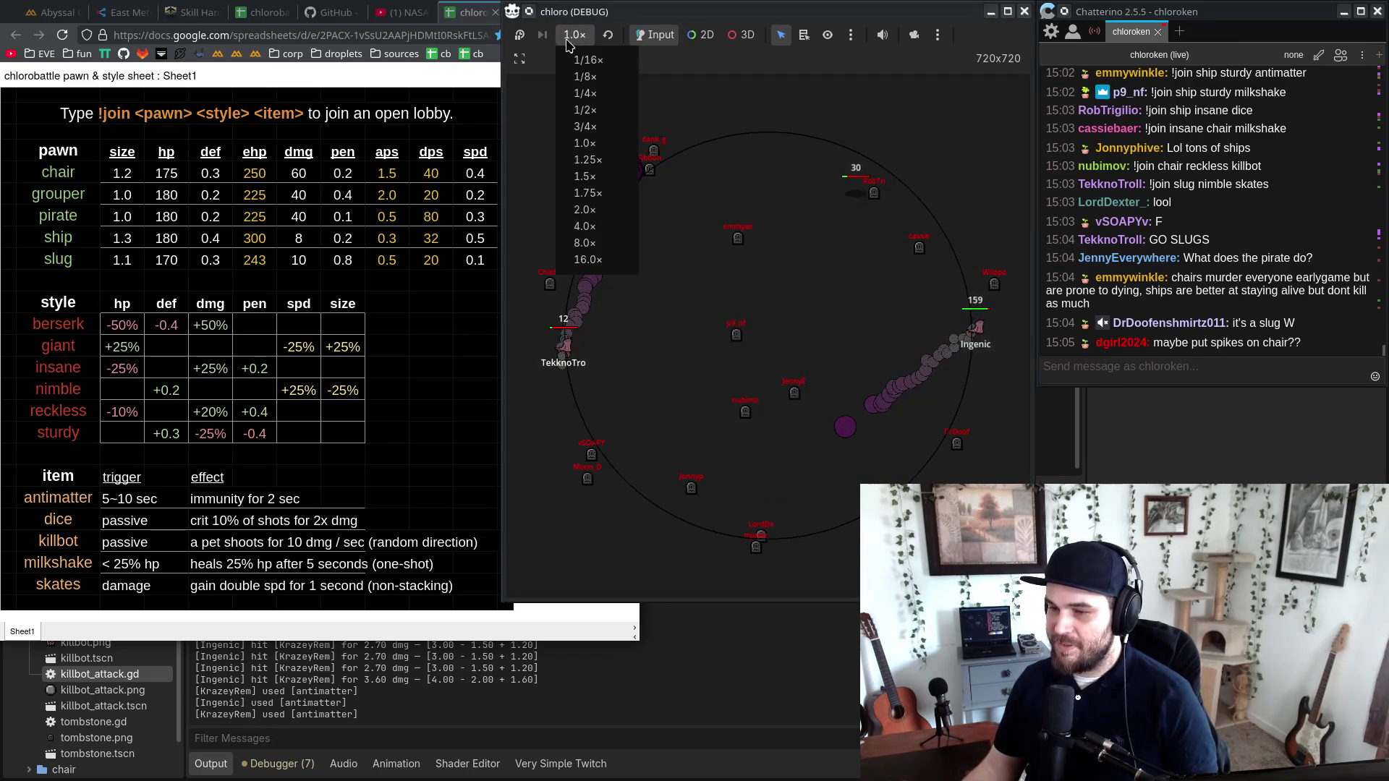
Step: Try 4.0× and 2.0× game speed, returning to 1.0× each time
click(597, 227)
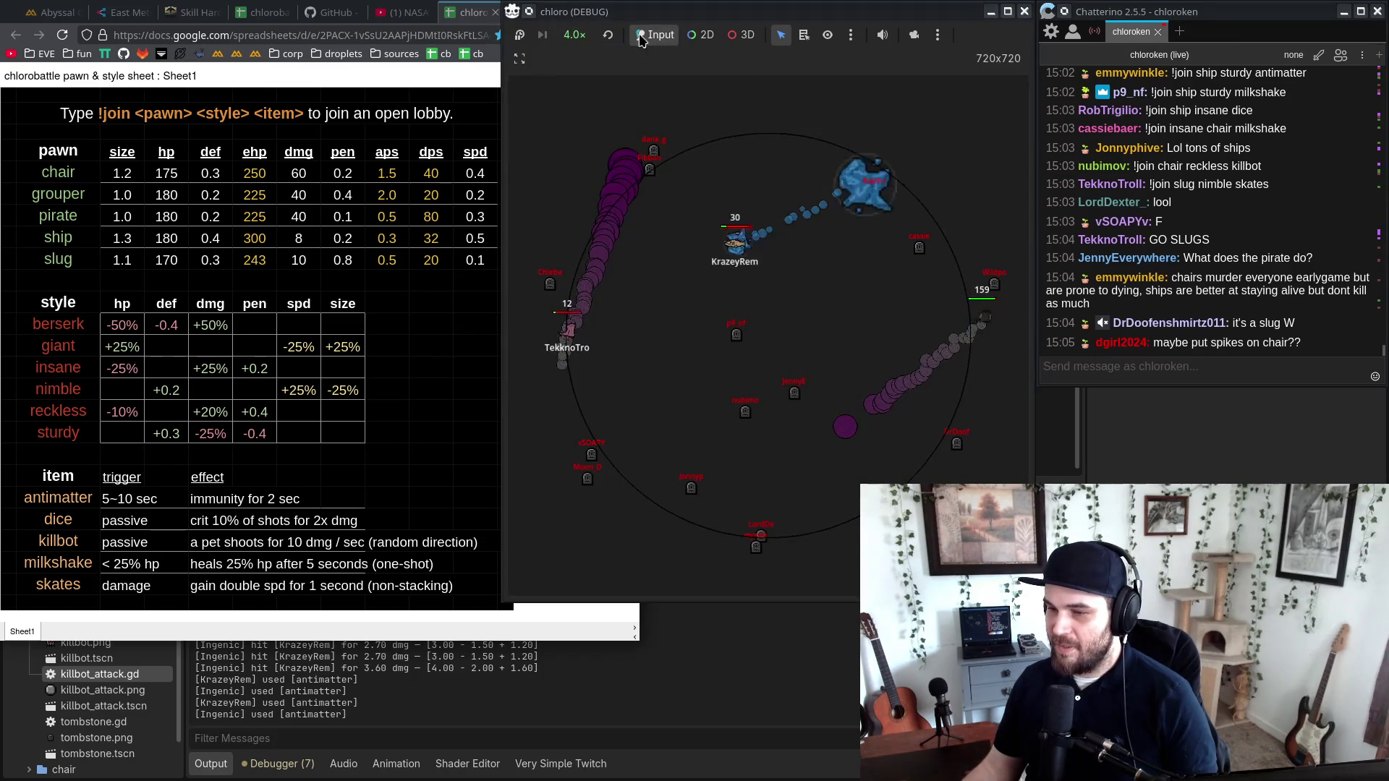
click(609, 36)
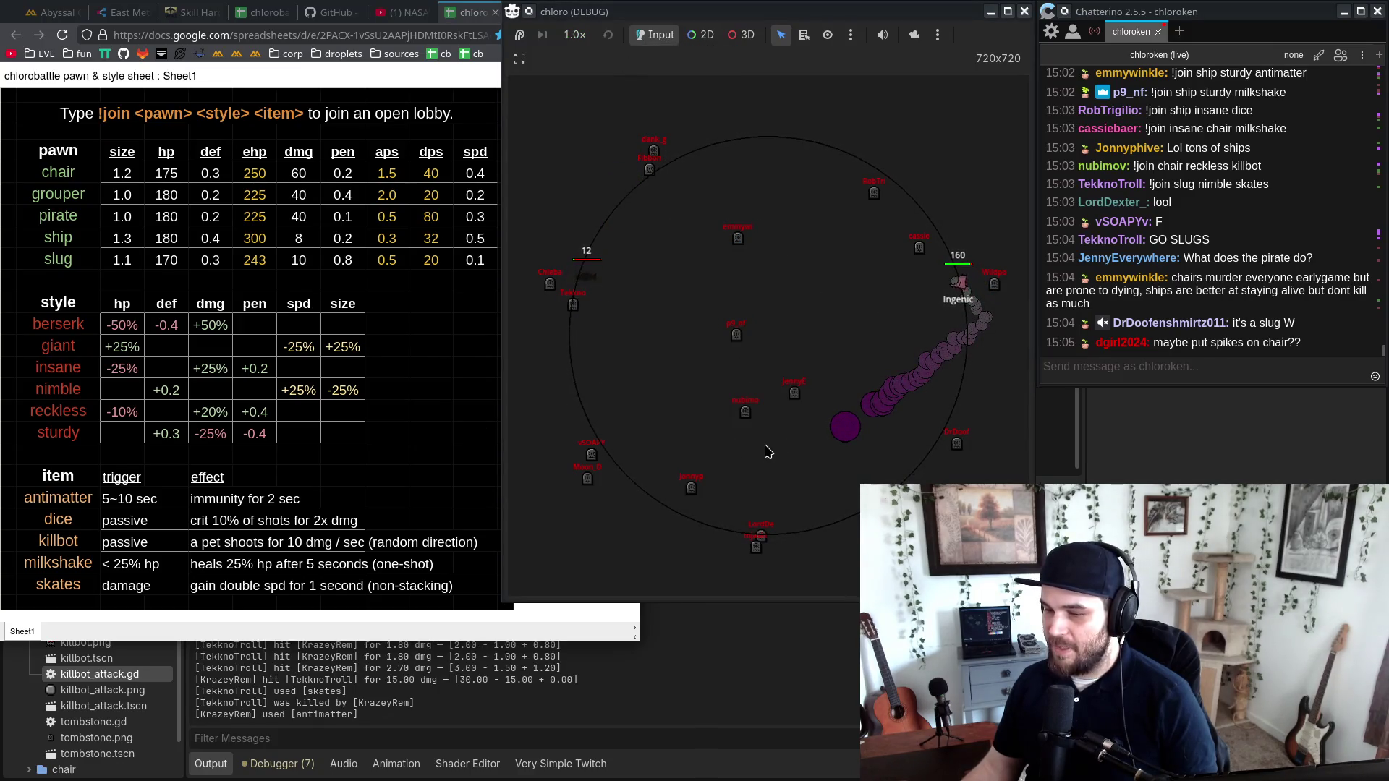
click(574, 35)
click(598, 211)
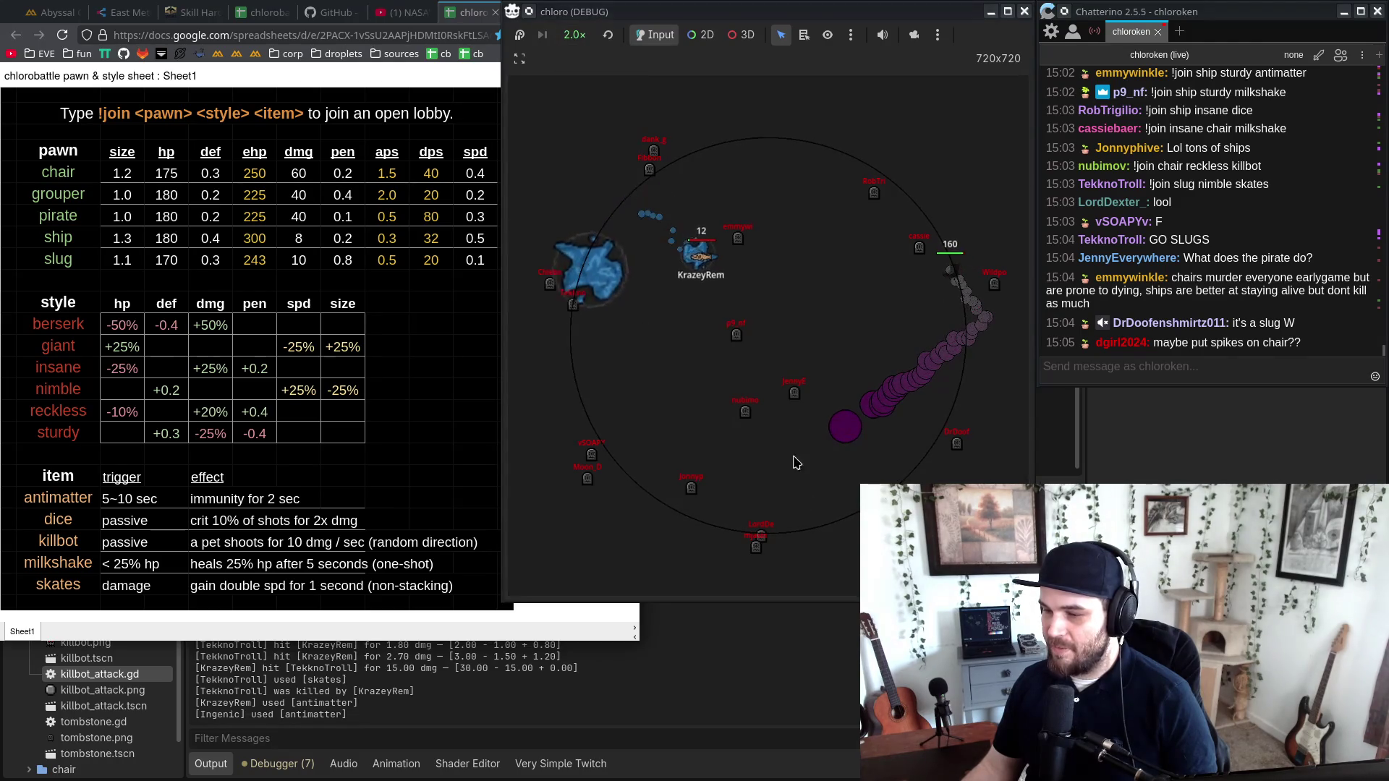
click(608, 34)
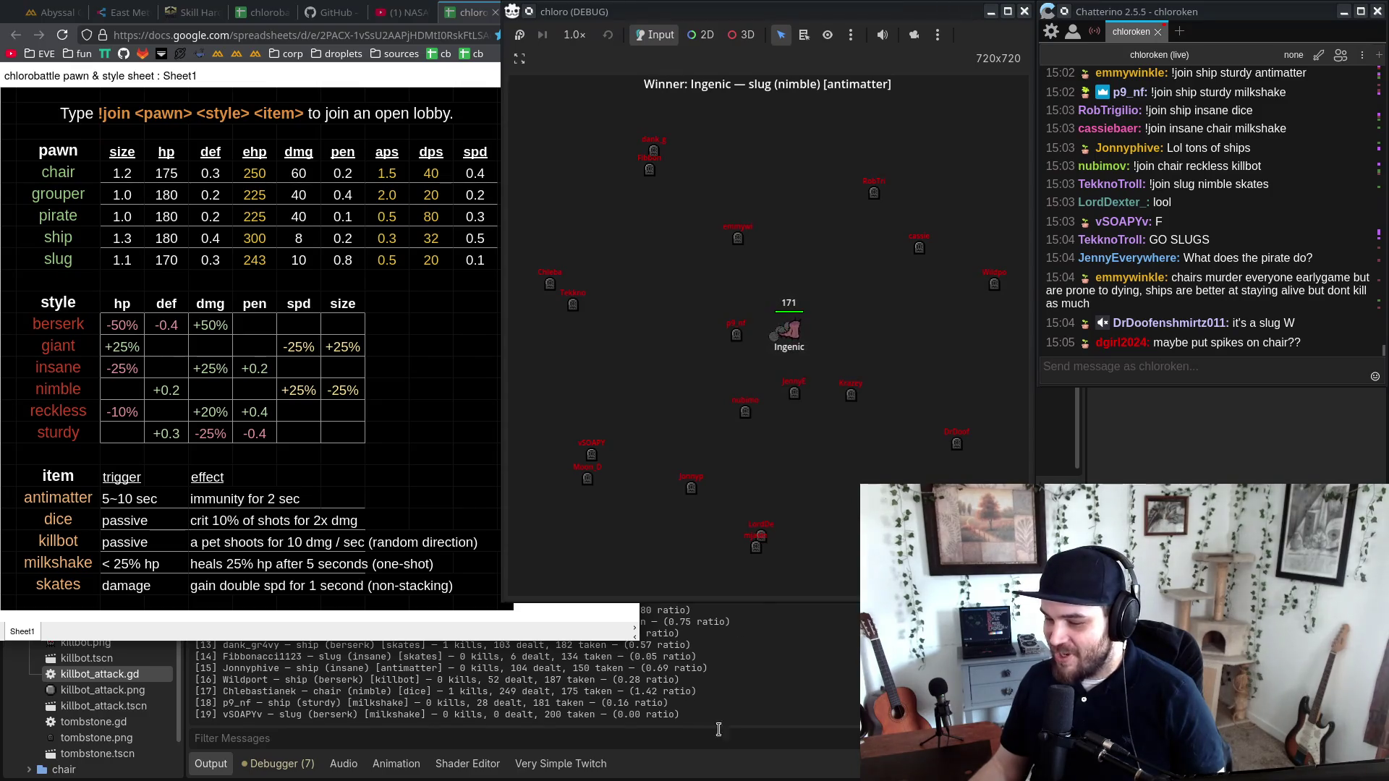
Step: Enlarge Godot's Output panel to show the final standings, then switch to the tournament notes
click(552, 641)
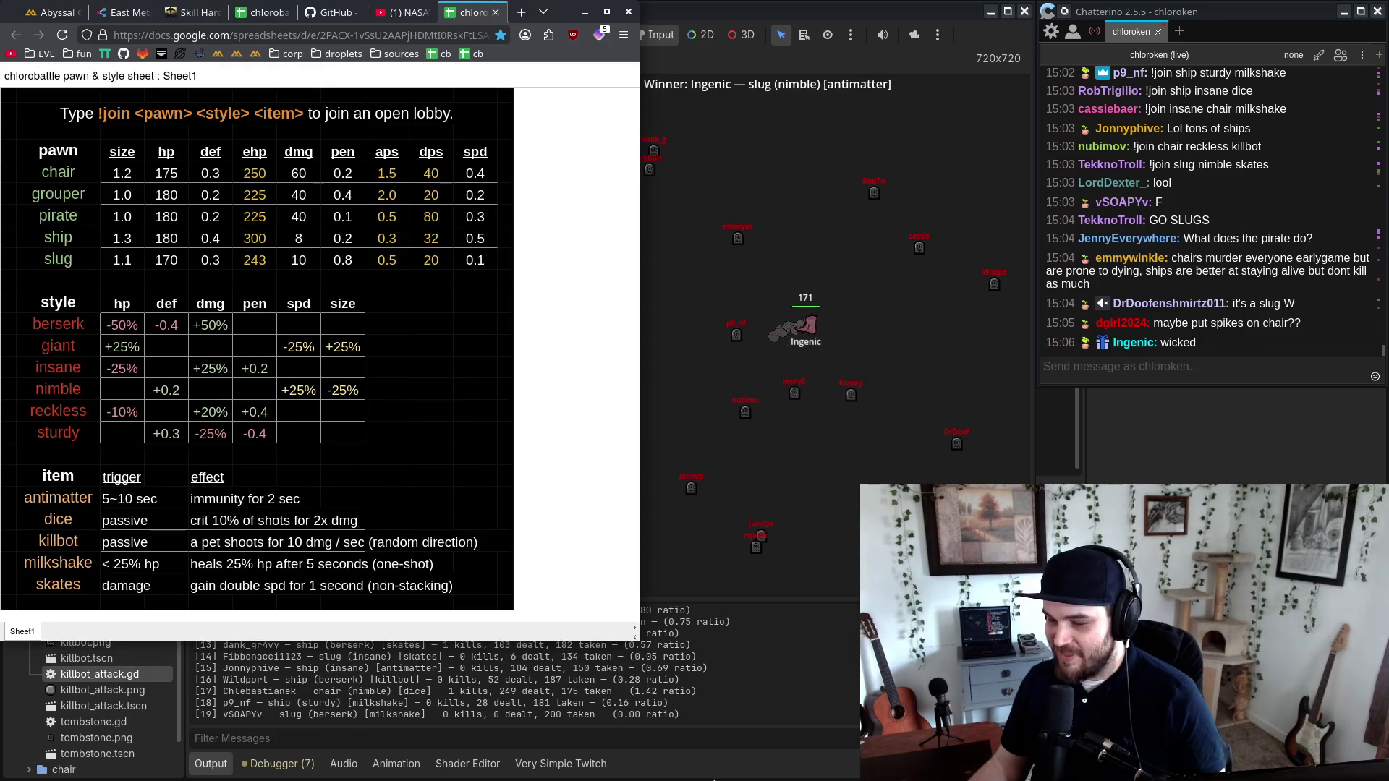
click(691, 636)
drag(677, 503, 677, 492)
key(alt+Tab)
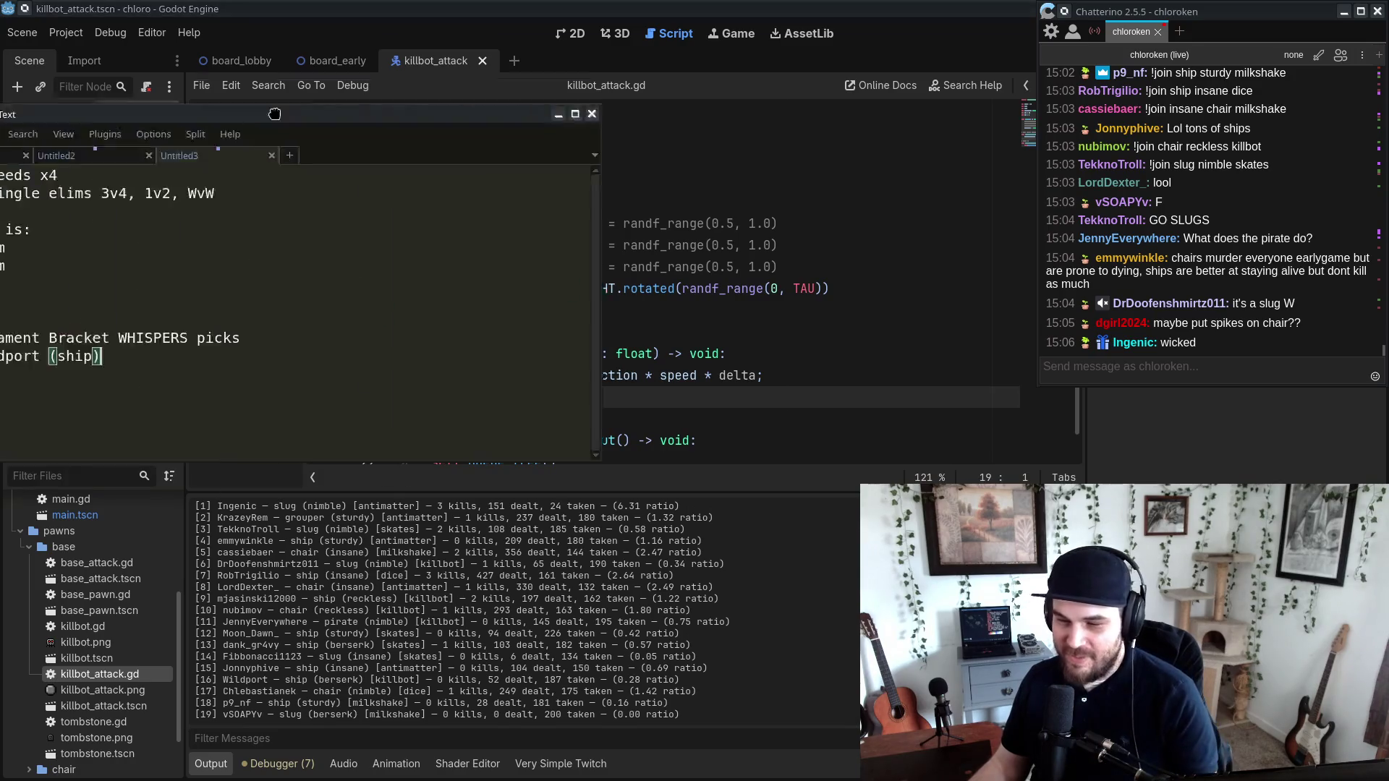
Step: Add the winning slug player, marked (slug), under Wildport in the bracket picks, then minimize CudaText
text(Ingenic (slug)
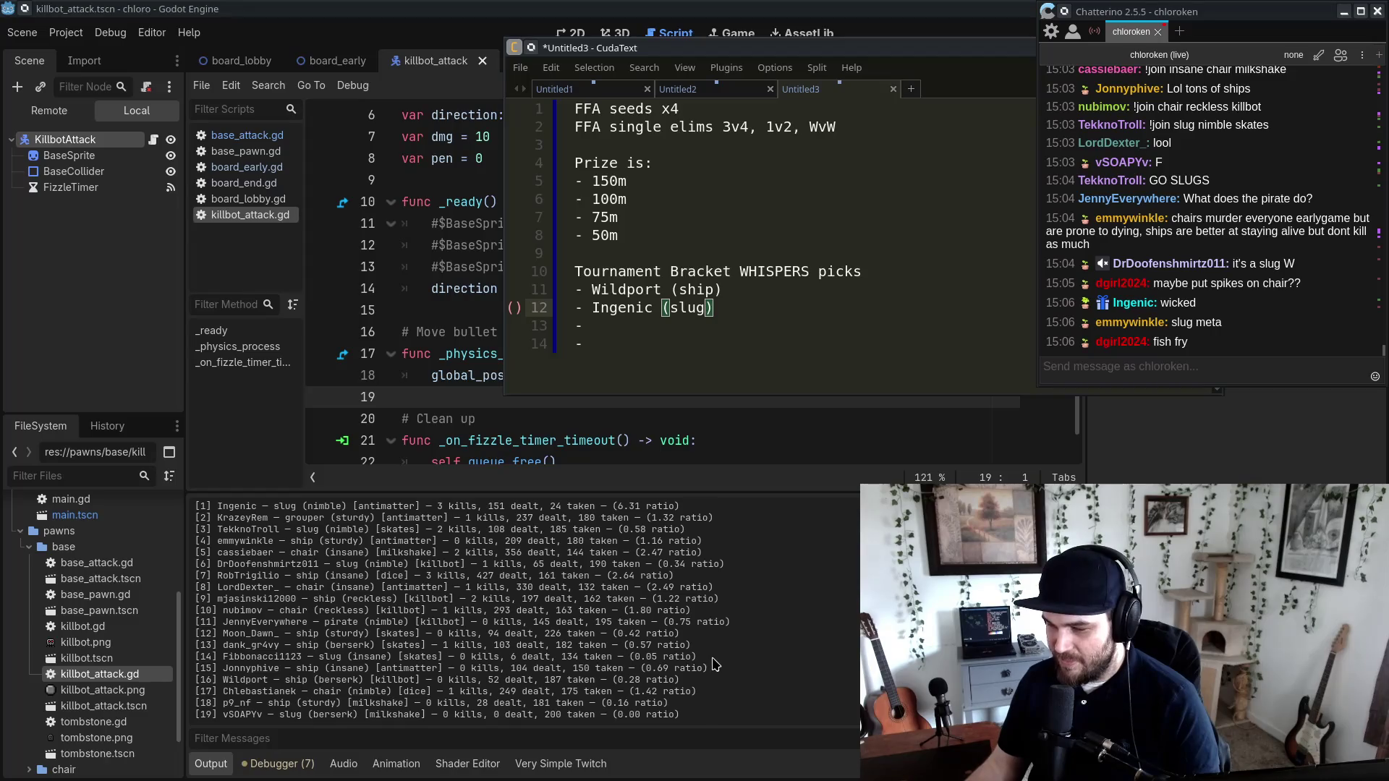
click(950, 52)
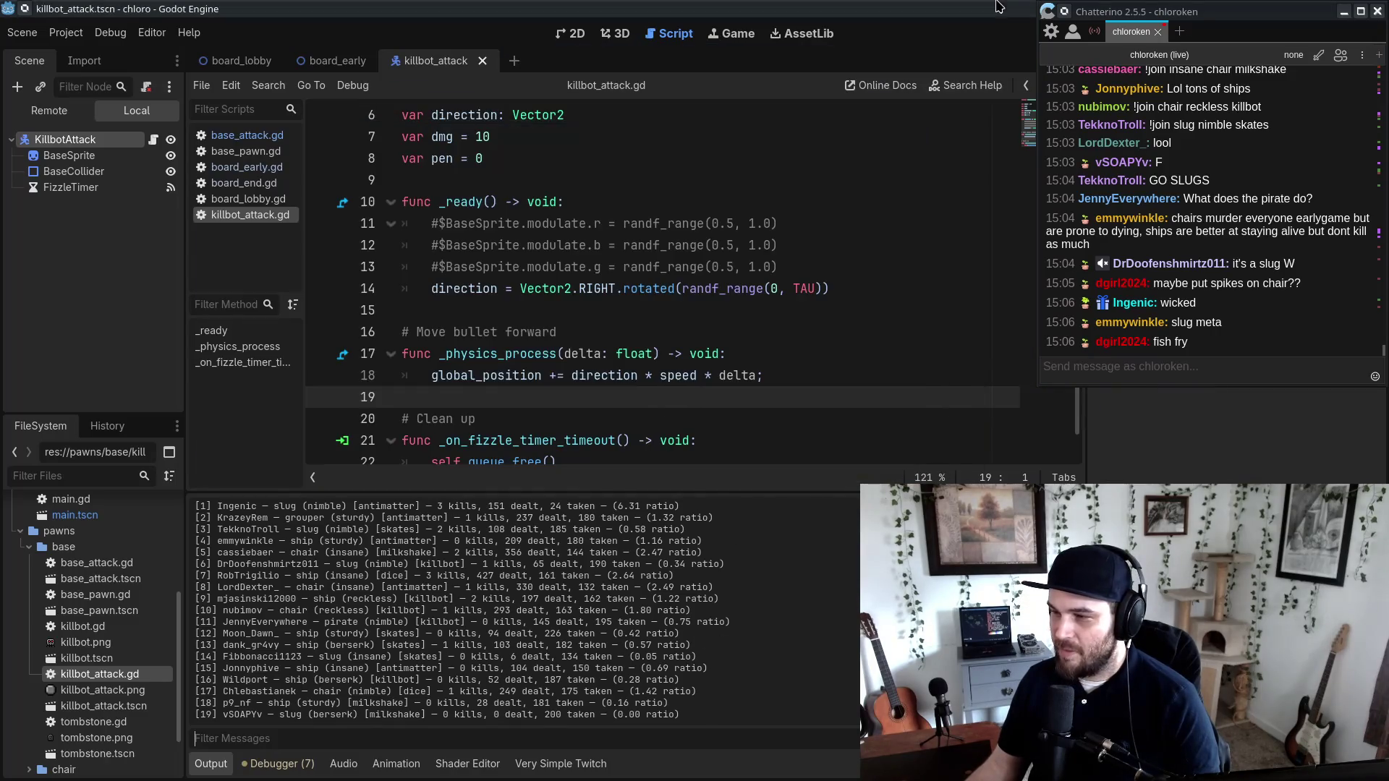
Step: Move Chatterino down, relaunch the game project, and bring up the pawn stat sheet
drag(1192, 28, 1193, 77)
click(1161, 34)
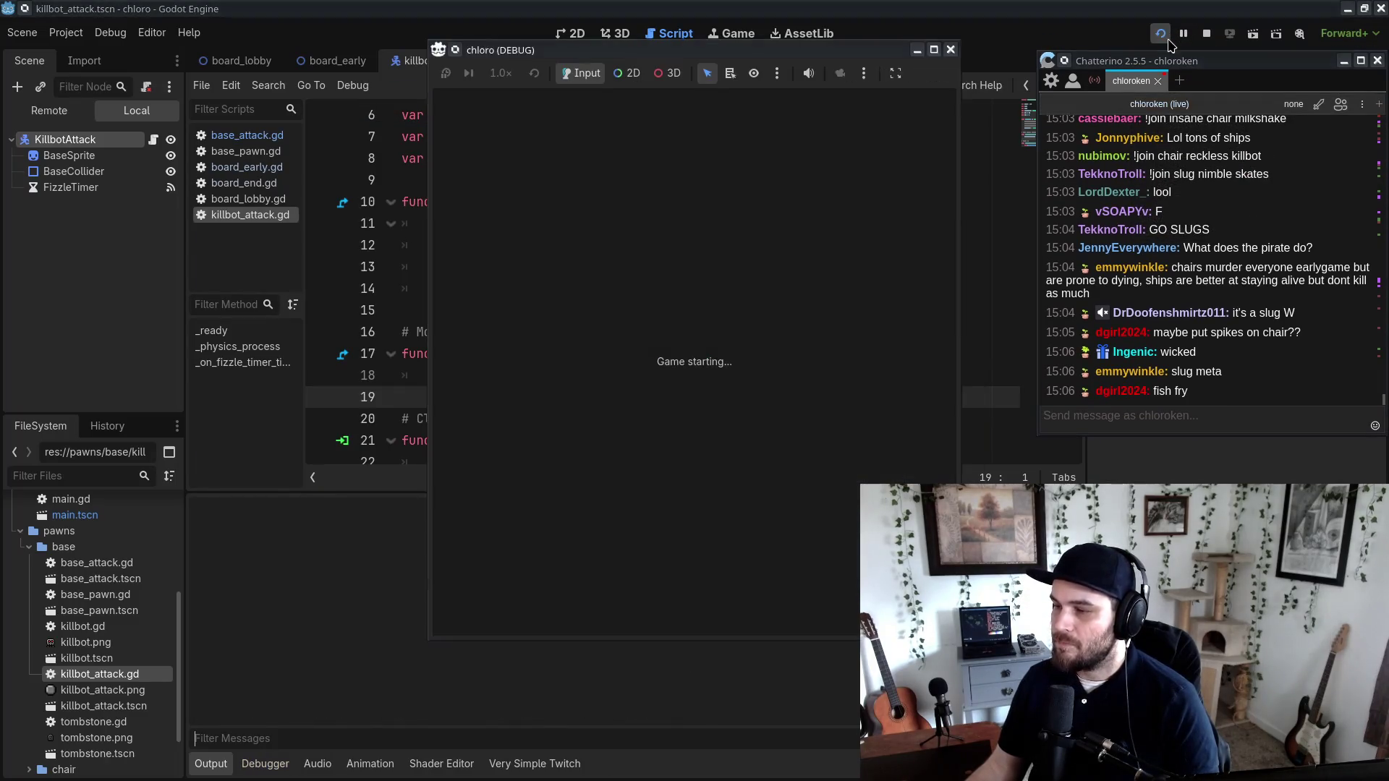
key(alt+Tab)
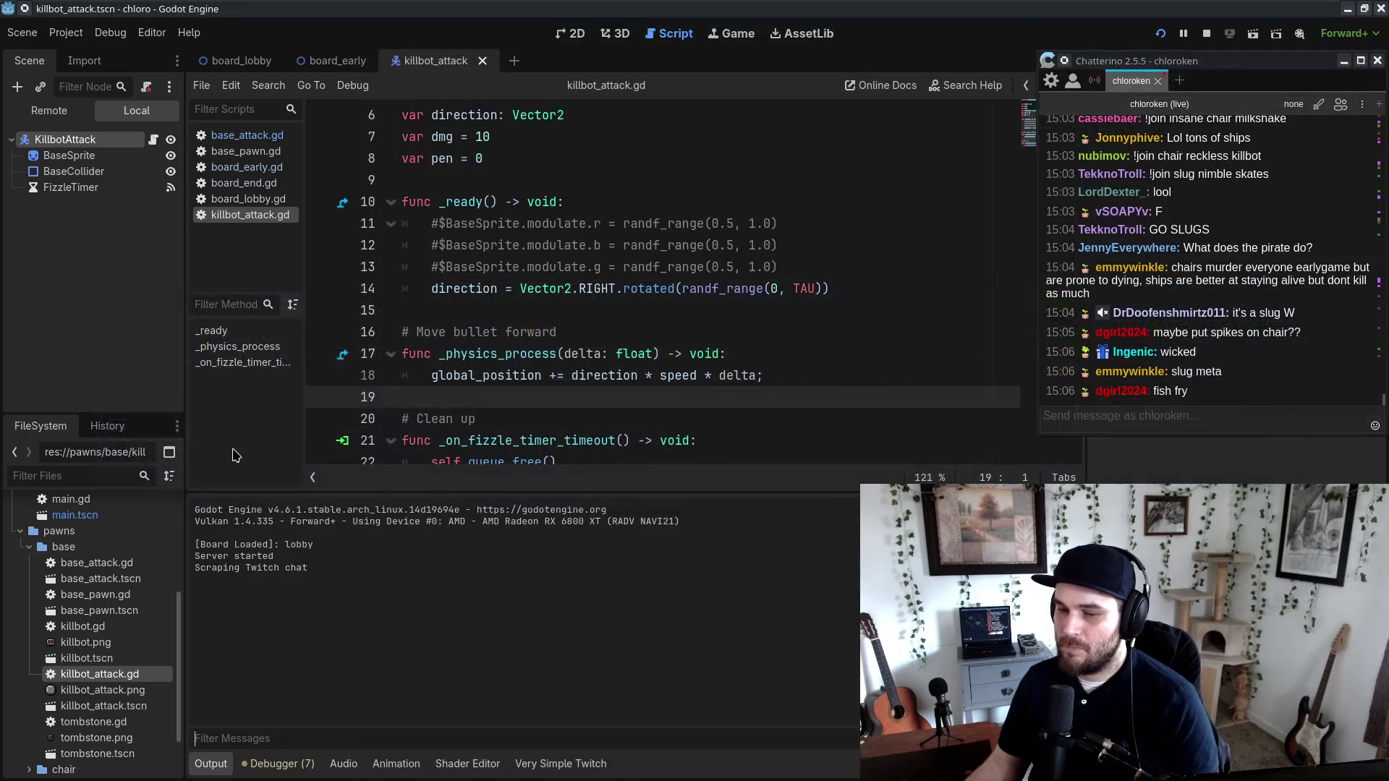
key(alt+Tab)
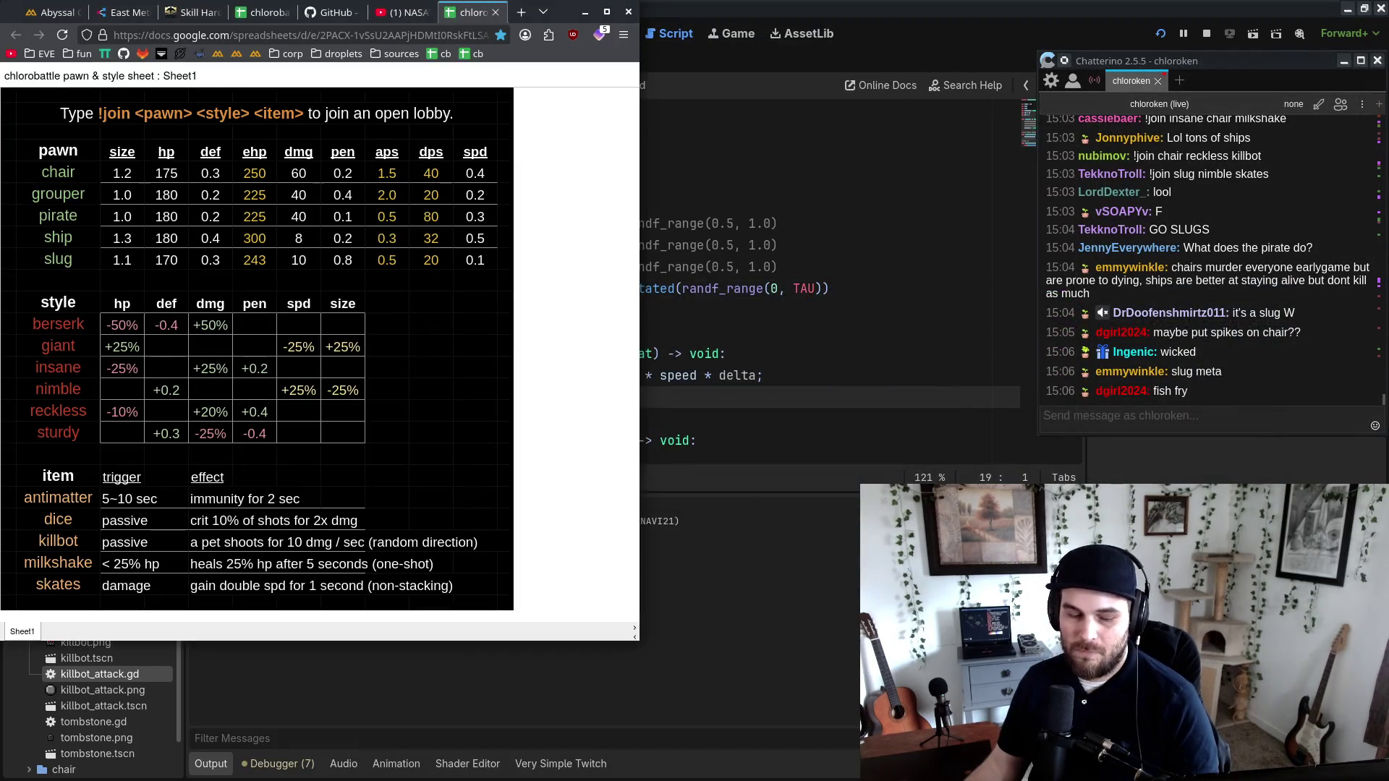
Step: Place the game window over the stat sheet and focus Twitch chat while the new battle runs
key(alt+Tab)
drag(712, 42, 775, 31)
click(1159, 58)
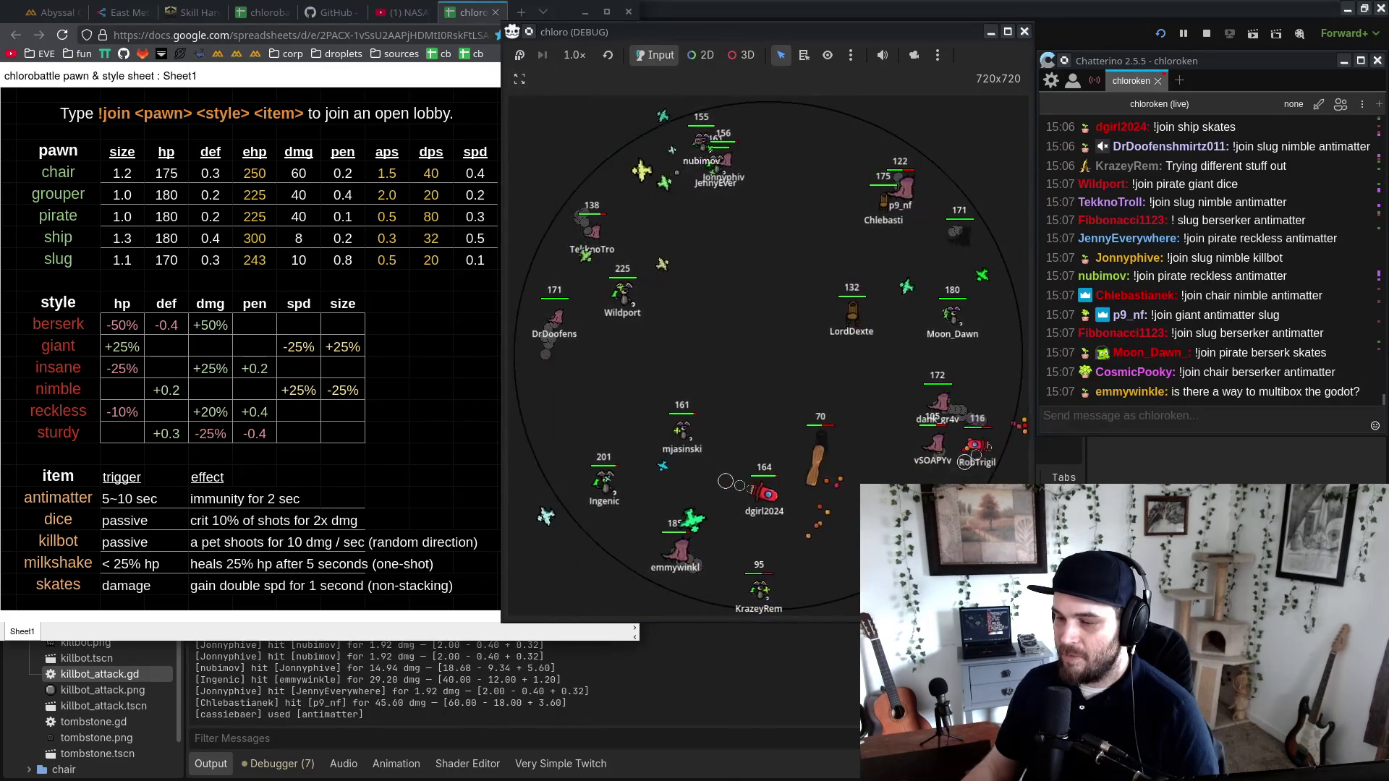
mouse_move(875, 38)
mouse_down()
mouse_move(680, 38)
mouse_move(692, 34)
mouse_up()
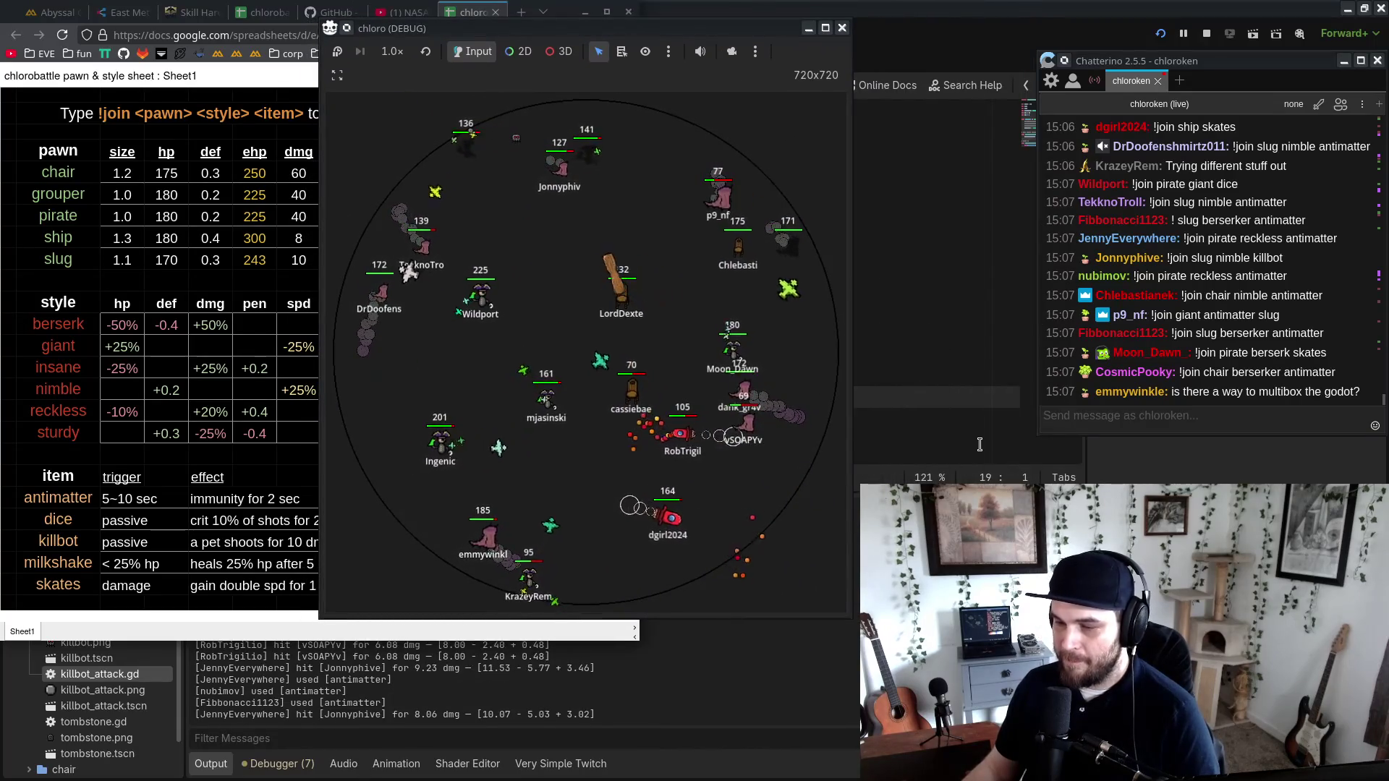
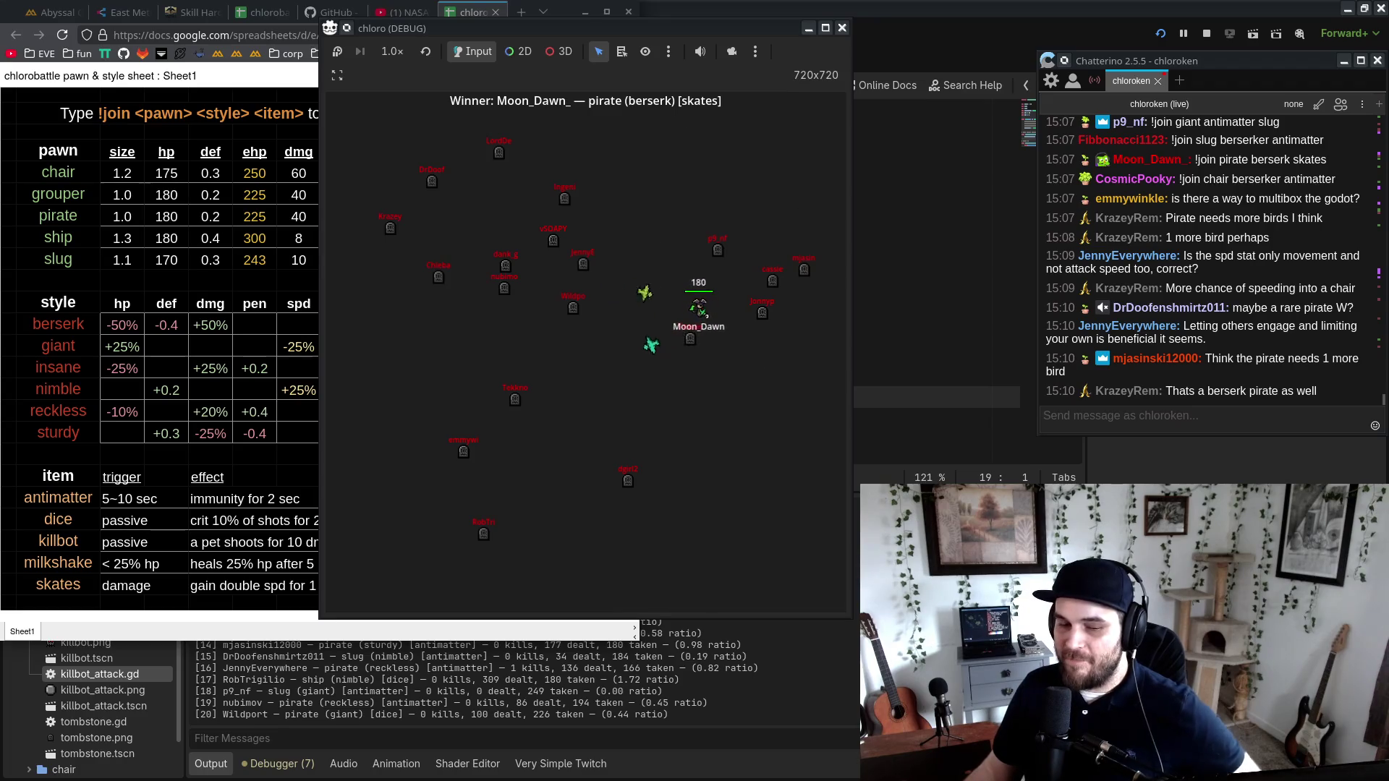
Step: Bring the tournament notes forward and try saving them, dismissing the save prompt without saving
key(alt+Tab)
key(alt+Tab)
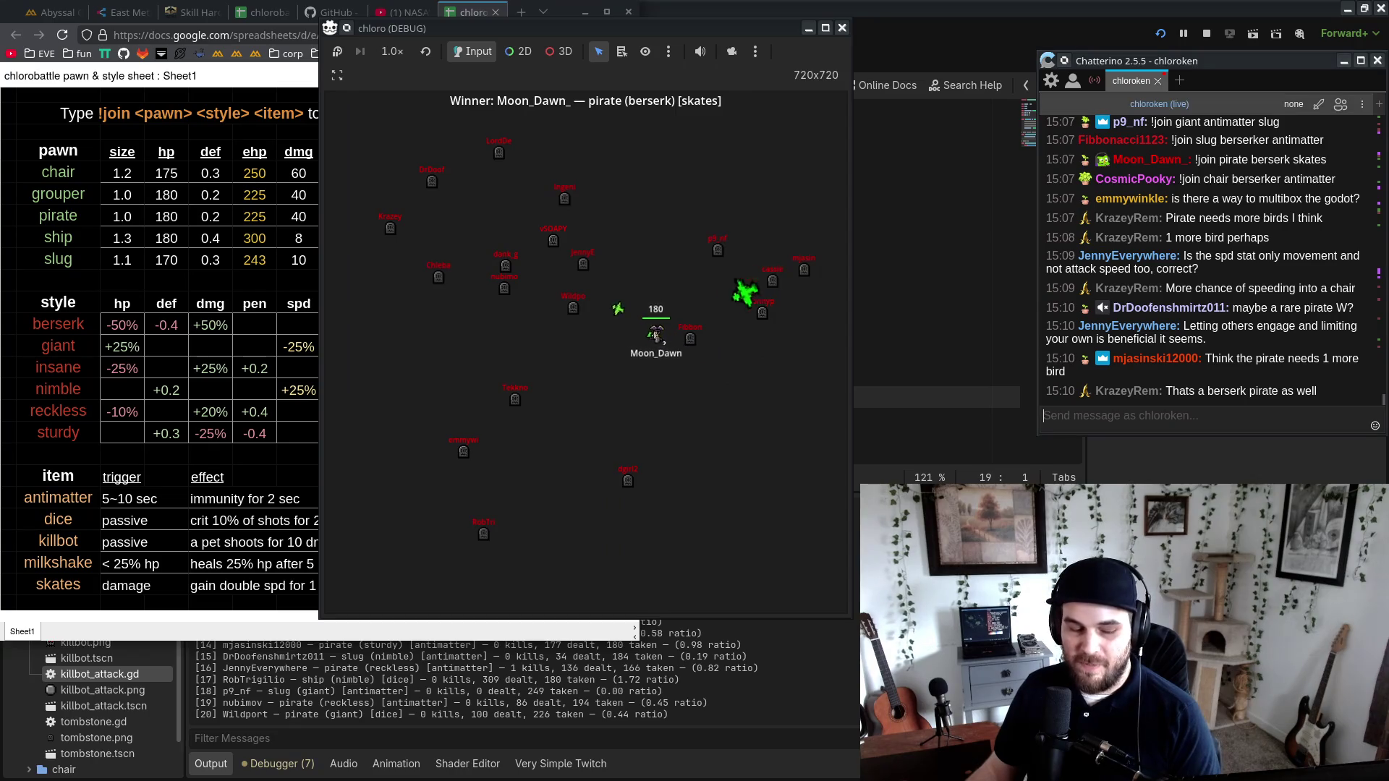
key(alt+Tab)
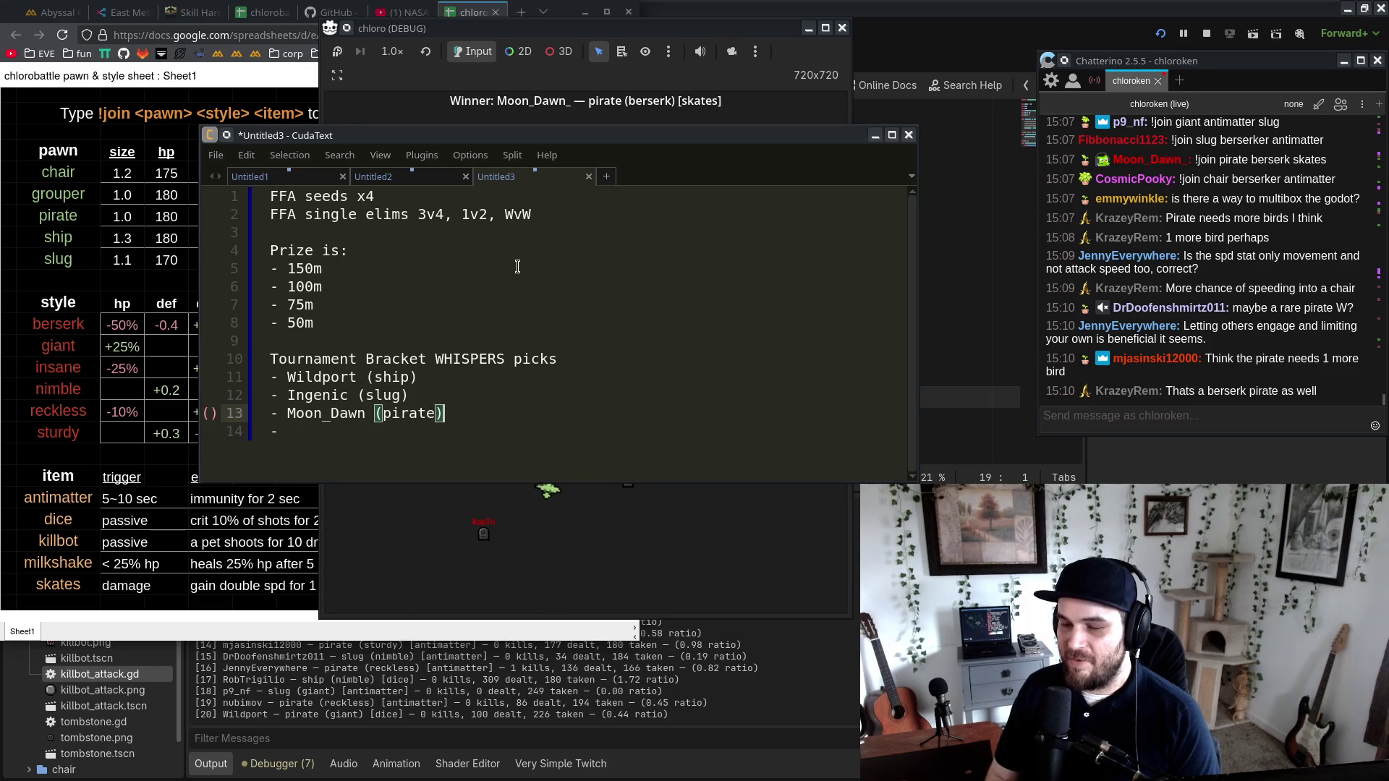
key(ctrl+s)
click(898, 109)
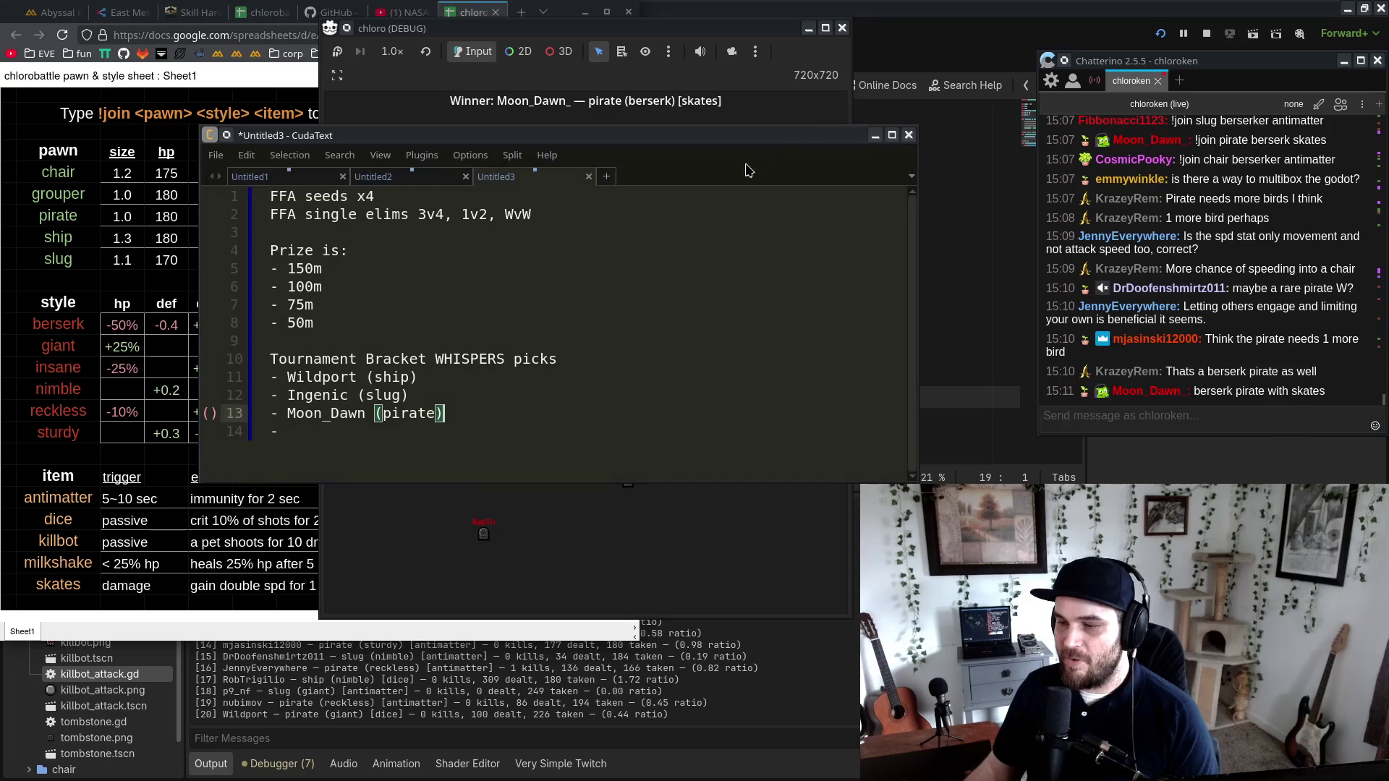
Step: Close the finished game, launch a new round, and place its window beside the stat sheet
click(841, 28)
click(1162, 35)
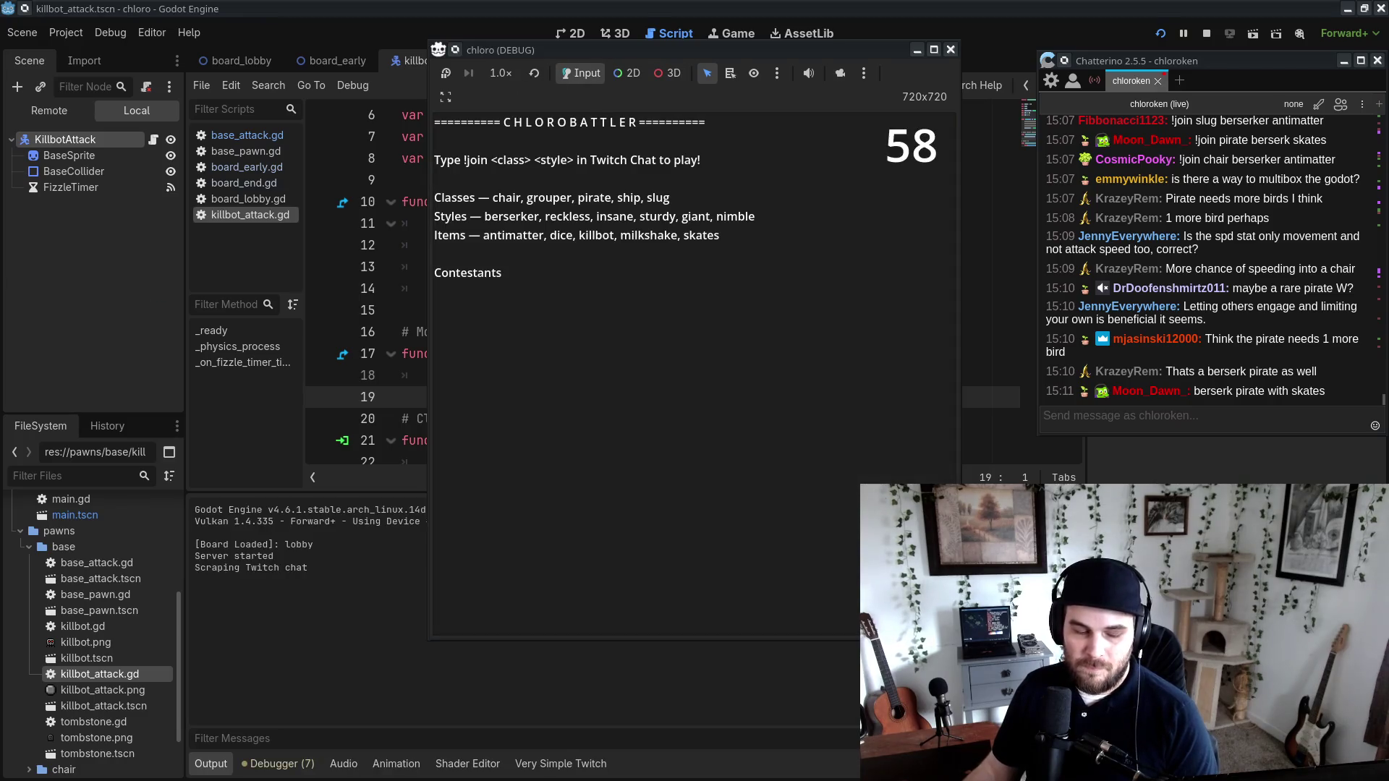
key(alt+Tab)
mouse_move(652, 49)
mouse_down()
mouse_move(767, 10)
mouse_move(727, 15)
mouse_move(725, 32)
mouse_up()
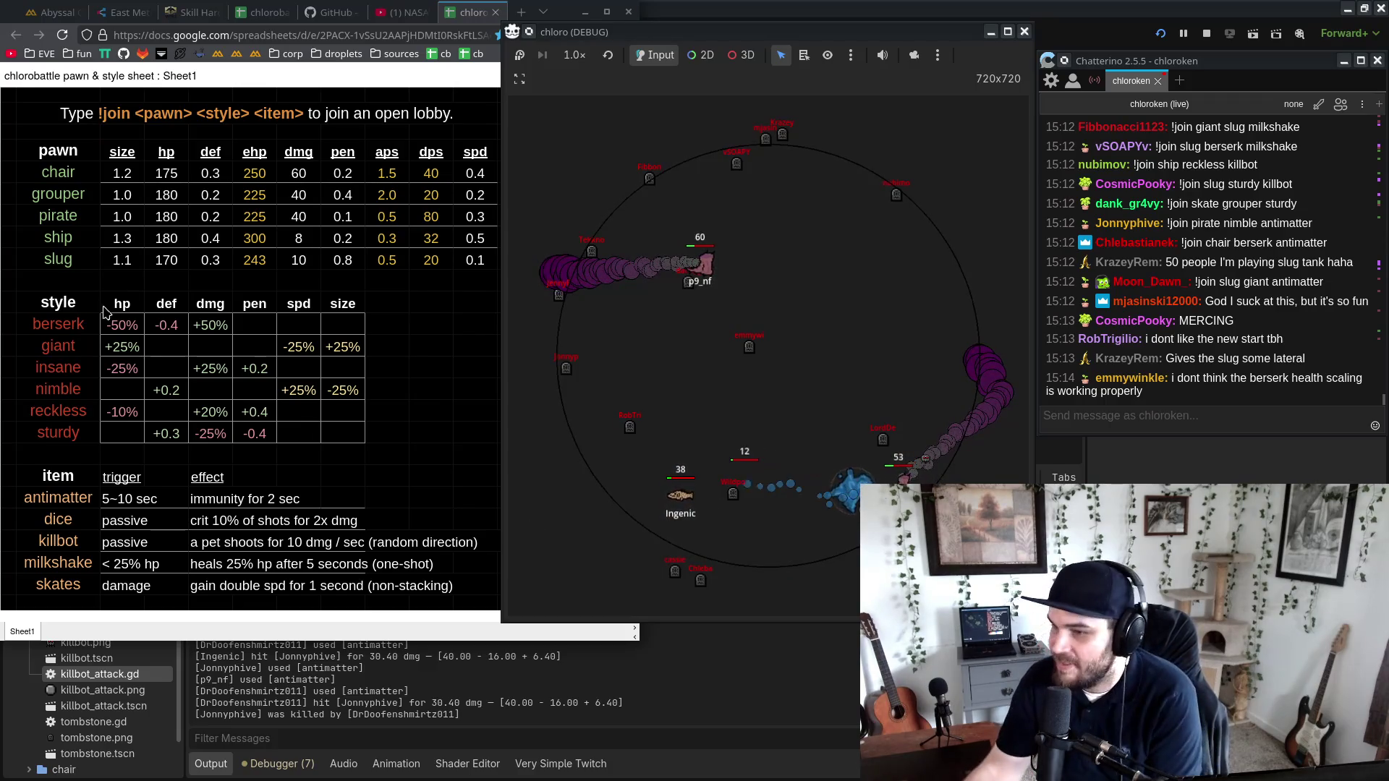
drag(646, 32, 446, 33)
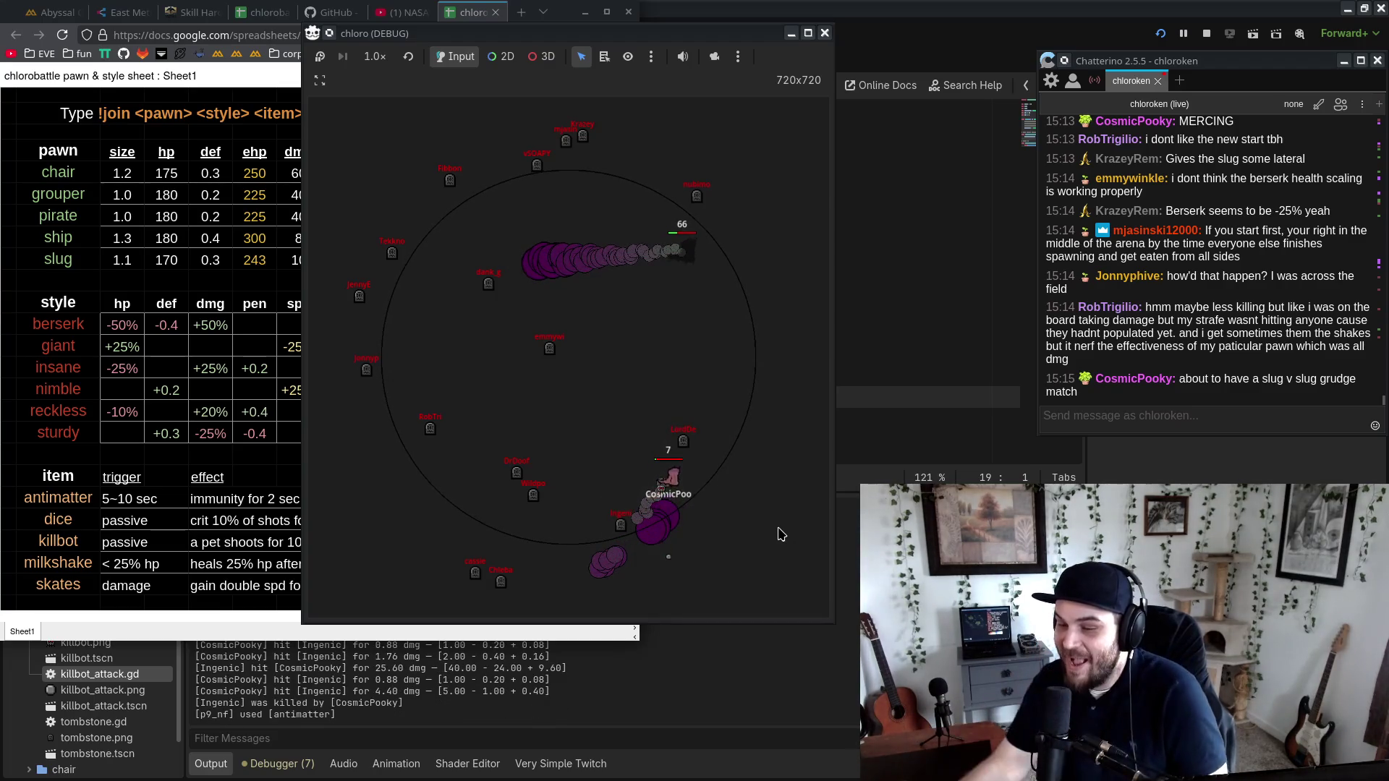
Step: Run the round at 16.0x speed until it ends, then switch back to the tournament notes
click(375, 56)
click(384, 288)
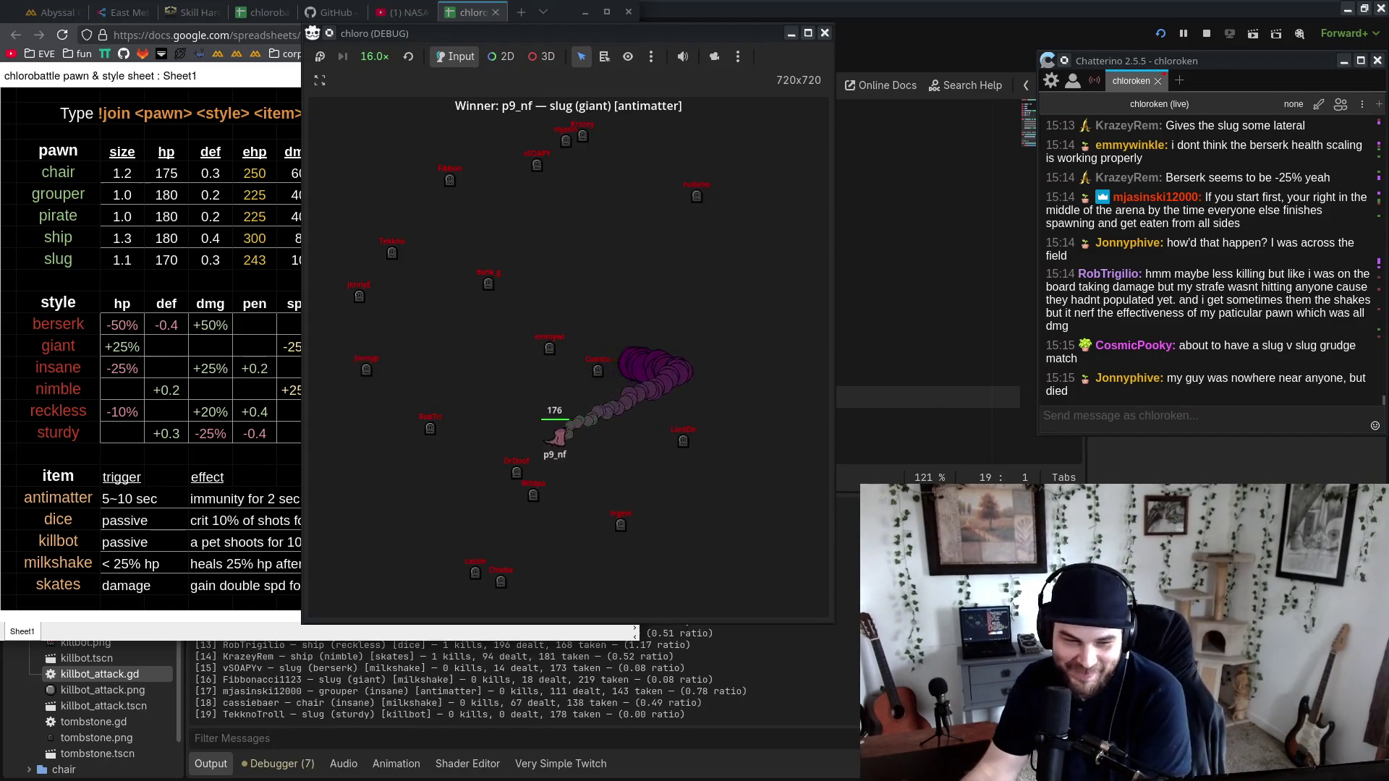
key(alt+Tab)
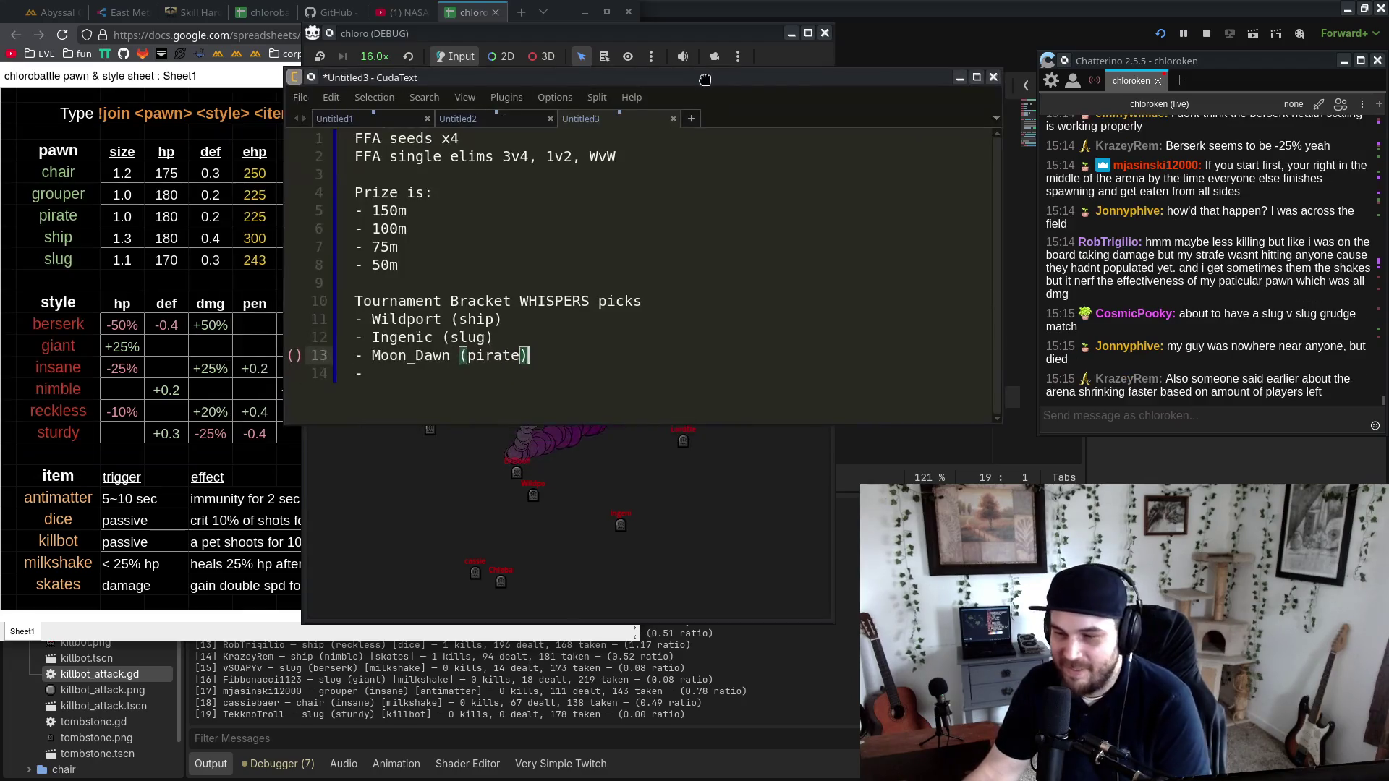
Step: Add '- p9 (slug)' as a new bracket pick line in the notes, then return to the game
key(Return)
text(- p9 )
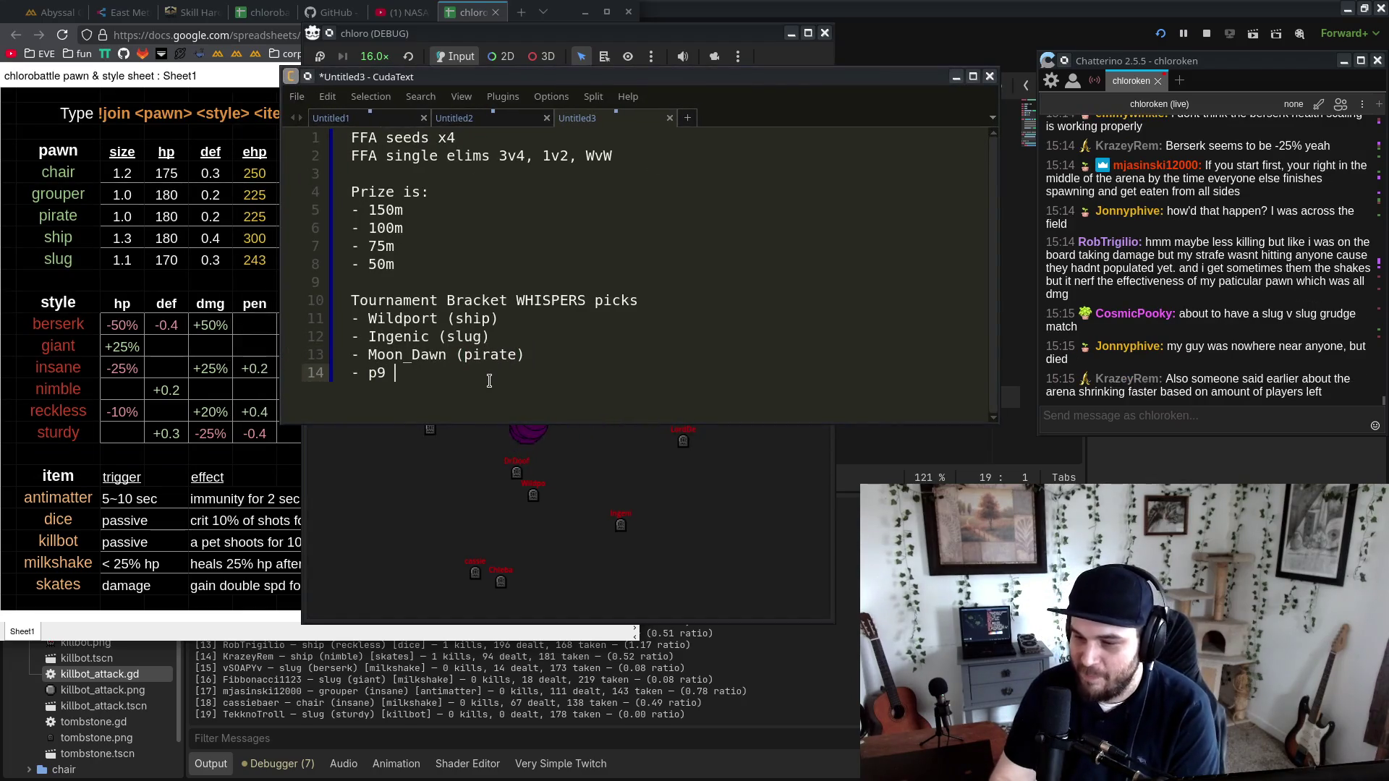
text((slug)
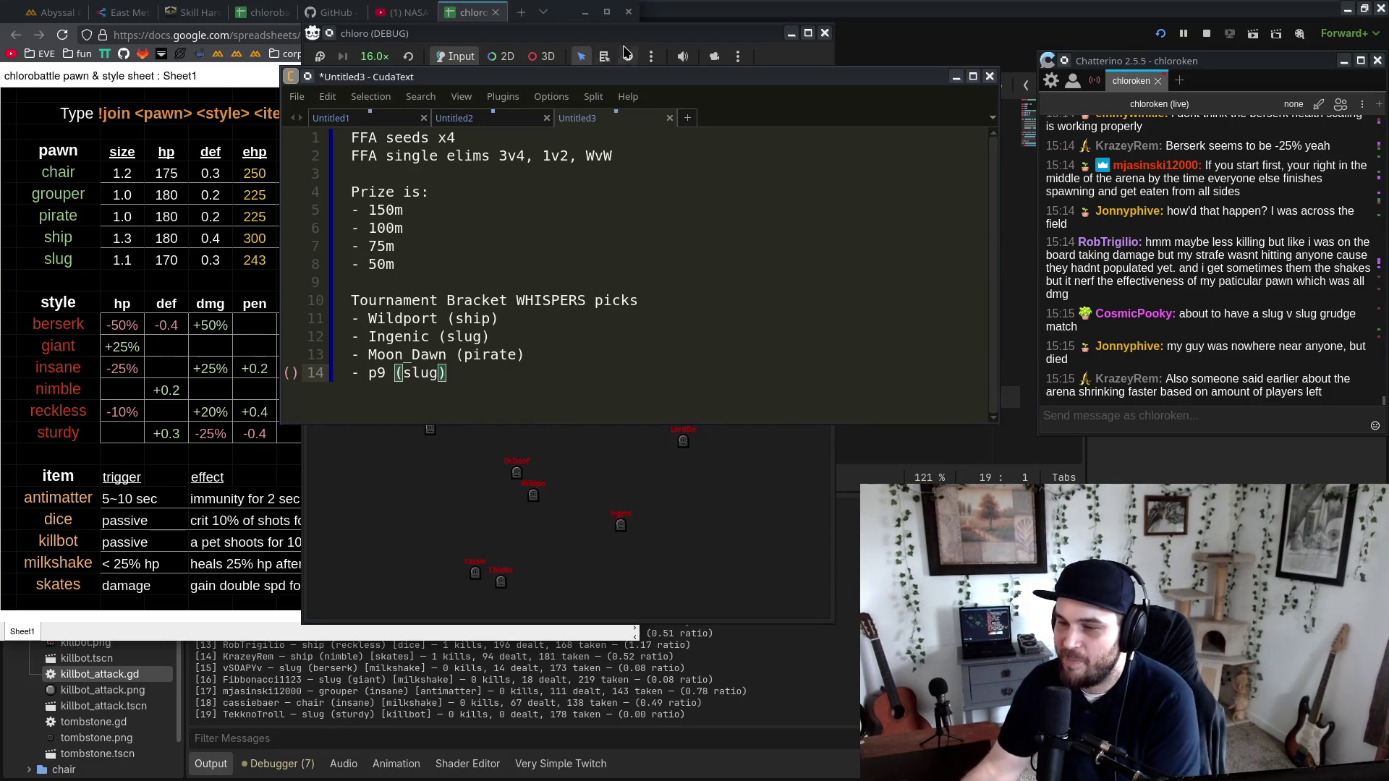
drag(640, 73, 579, 91)
key(alt+Tab)
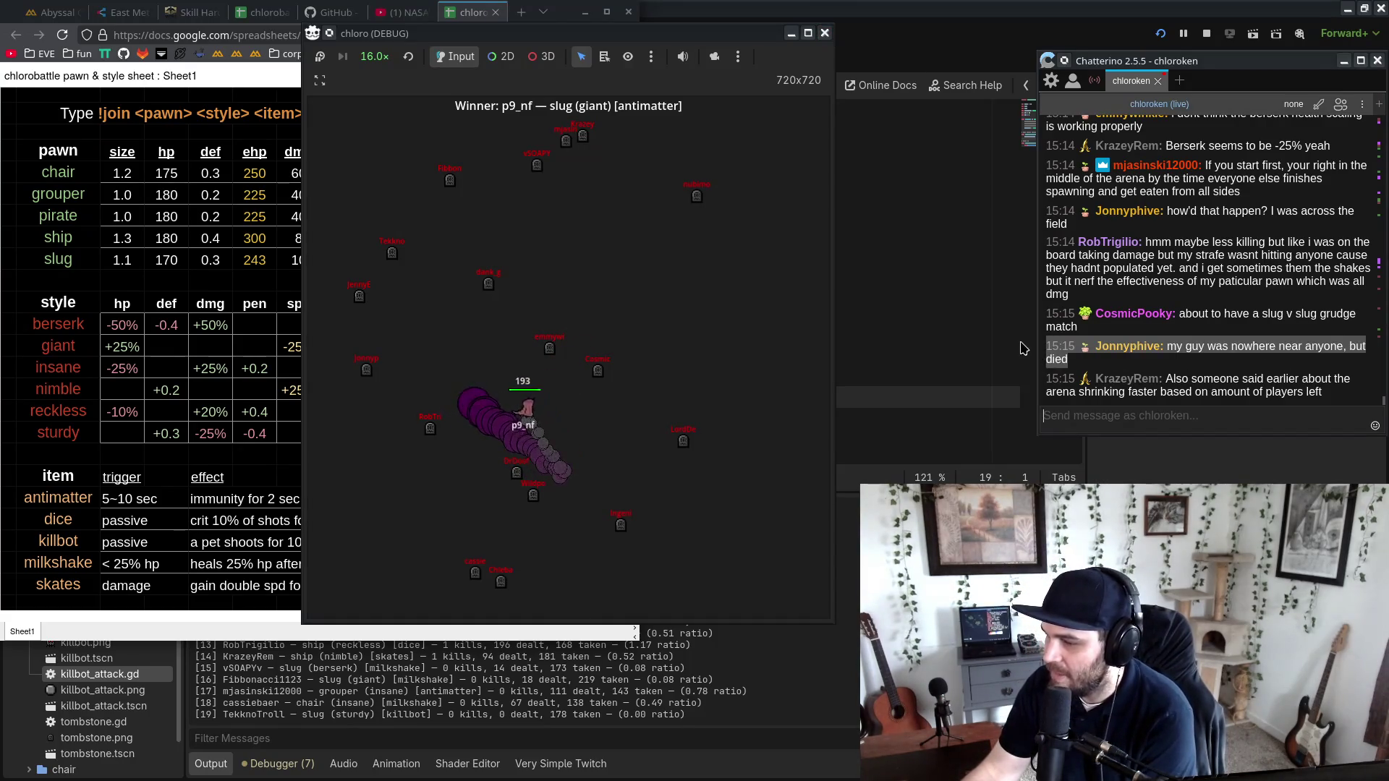
Step: Scroll the chat up and back down to review recent messages
scroll(1228, 360, up, 3)
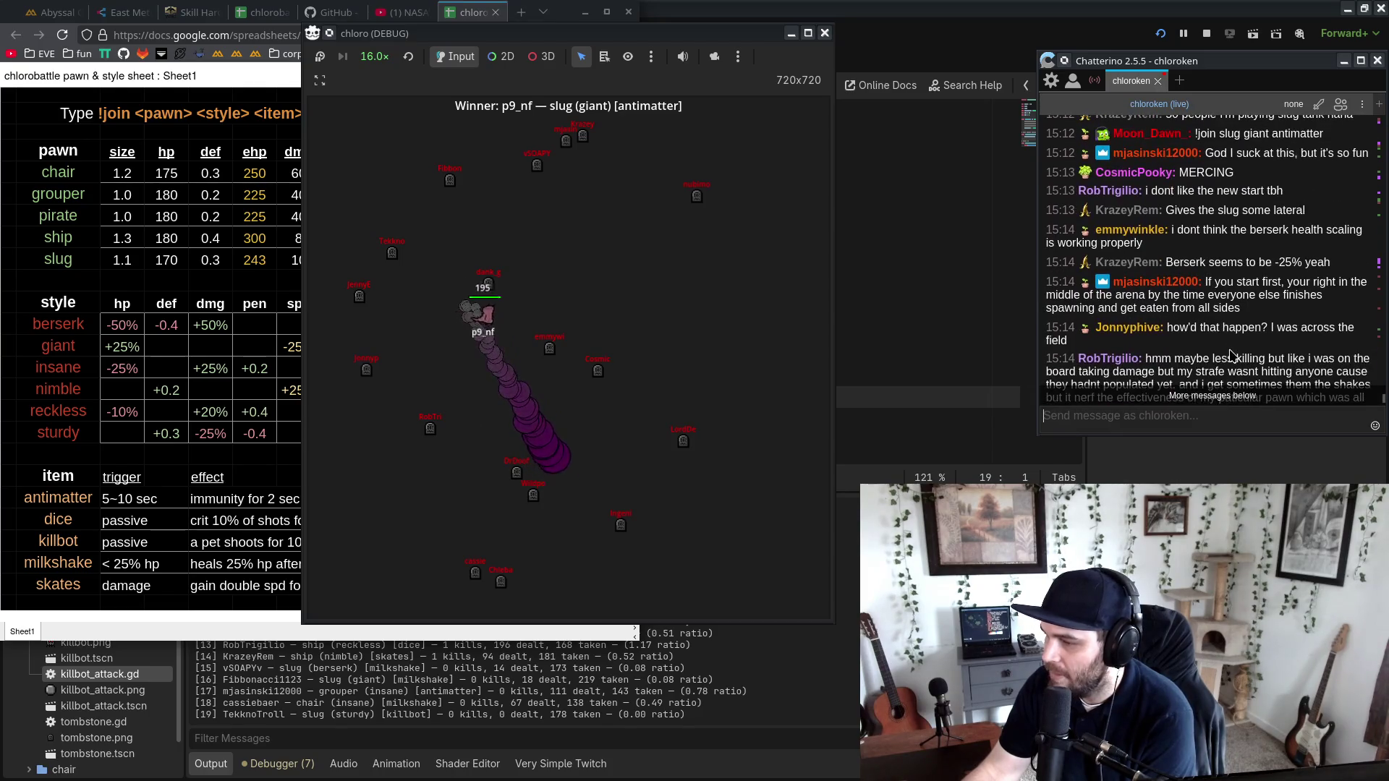
scroll(1245, 362, down, 3)
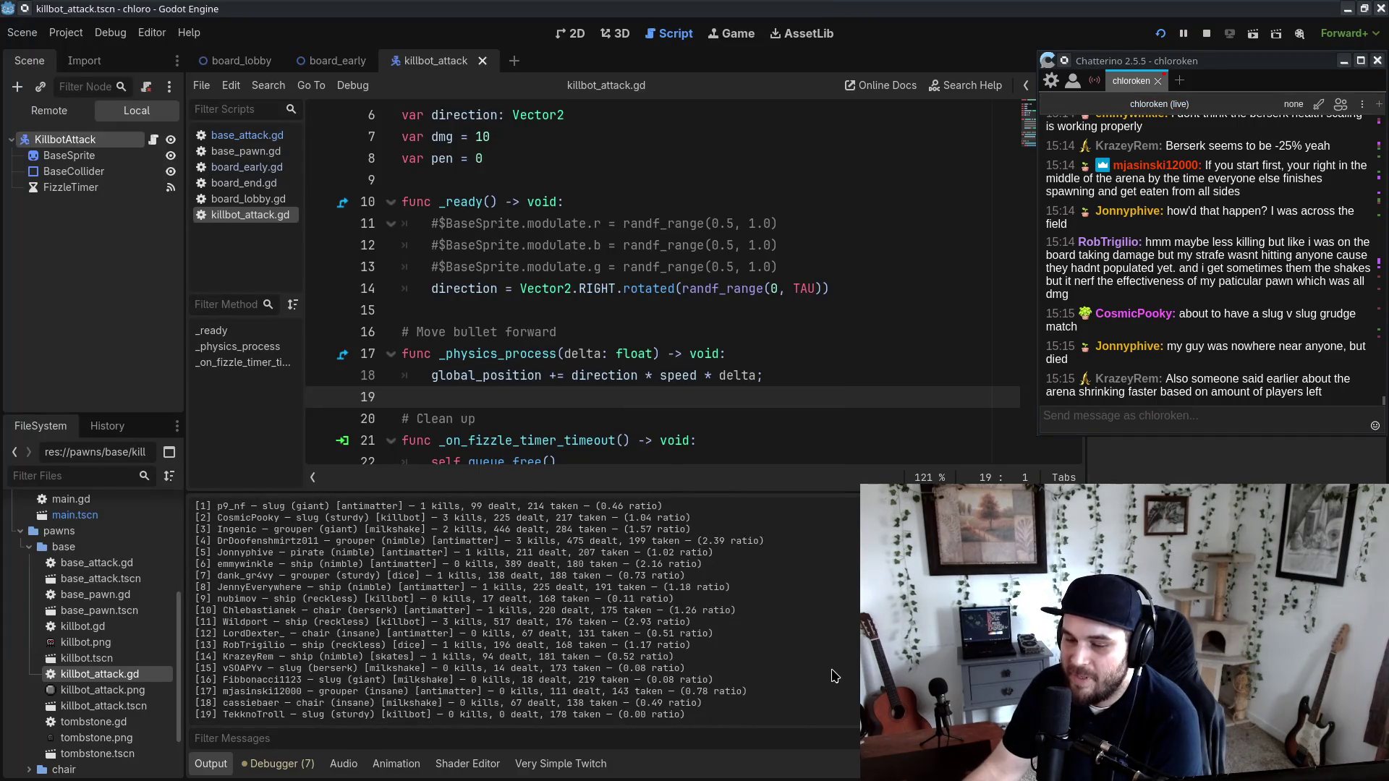
Step: Relaunch the project and filter the Output log by the player's name, correcting its spelling
key(F5)
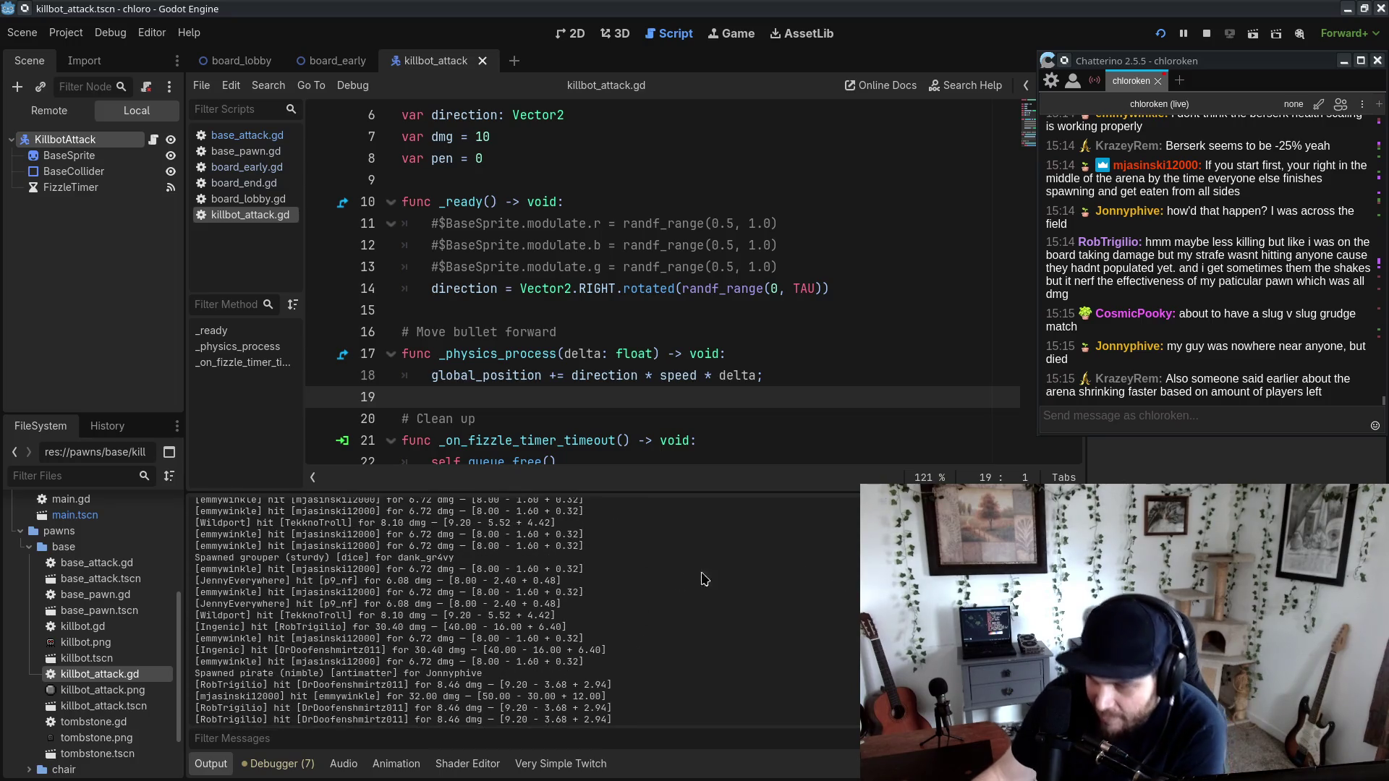
click(233, 739)
text(john)
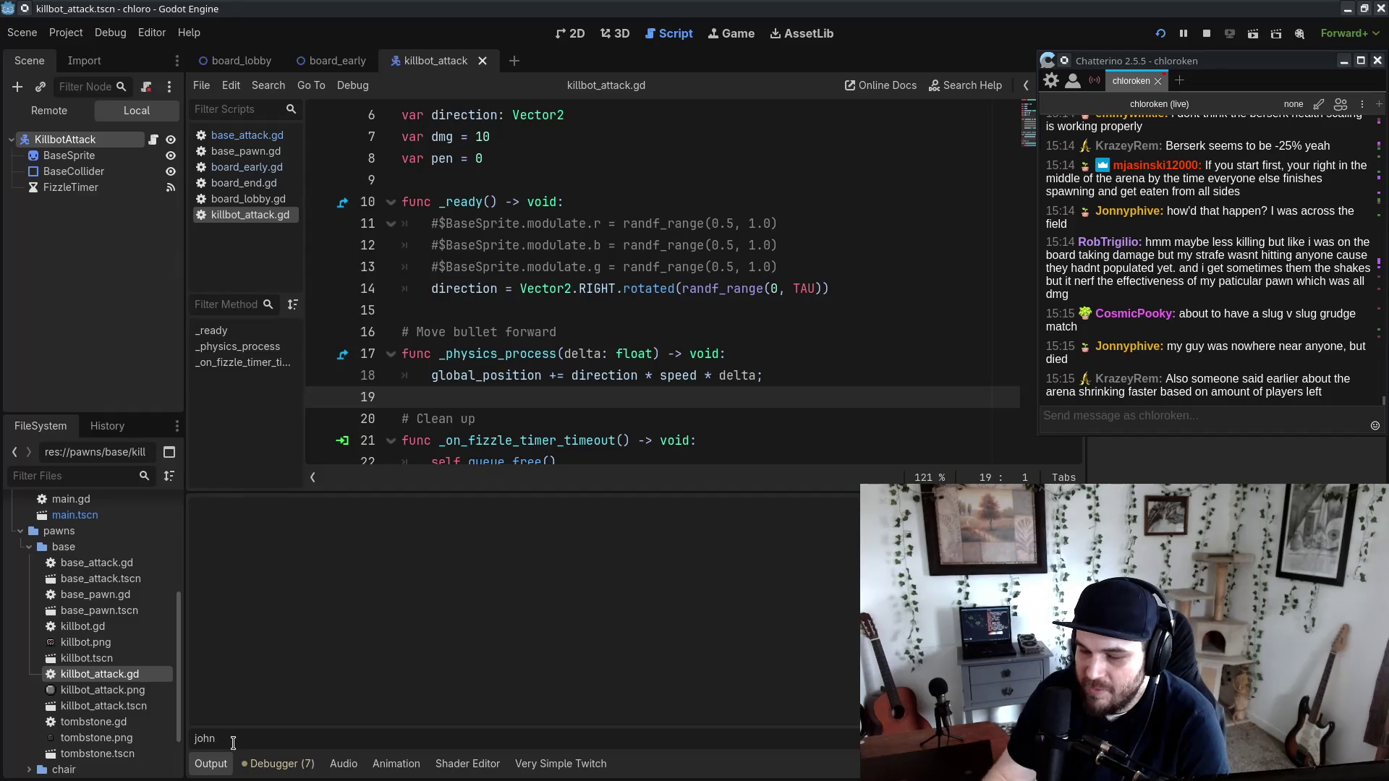
key(BackSpace)
key(BackSpace)
text(nn)
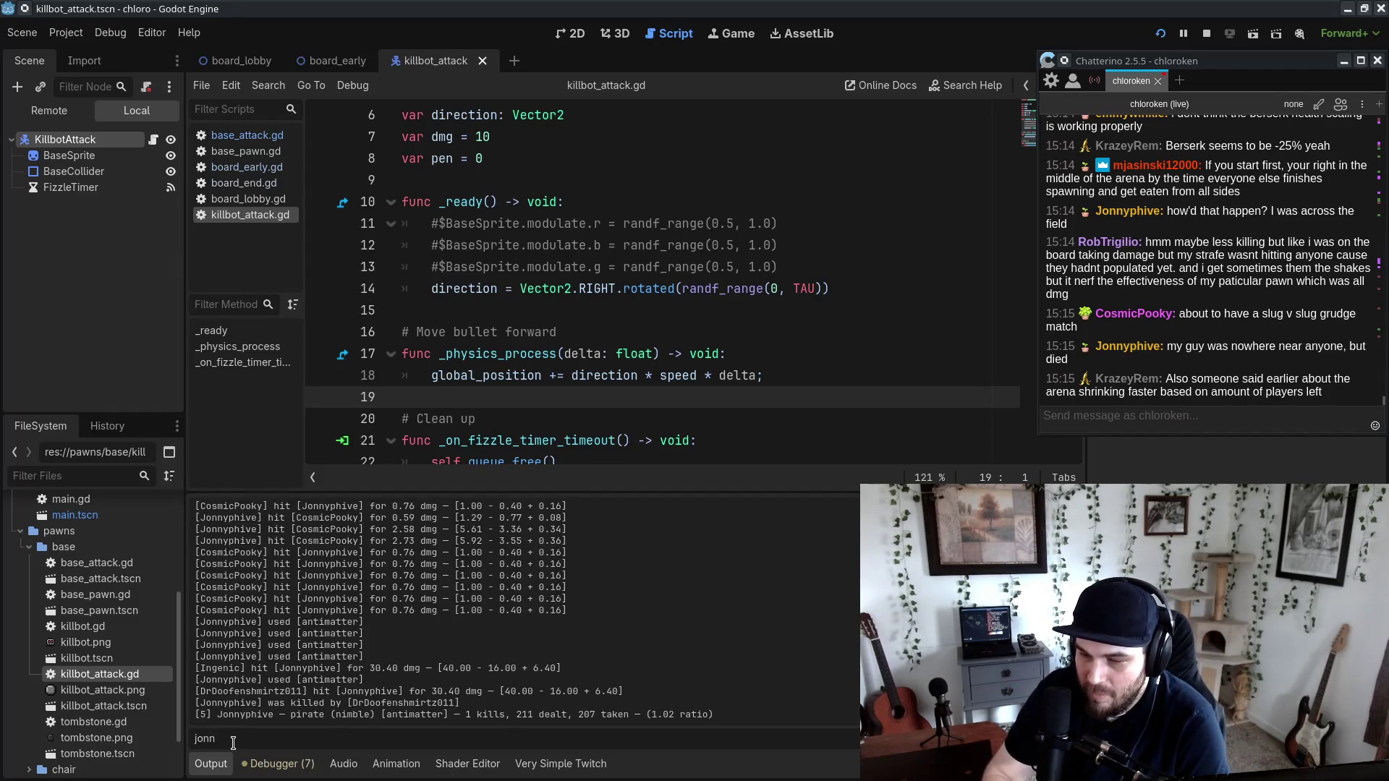
key(BackSpace)
key(BackSpace)
key(BackSpace)
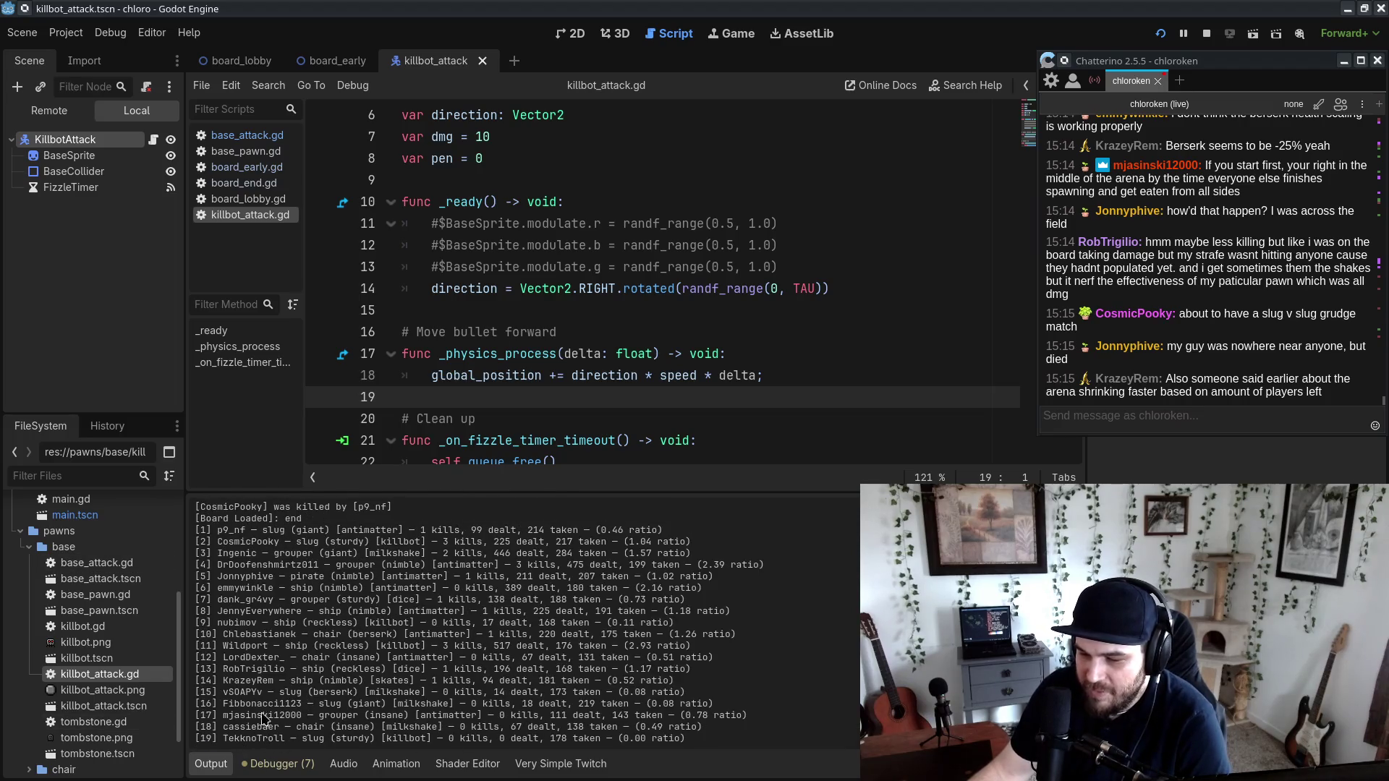
text(jonn)
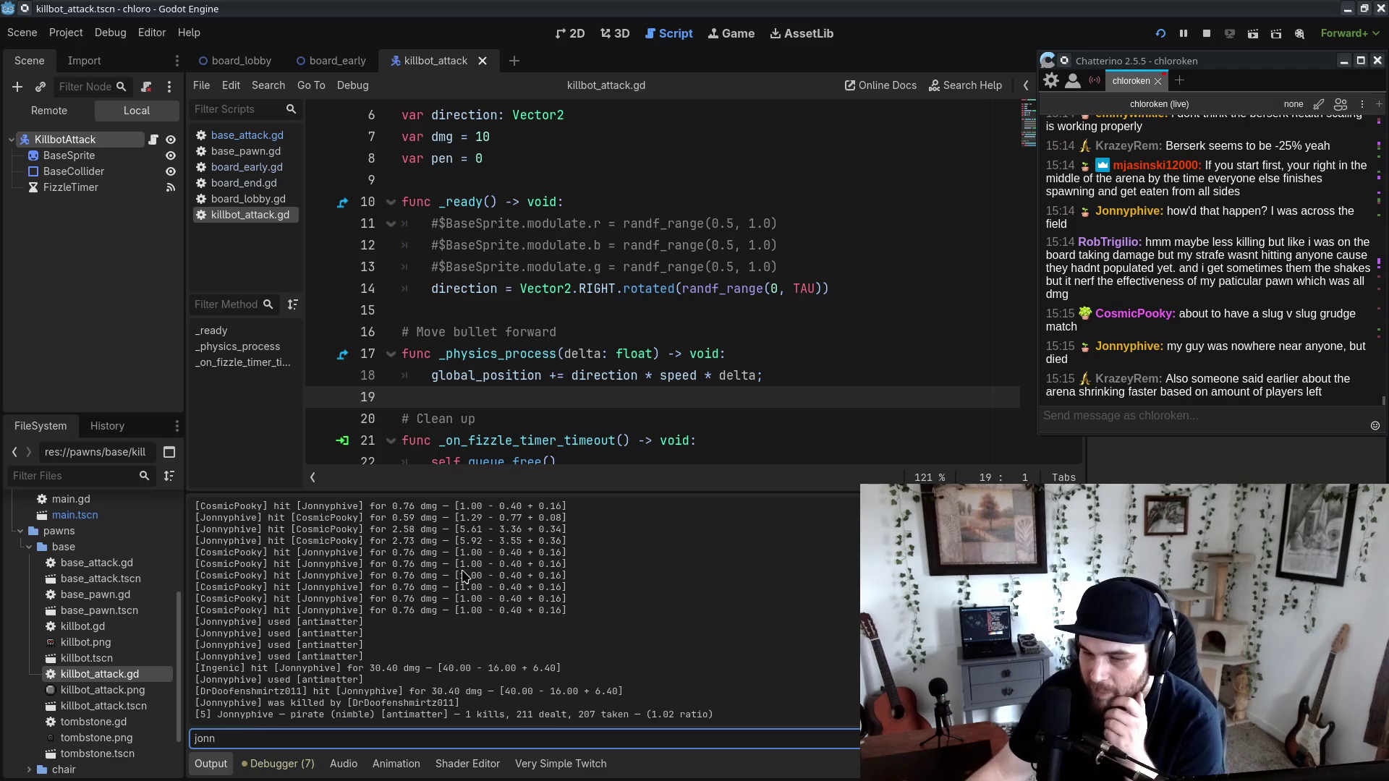
Step: Scroll through the filtered log and select the fatal hit line showing how the pirate died
scroll(464, 577, up, 5)
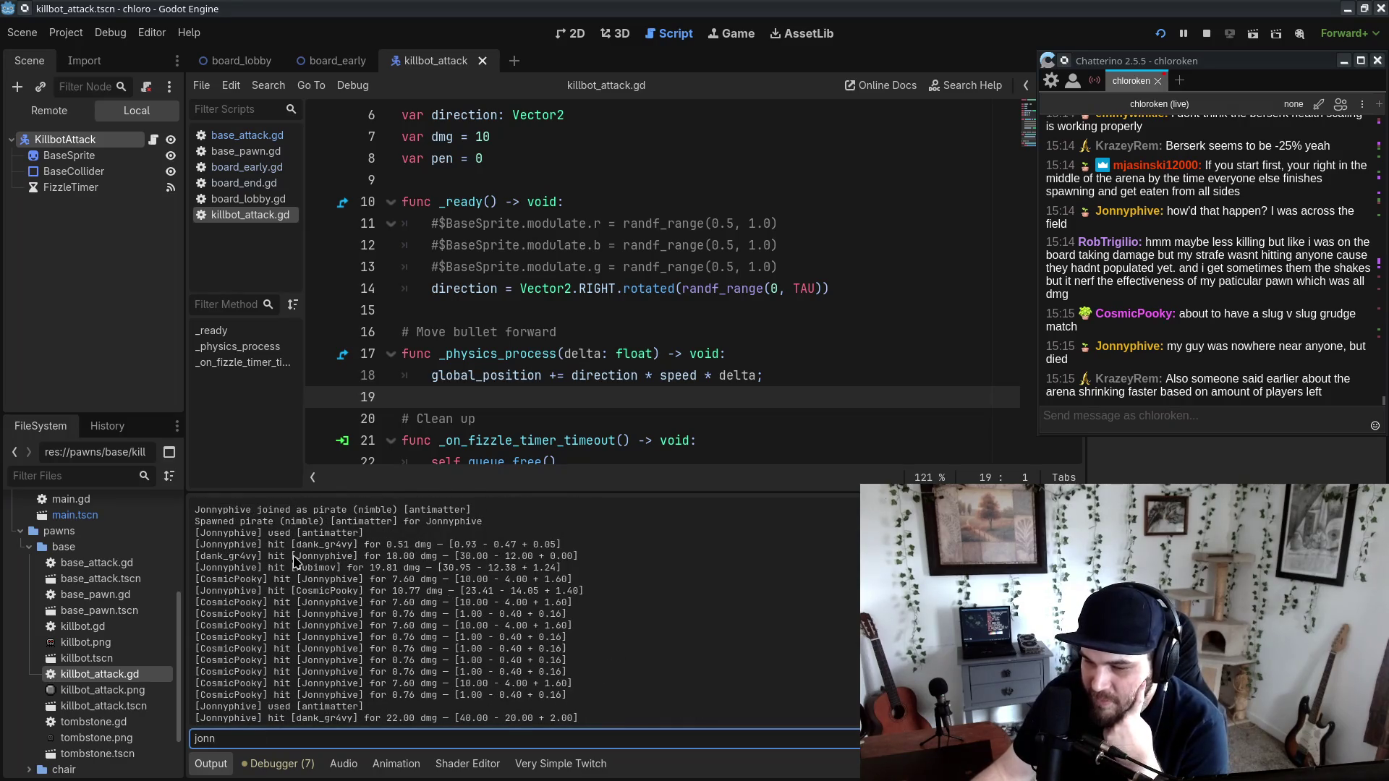
scroll(316, 683, down, 5)
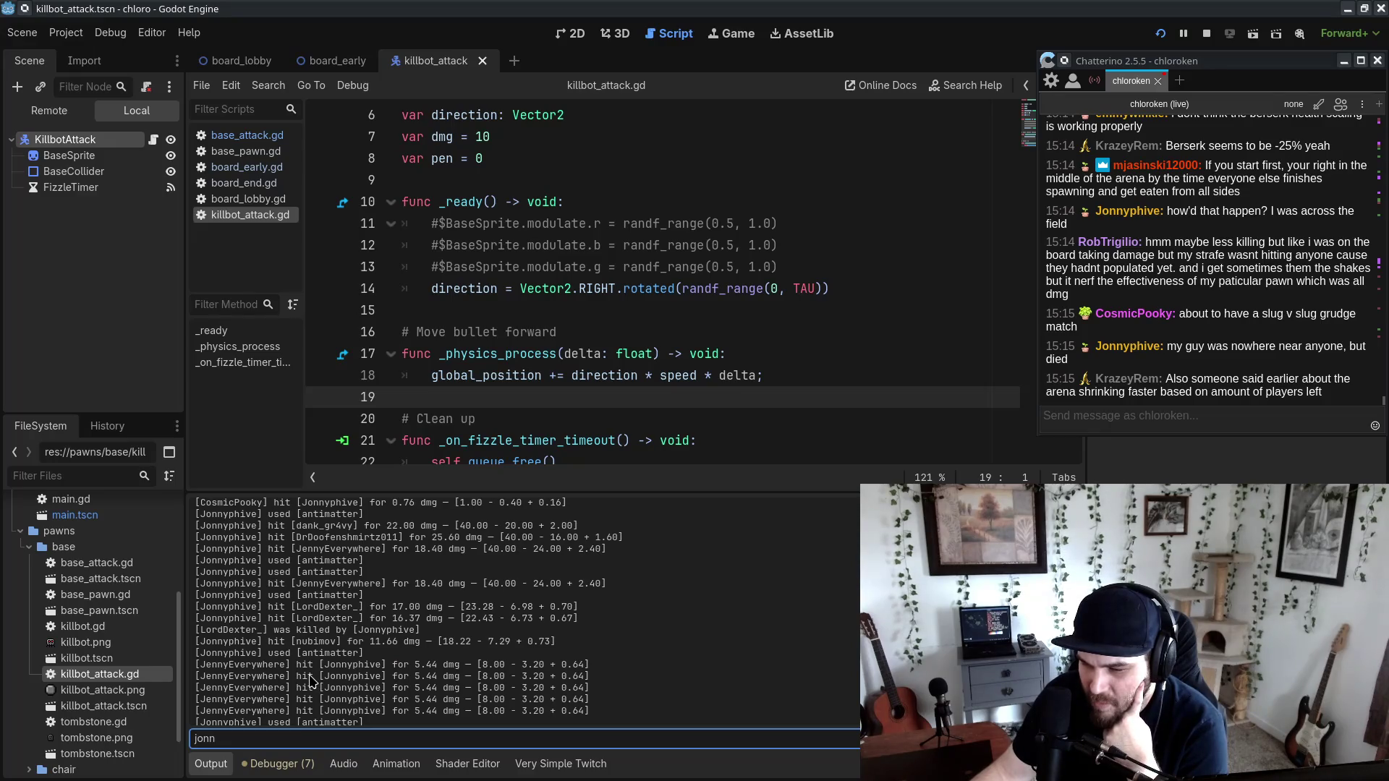
scroll(310, 680, down, 10)
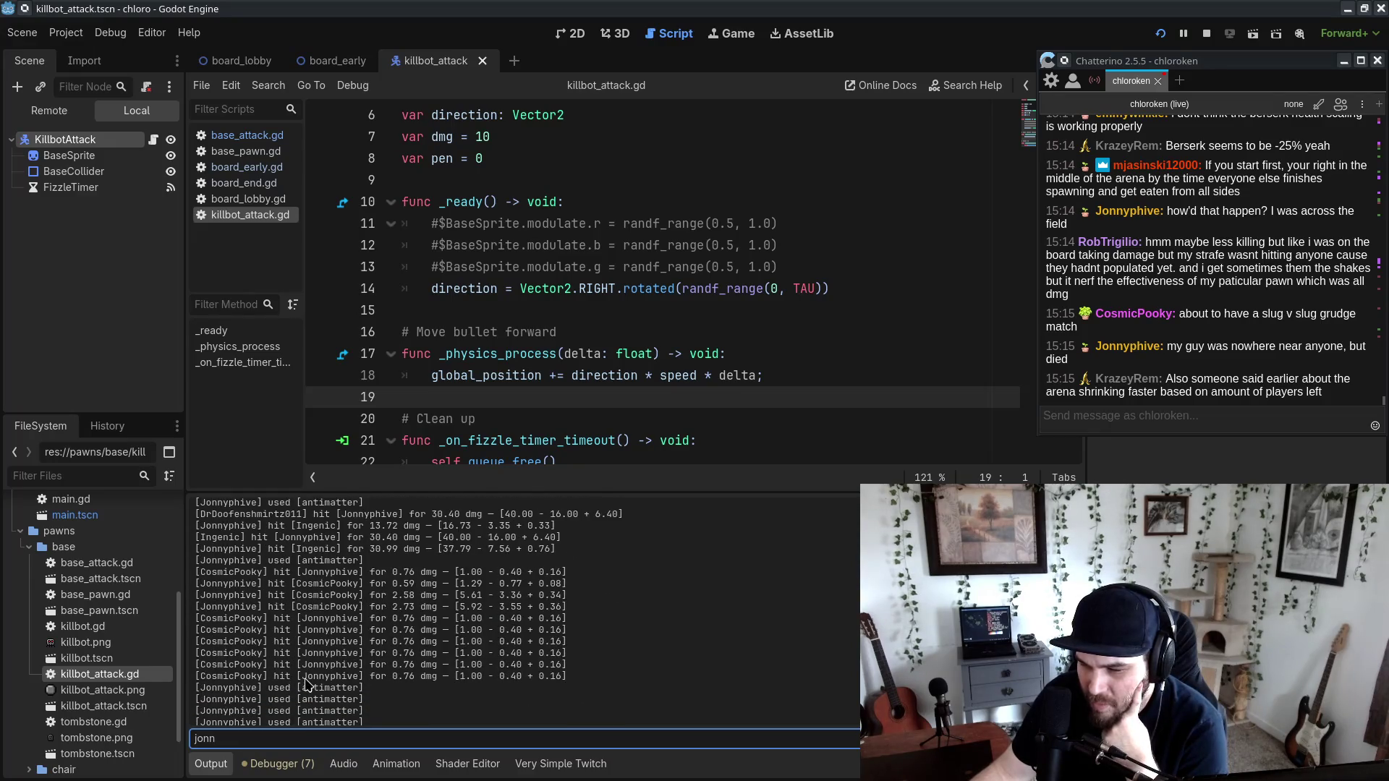
scroll(307, 684, down, 3)
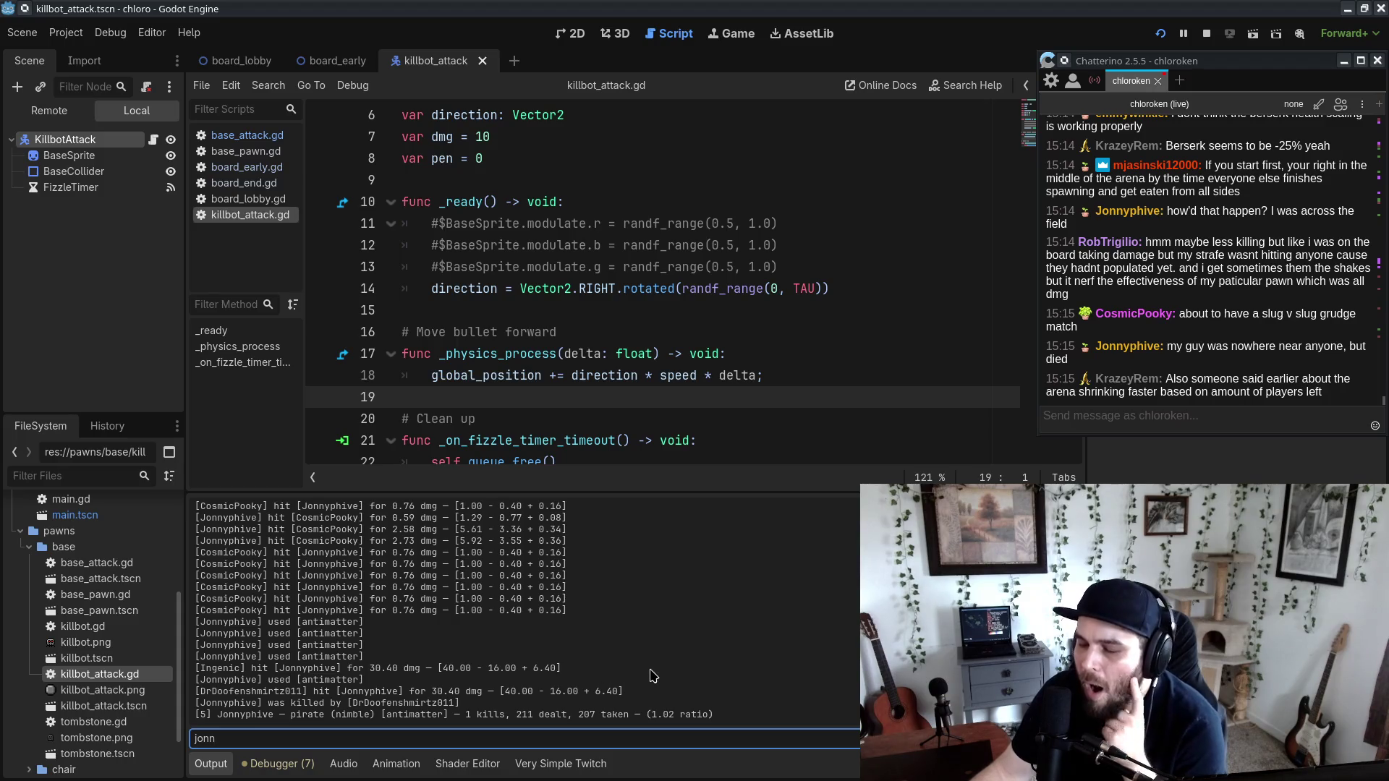
triple_click(576, 681)
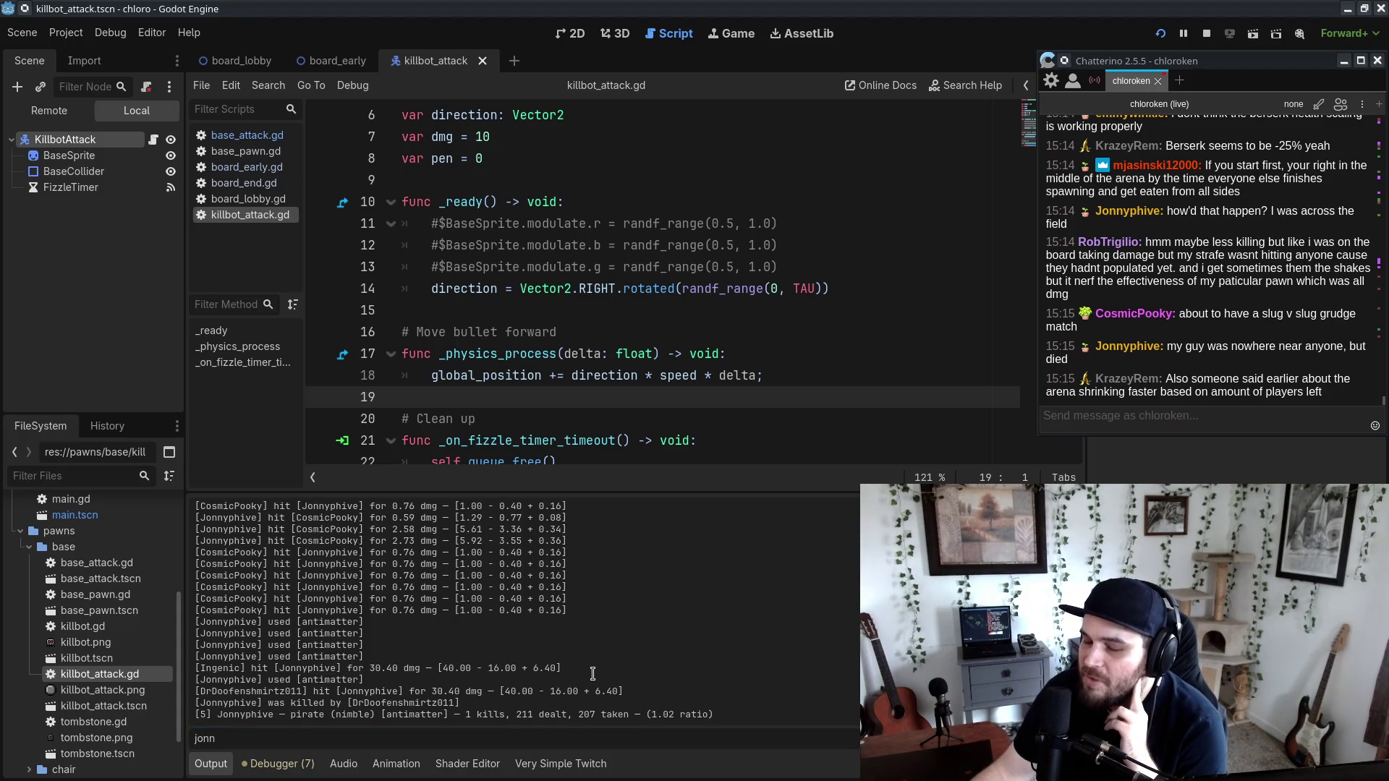
triple_click(669, 691)
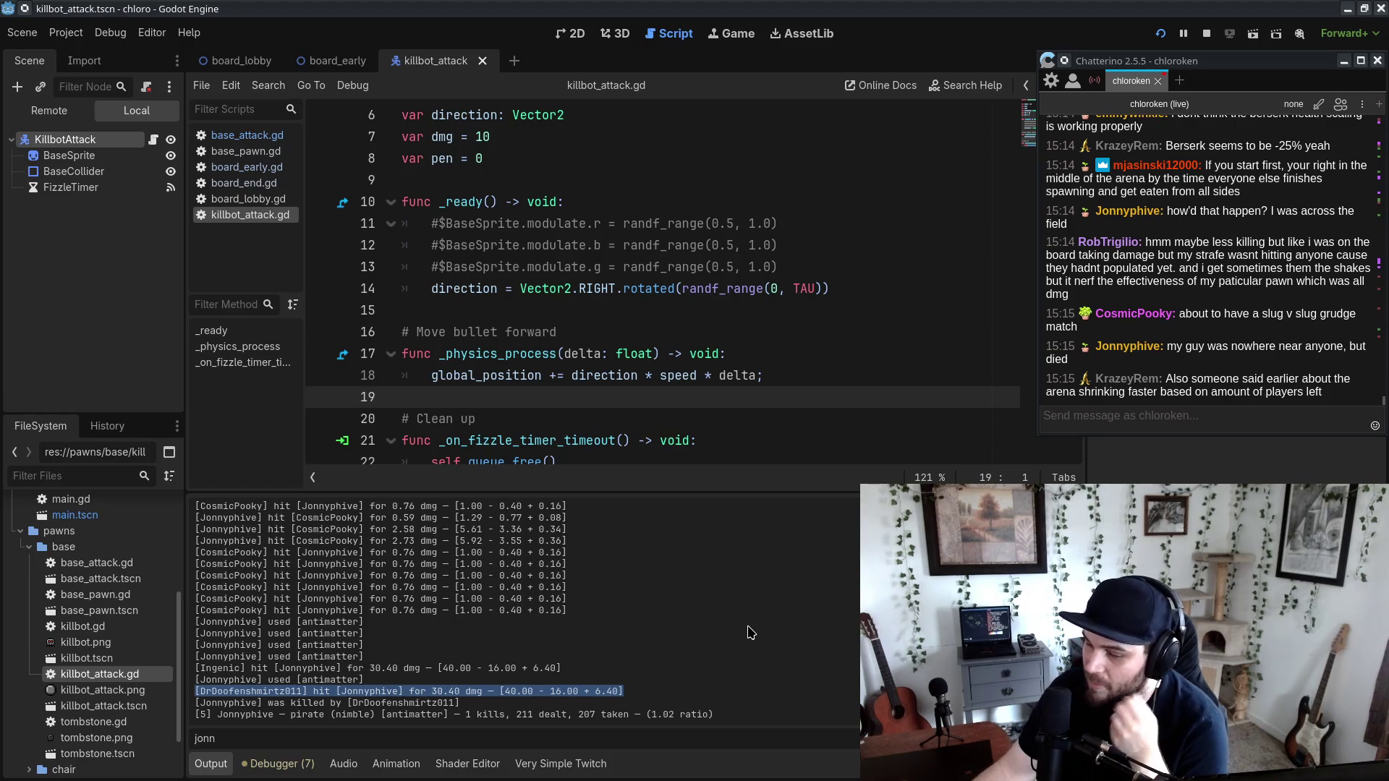
click(729, 670)
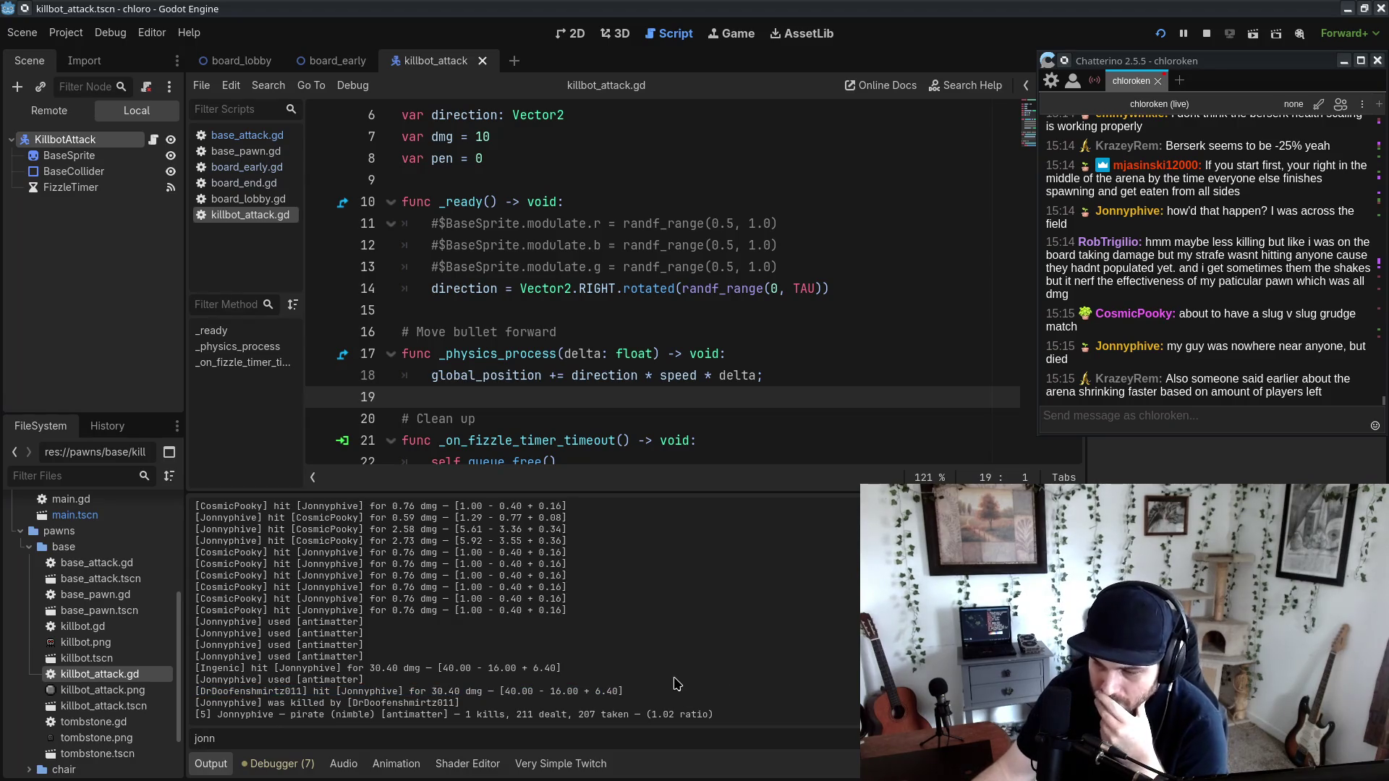
click(245, 173)
Step: Scroll up in board_early.gd to the berserker style block and go to its hp multiplier line
scroll(575, 341, up, 10)
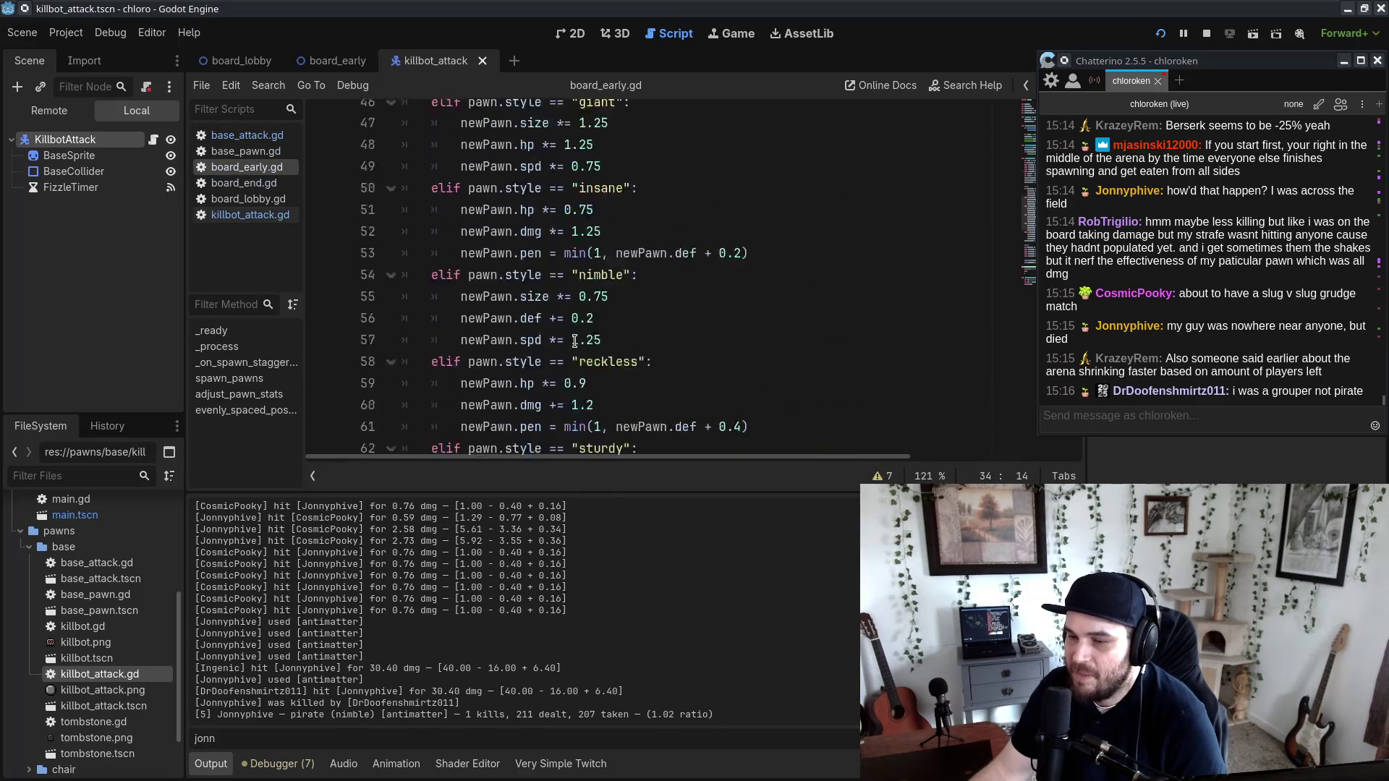
scroll(575, 342, up, 2)
click(587, 291)
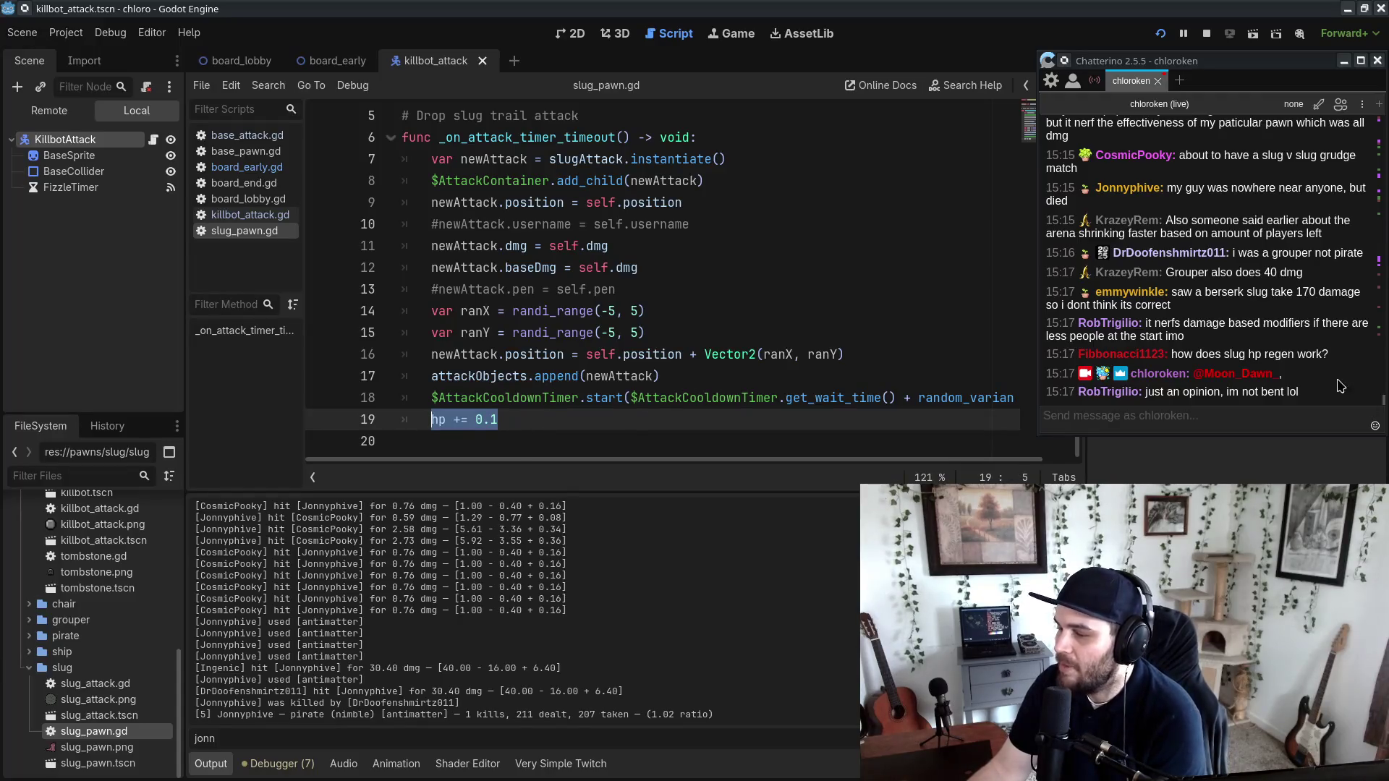
Step: Nudge the chat window left and switch to the board_lobby scene
drag(1270, 61, 1221, 62)
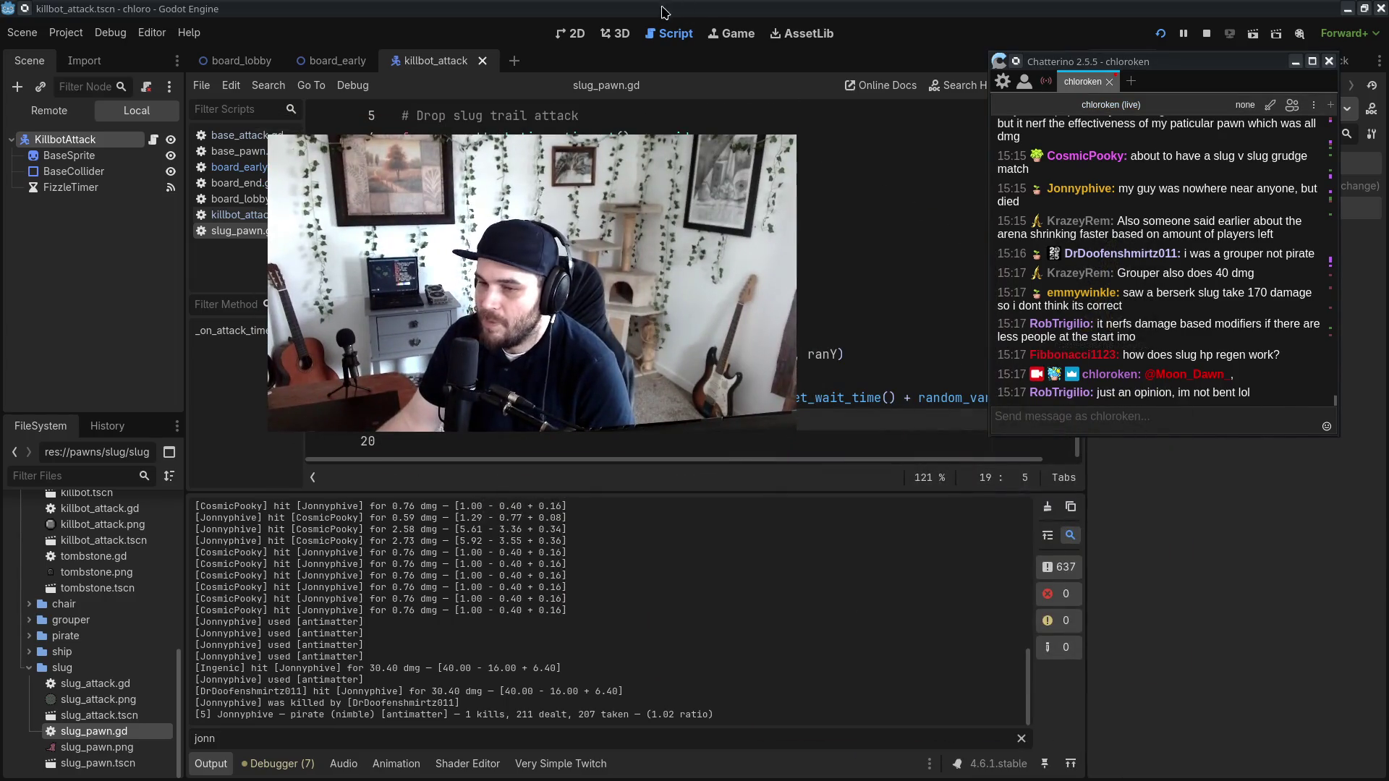
click(235, 61)
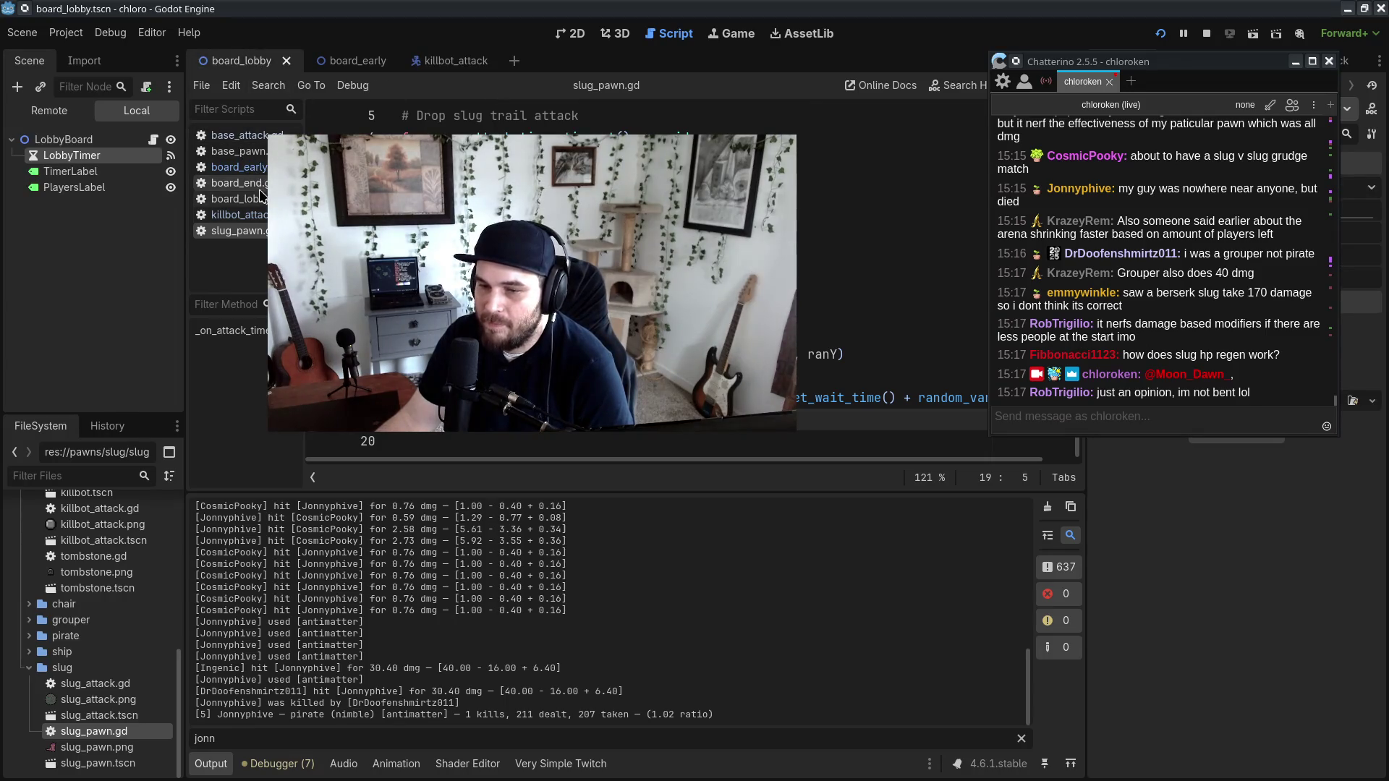
Step: In board_lobby.gd, add the missing closing parenthesis to line 9's register_pawn call and save
click(239, 199)
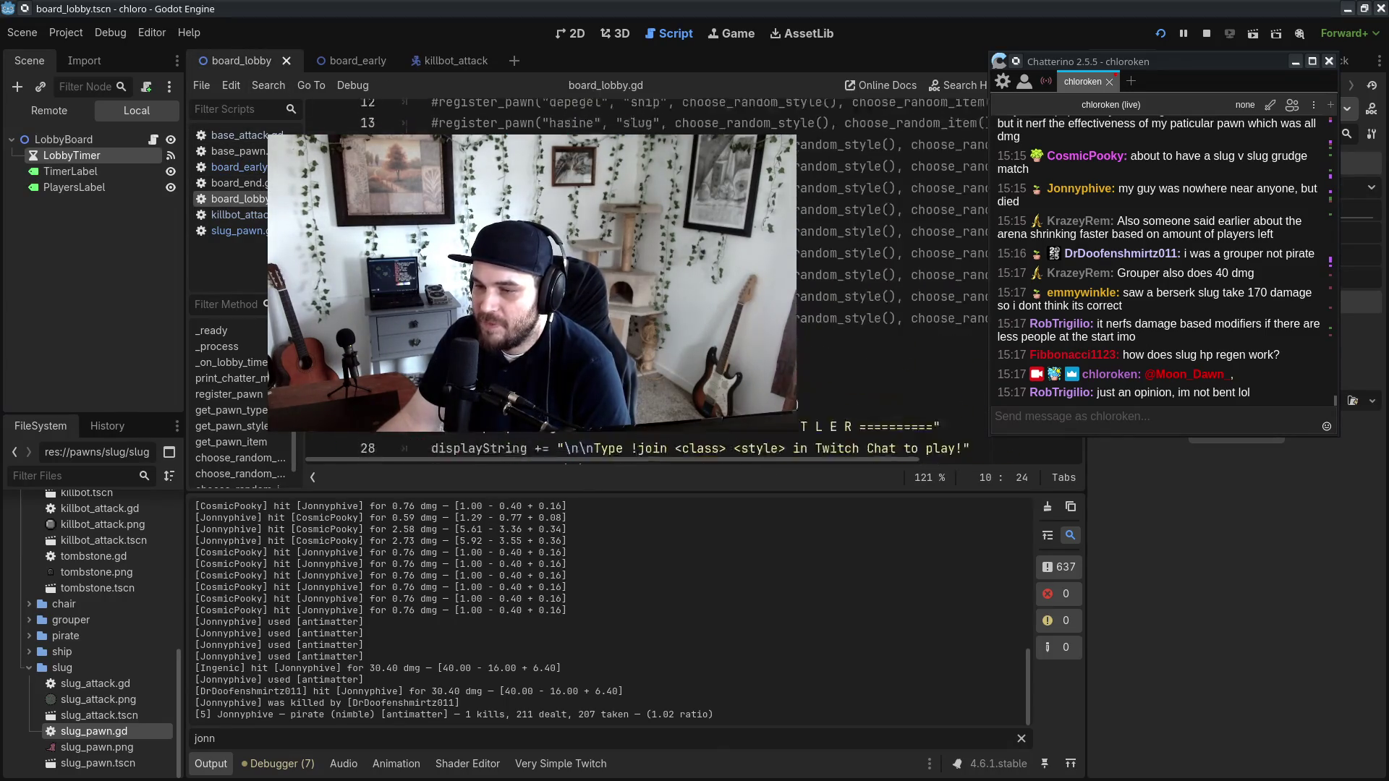
key(Up)
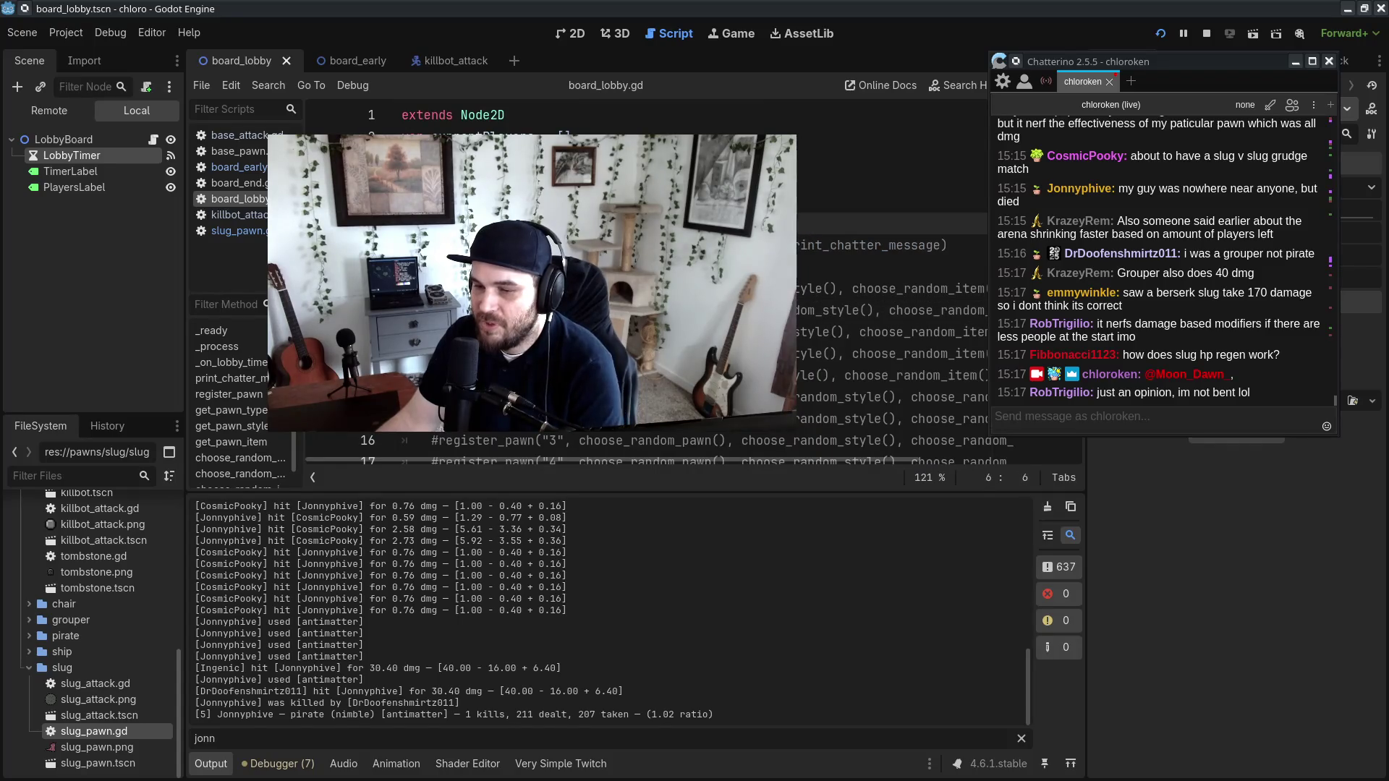
key(Down)
key(Down)
key(Down)
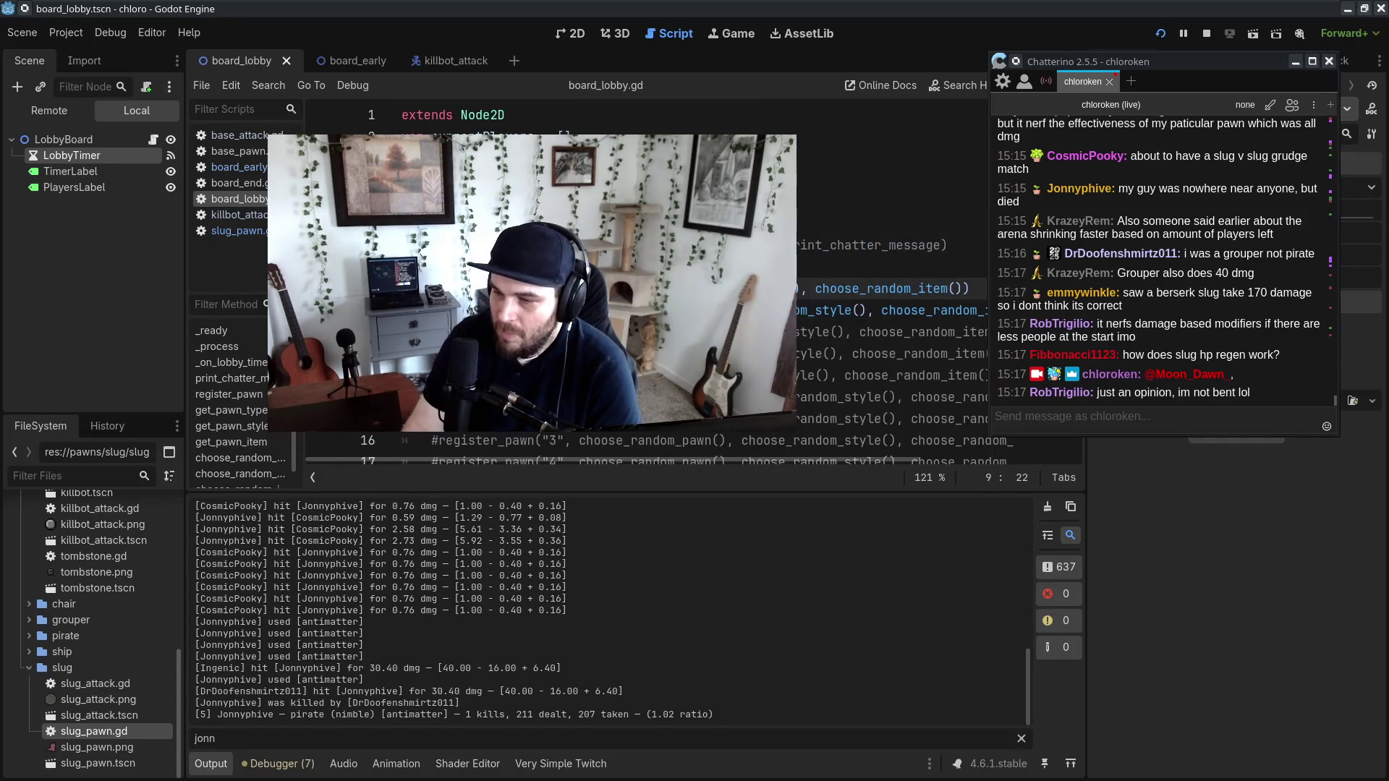
click(583, 245)
click(594, 310)
key(BackSpace)
key(BackSpace)
key(BackSpace)
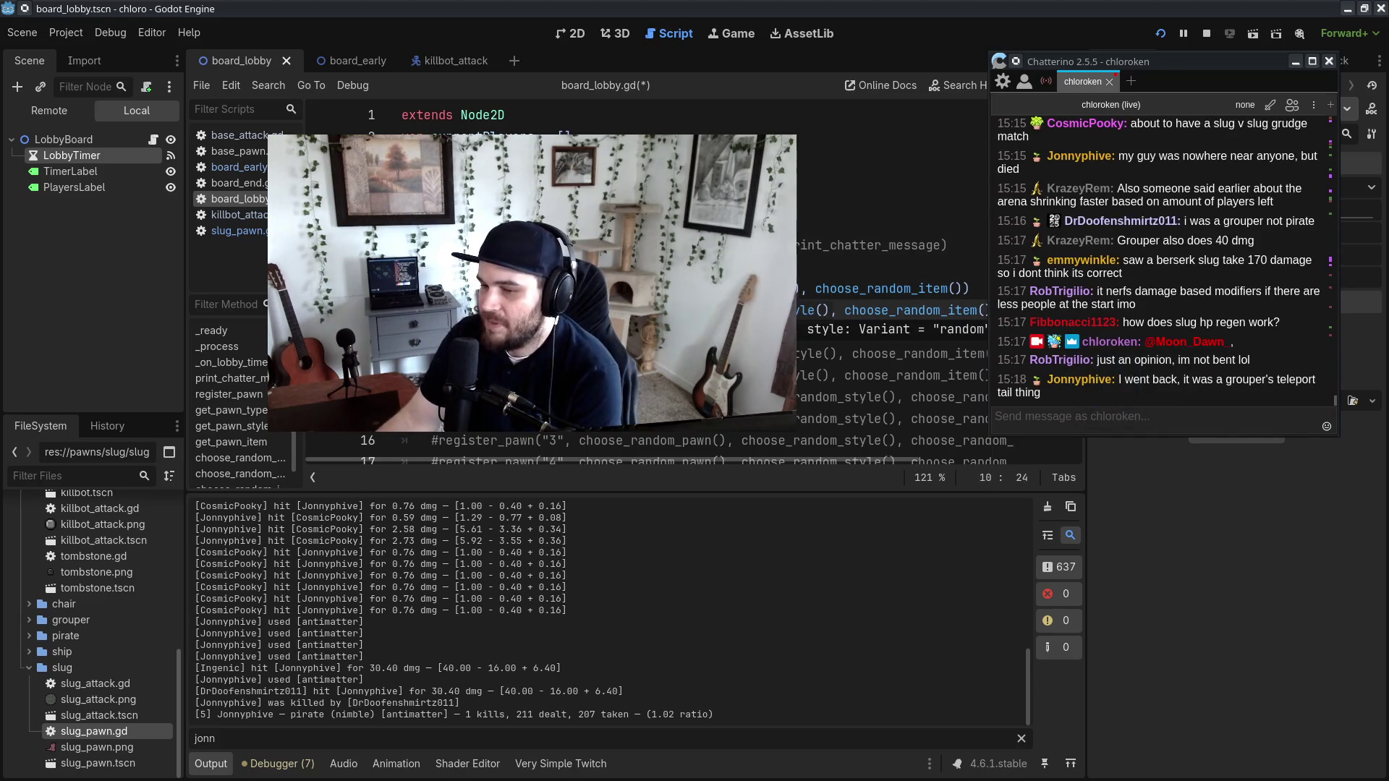
key(ctrl+z)
key(ctrl+z)
key(ctrl+z)
key(ctrl+z)
key(ctrl+z)
key(ctrl+z)
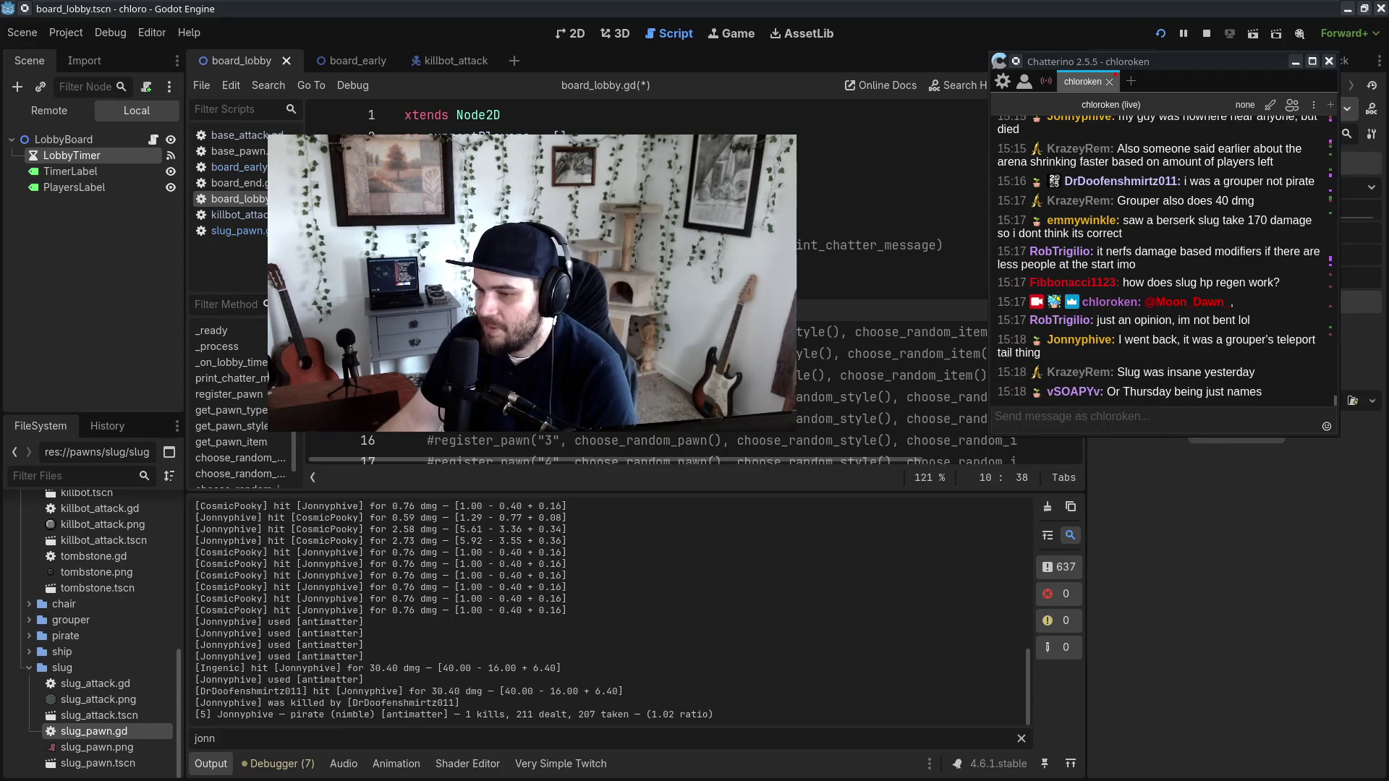
key(ctrl+z)
key(ctrl+z)
key(ctrl+z)
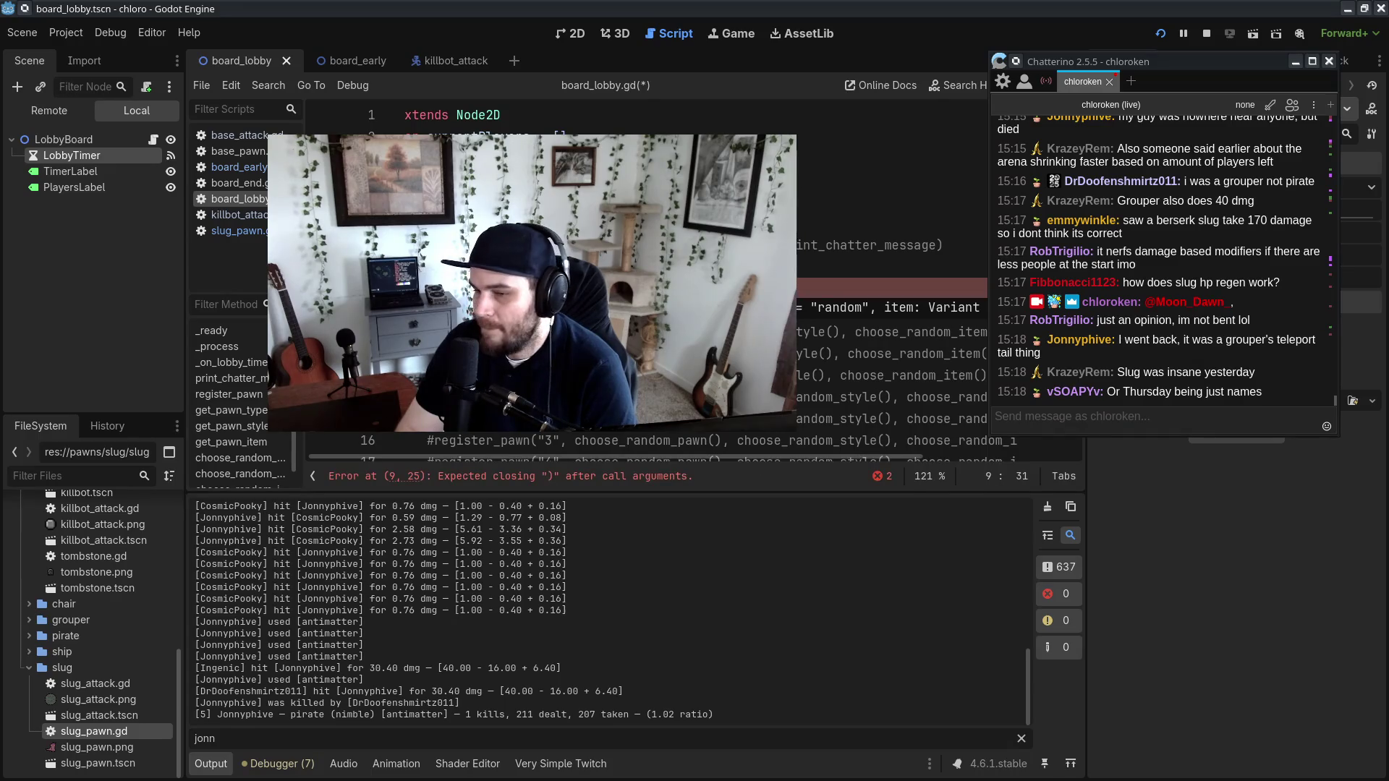
key(Right)
key(Right)
key(Right)
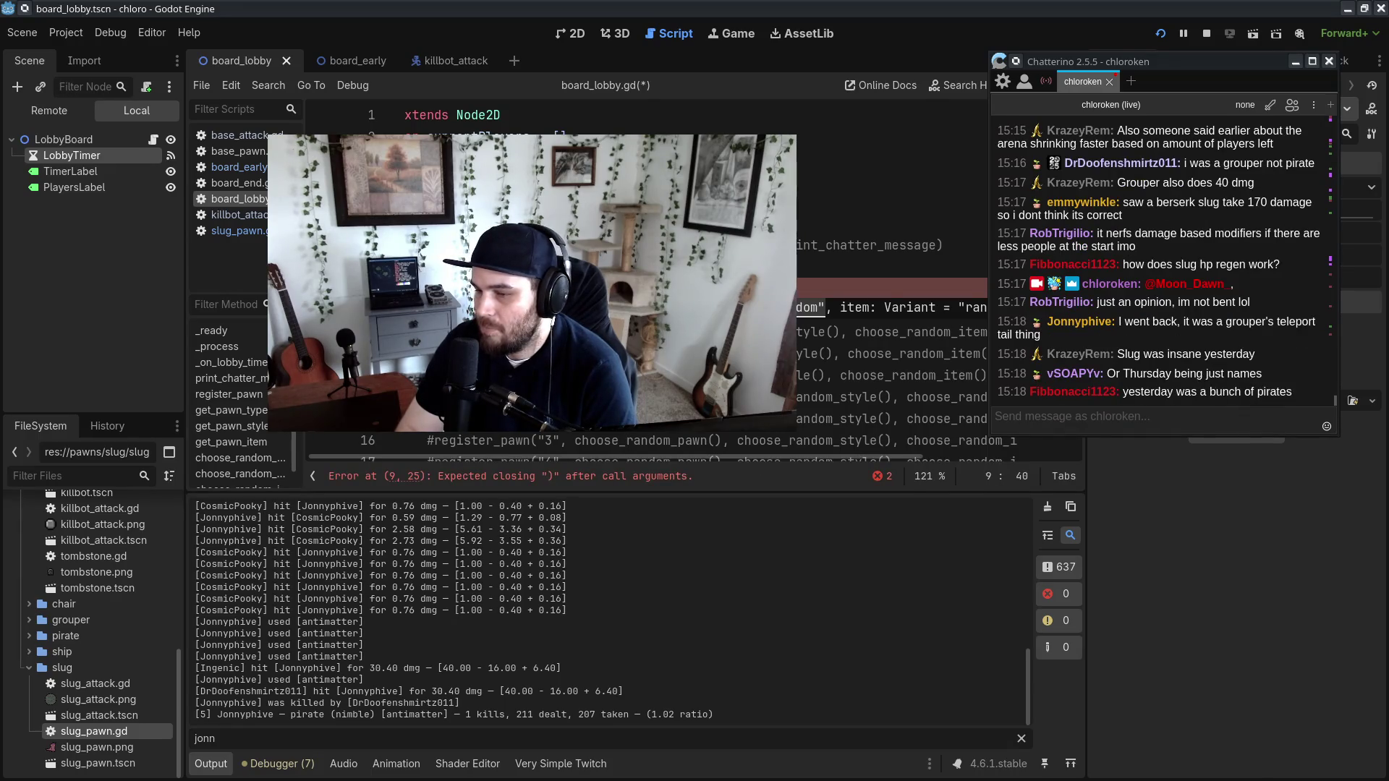
key(Right)
text())
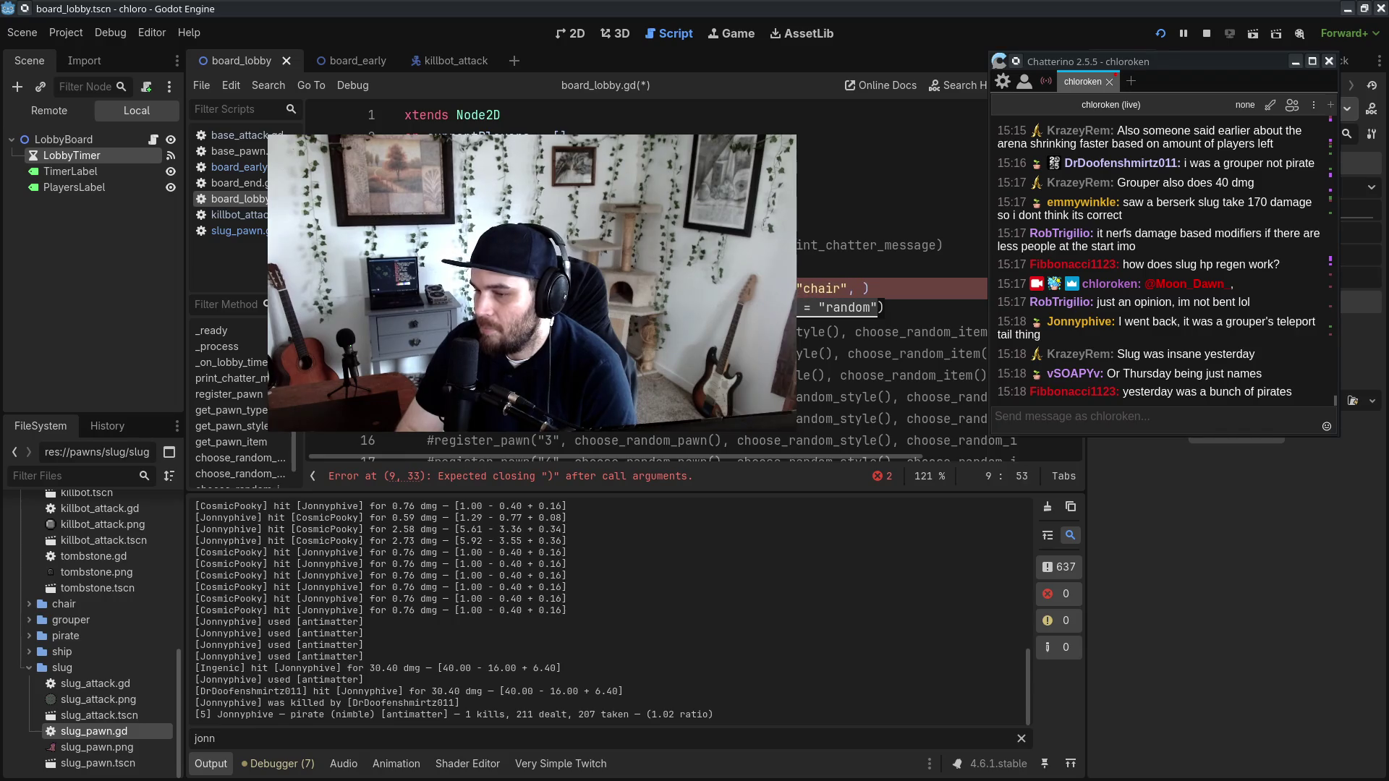
key(Delete)
key(Delete)
key(Delete)
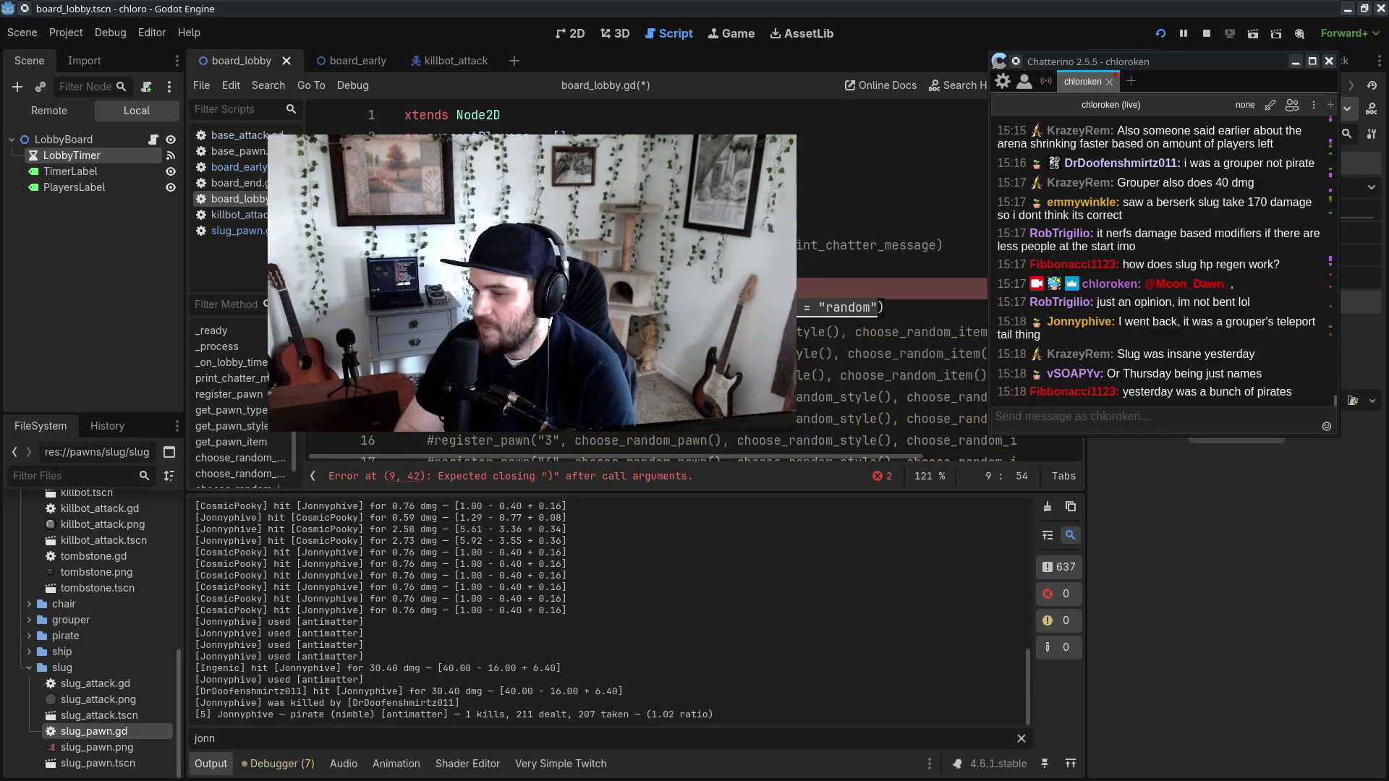
key(ctrl+s)
key(Up)
key(Up)
key(Up)
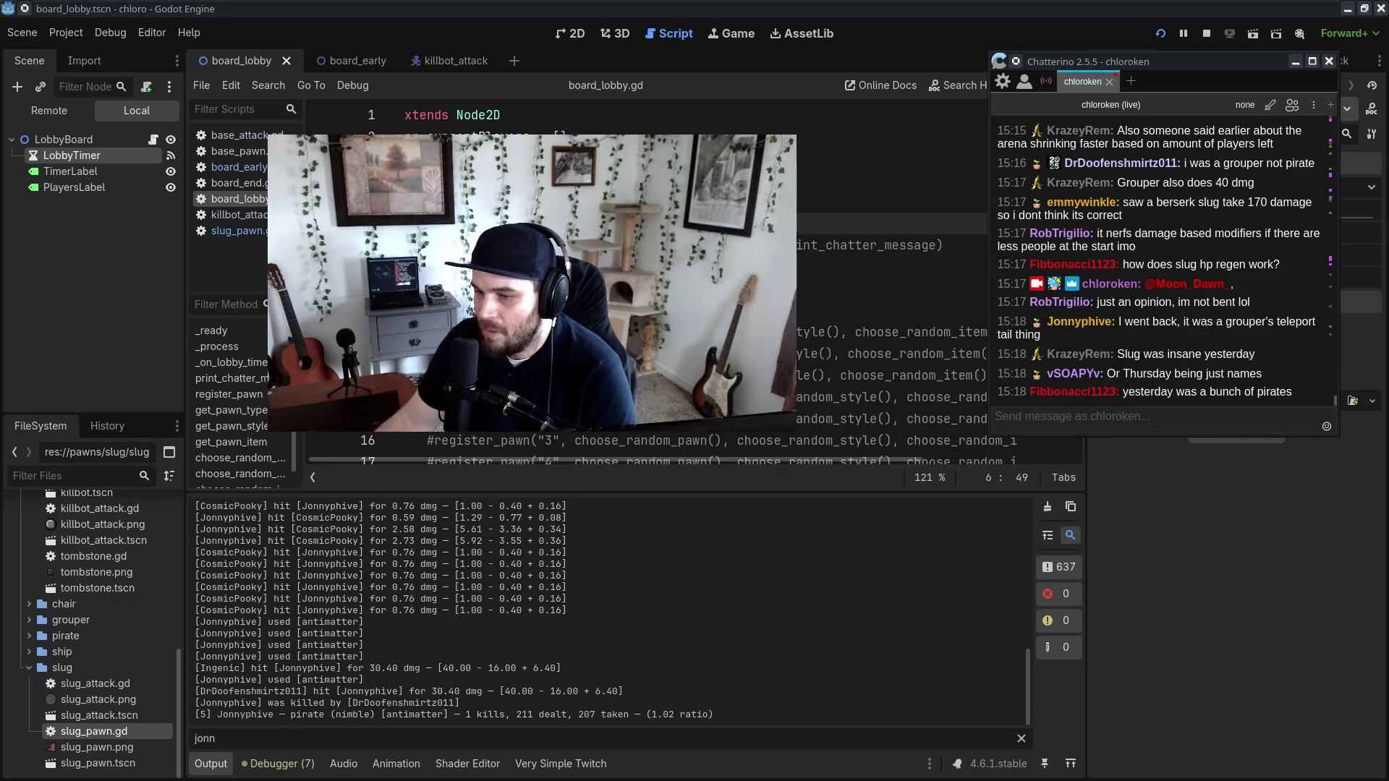
Step: Add '(),' to the register_pawn call on line 10, then run the project
click(665, 310)
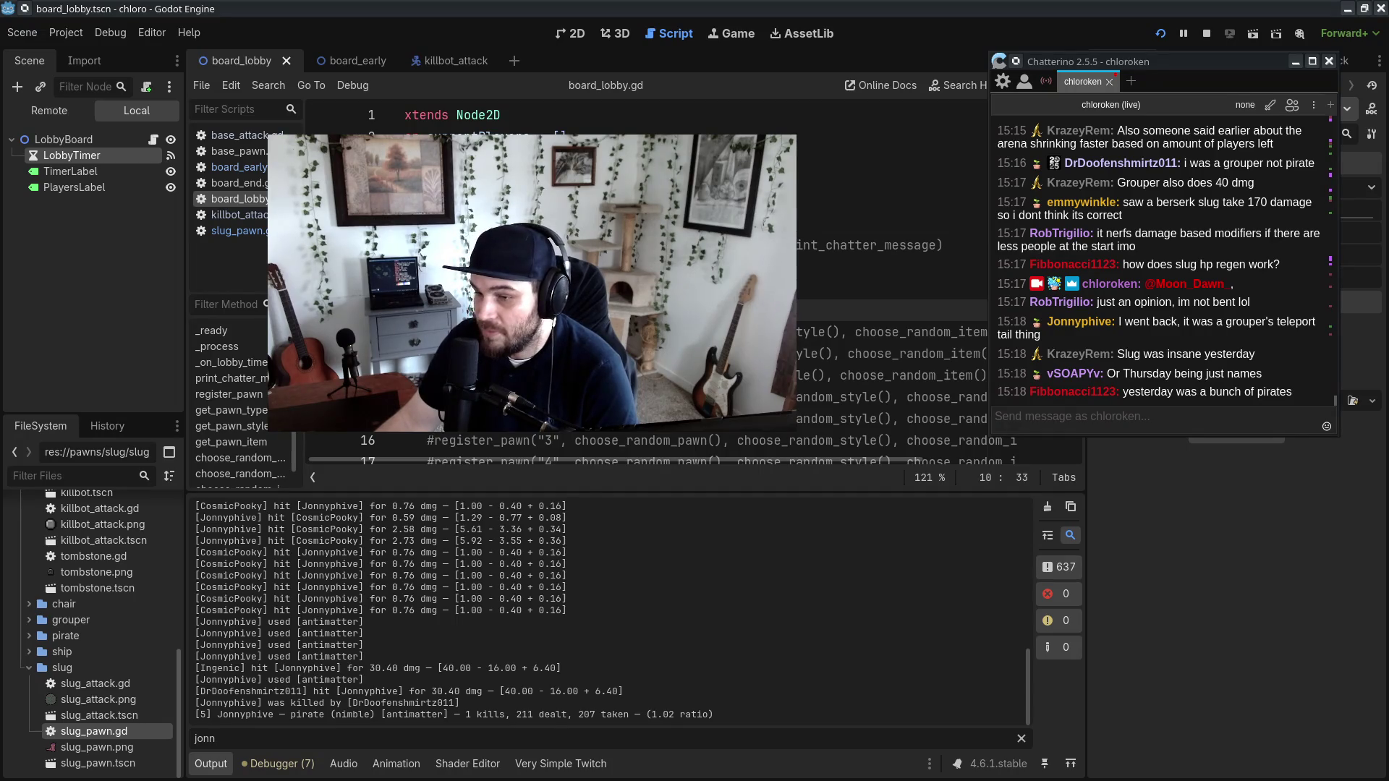
click(796, 283)
click(622, 312)
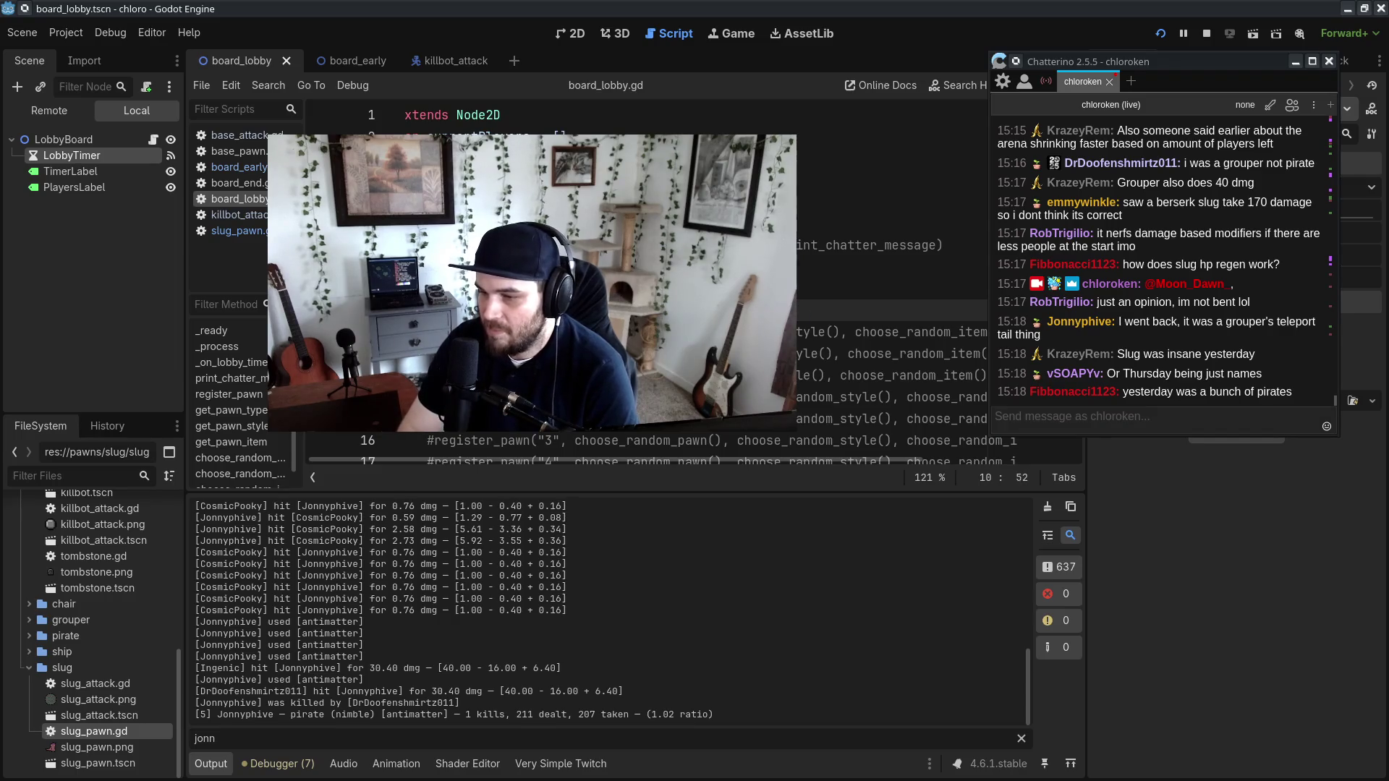
text((),)
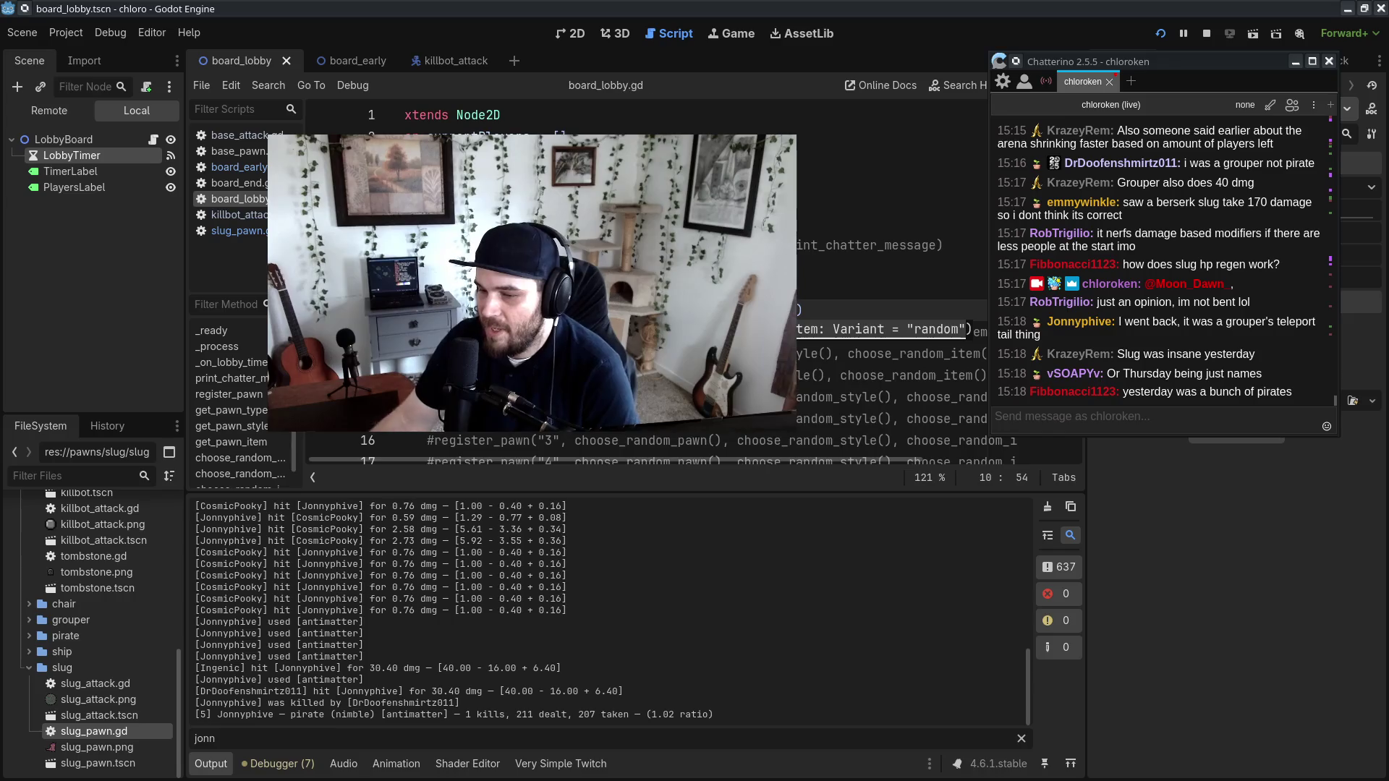
click(609, 179)
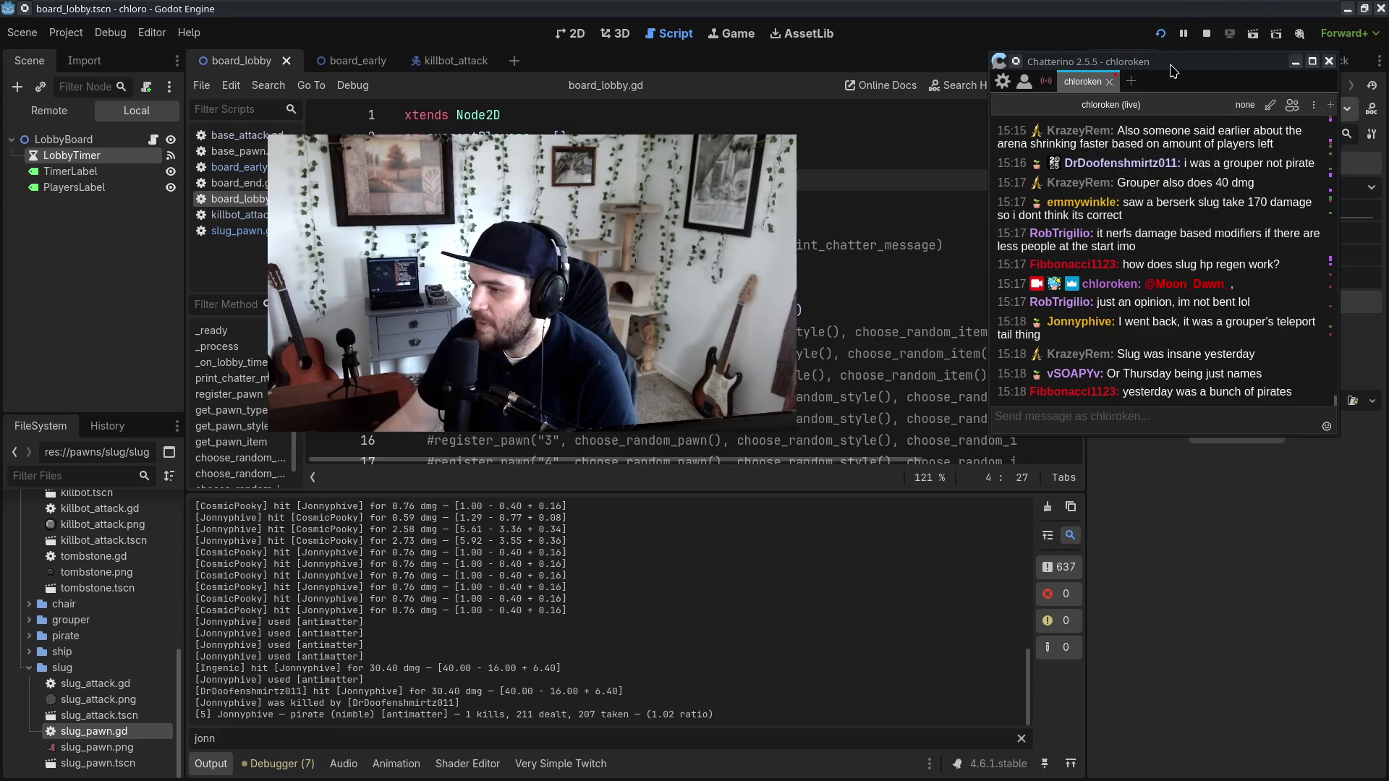
drag(1176, 70, 1183, 102)
click(1175, 34)
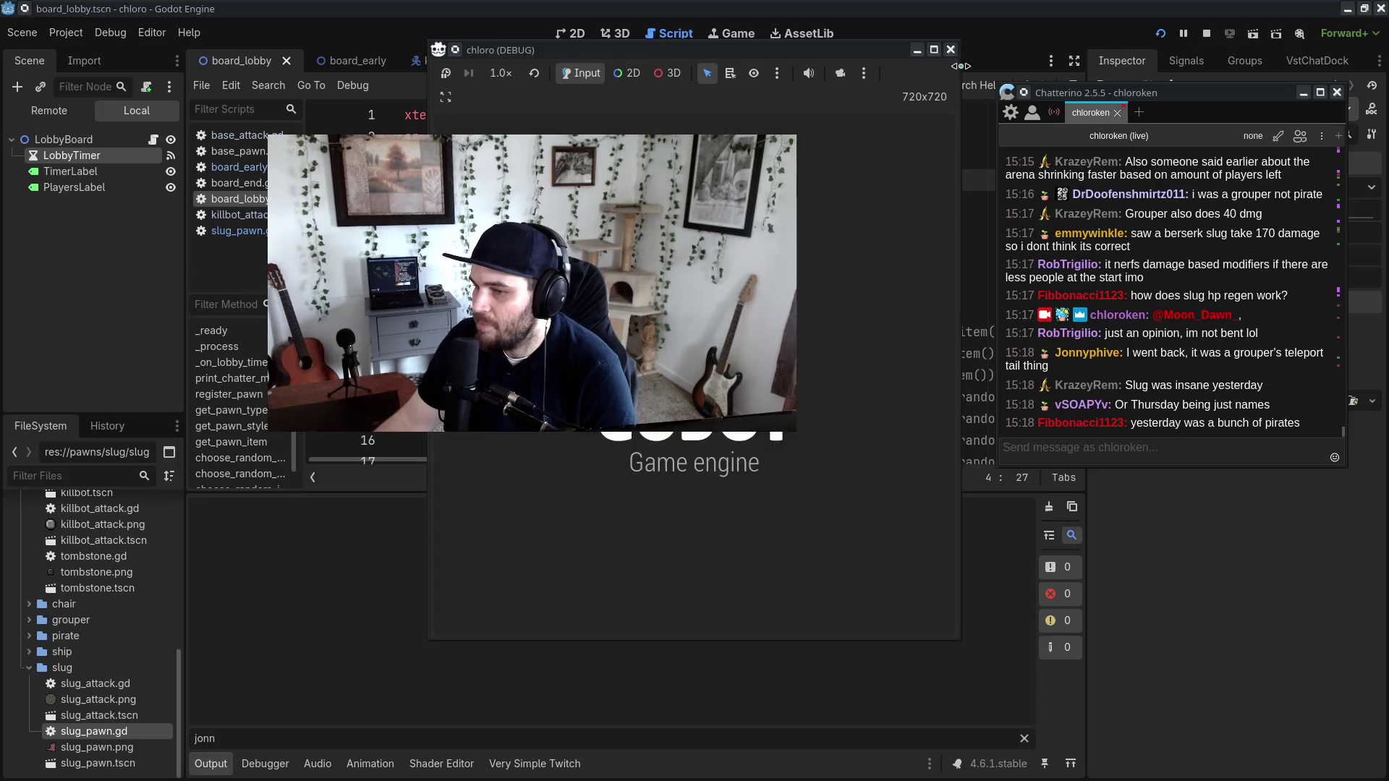
Step: Speed the game to 16.0x, pause at the lobby countdown, reset to 1.0x, and clear the Output name filter
click(500, 73)
click(526, 92)
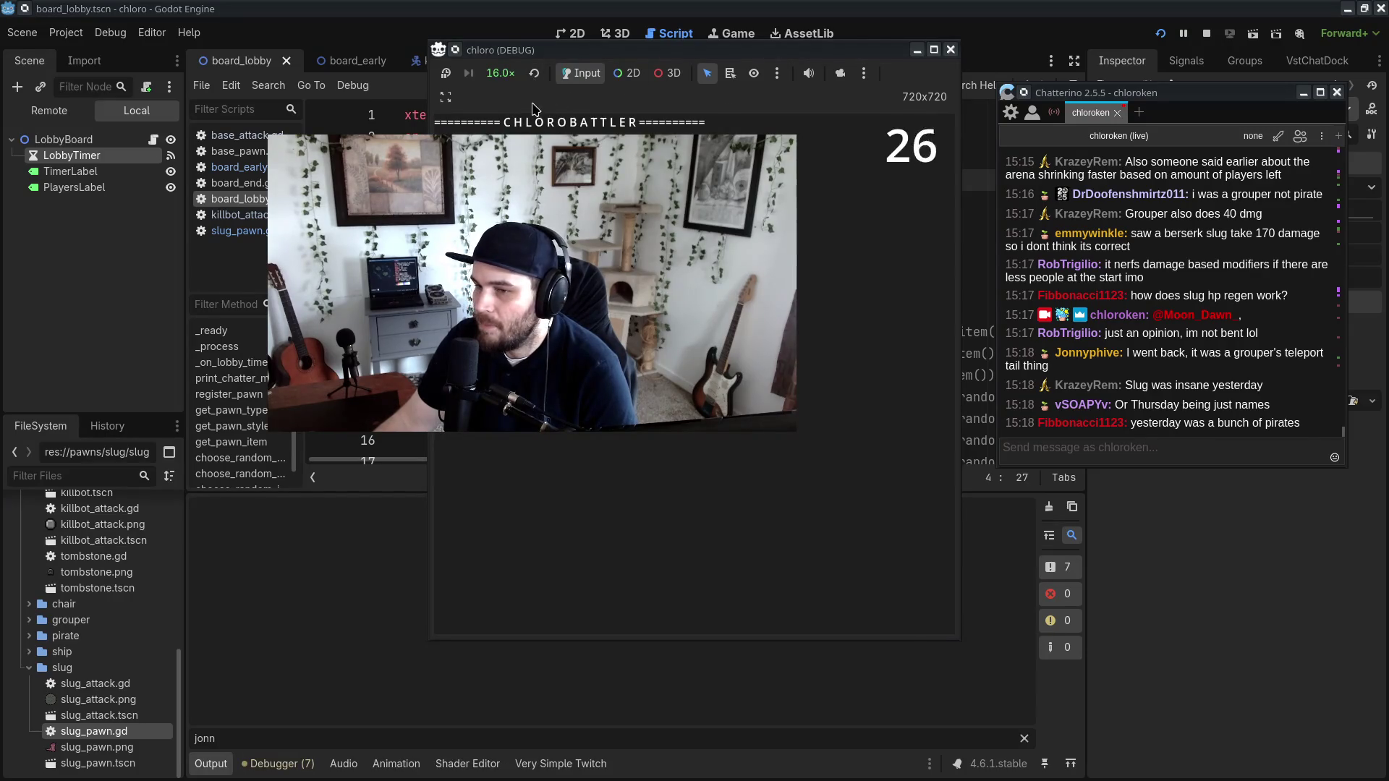
click(446, 73)
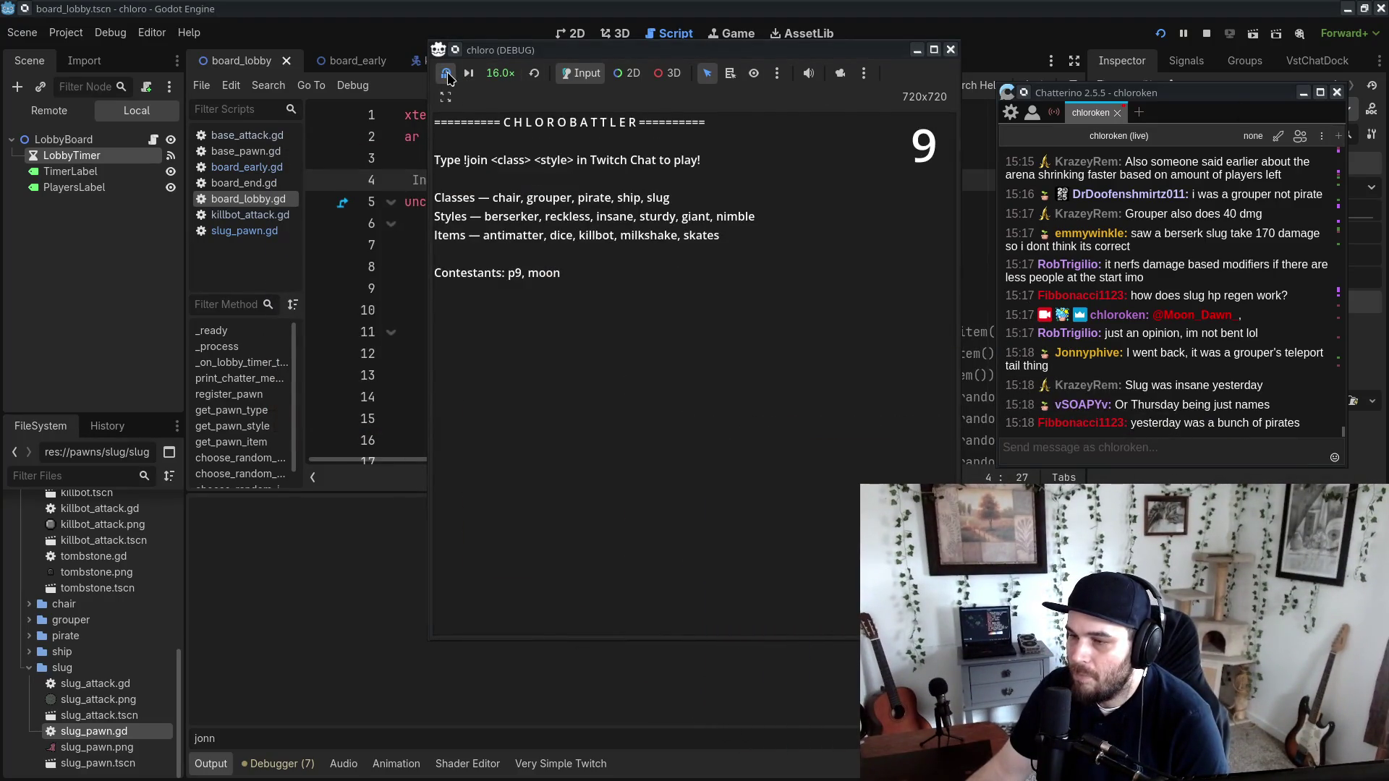
mouse_move(487, 47)
mouse_down()
mouse_move(456, 47)
mouse_move(395, 492)
mouse_move(534, 42)
mouse_up()
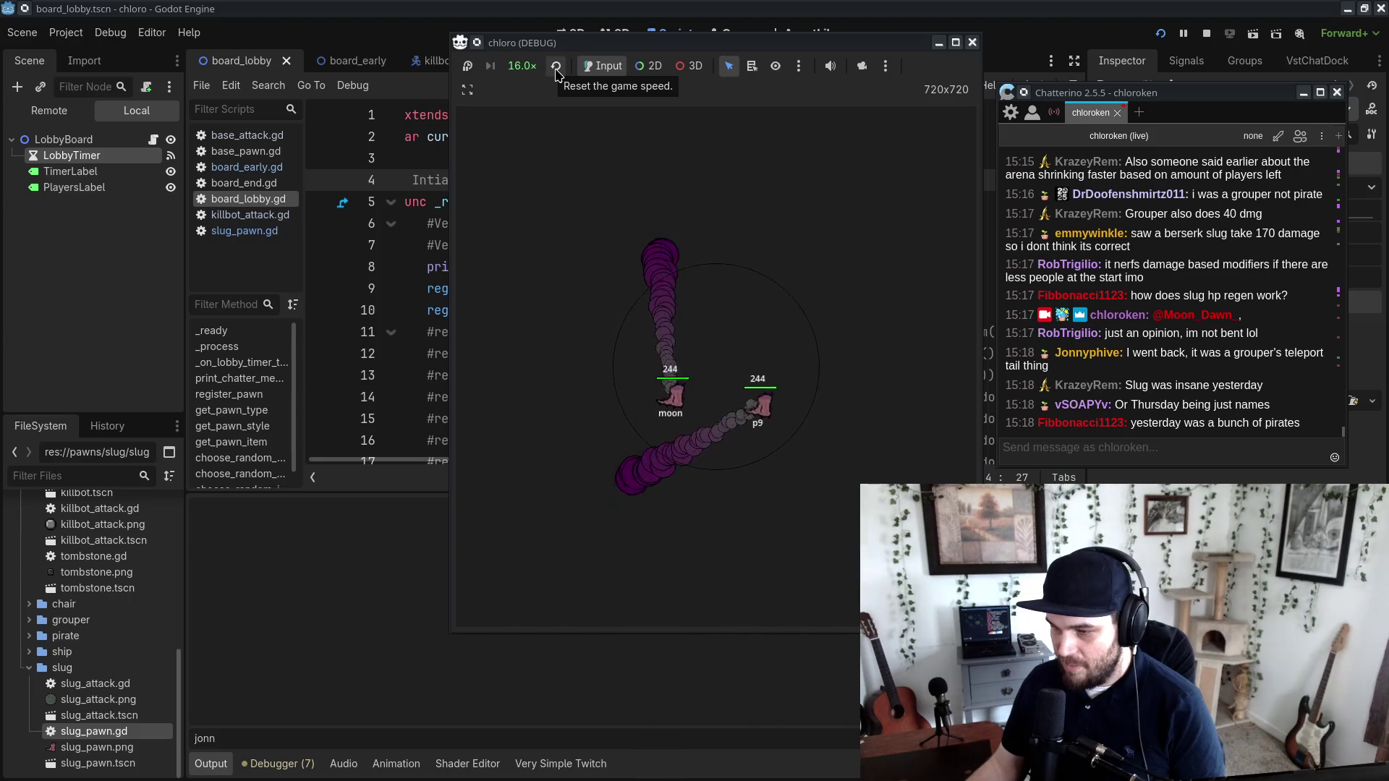
click(555, 68)
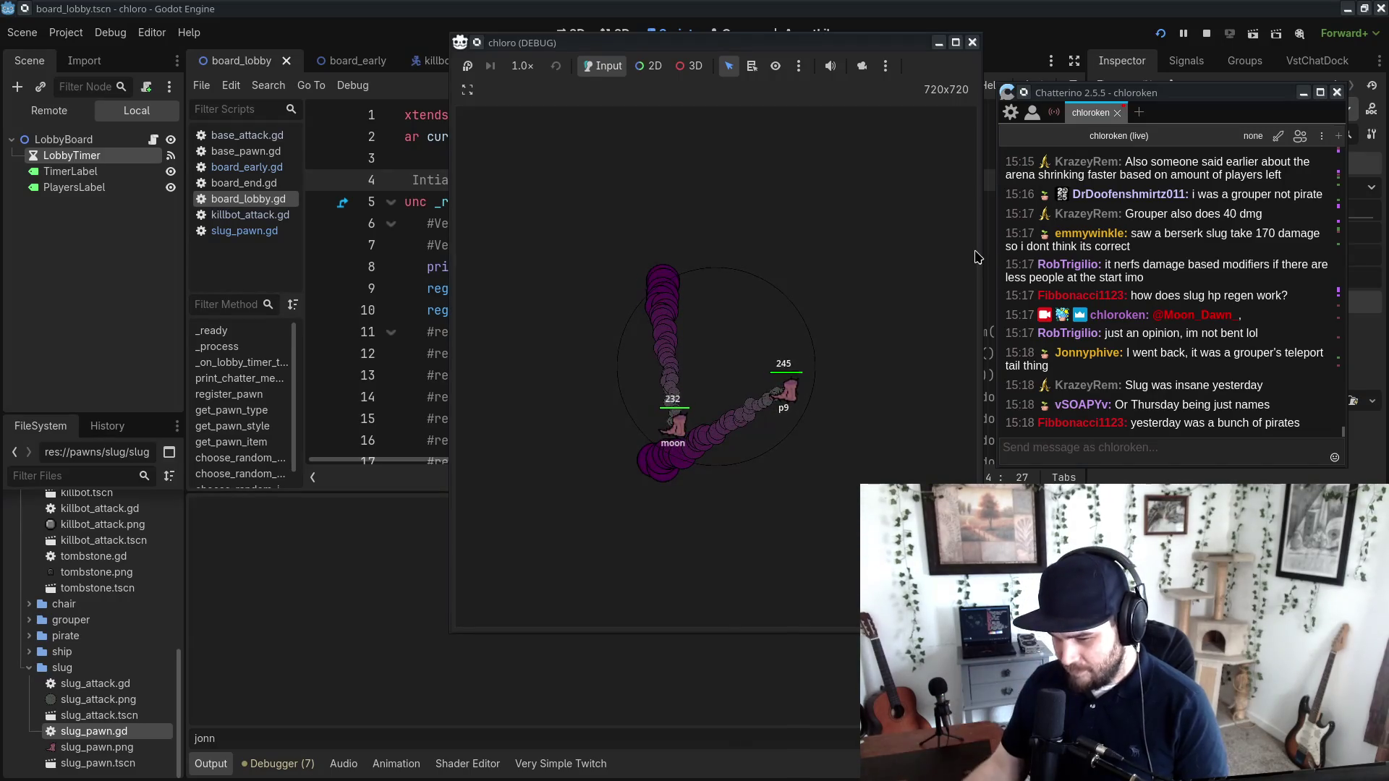
click(331, 738)
key(BackSpace)
key(BackSpace)
key(BackSpace)
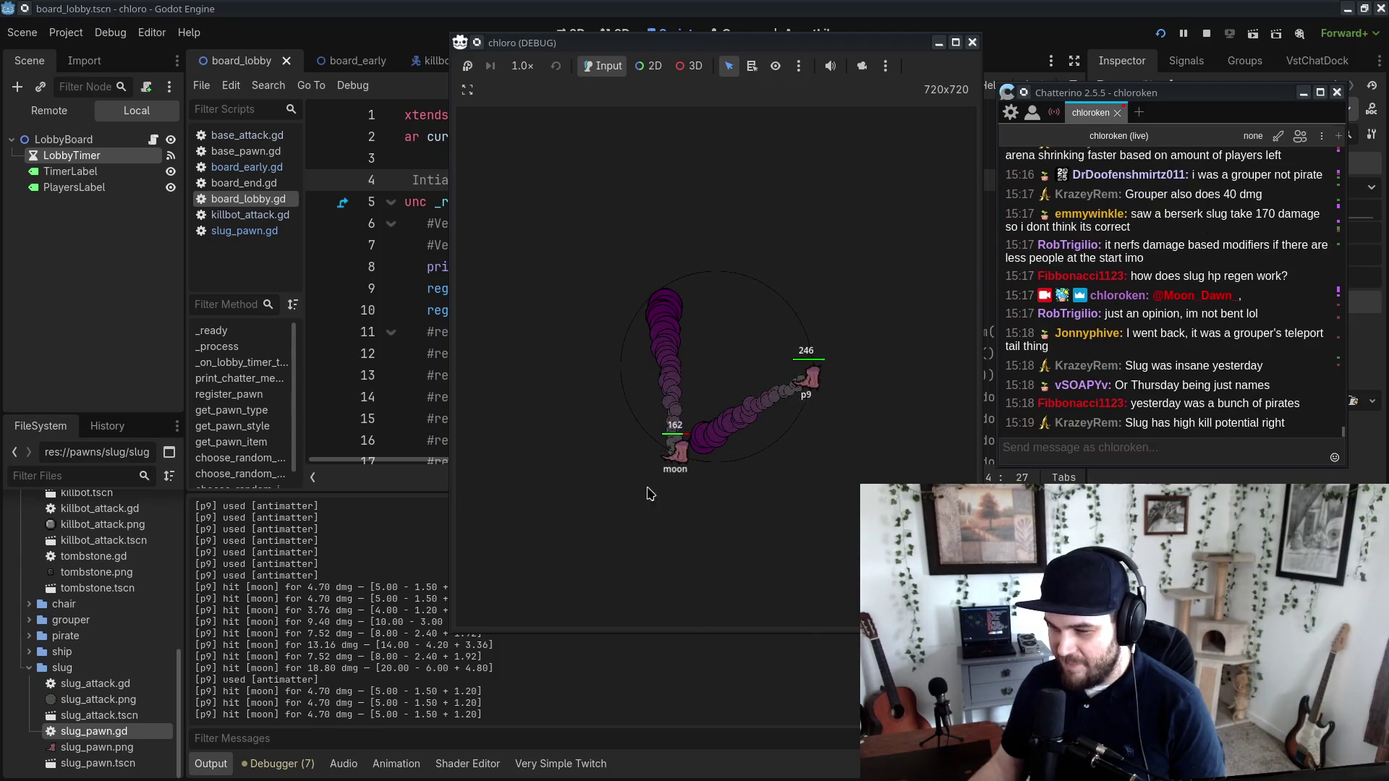
Step: Run the battle at 8.0x then 16.0x, reset to normal speed near the end, and switch to the notes
click(523, 66)
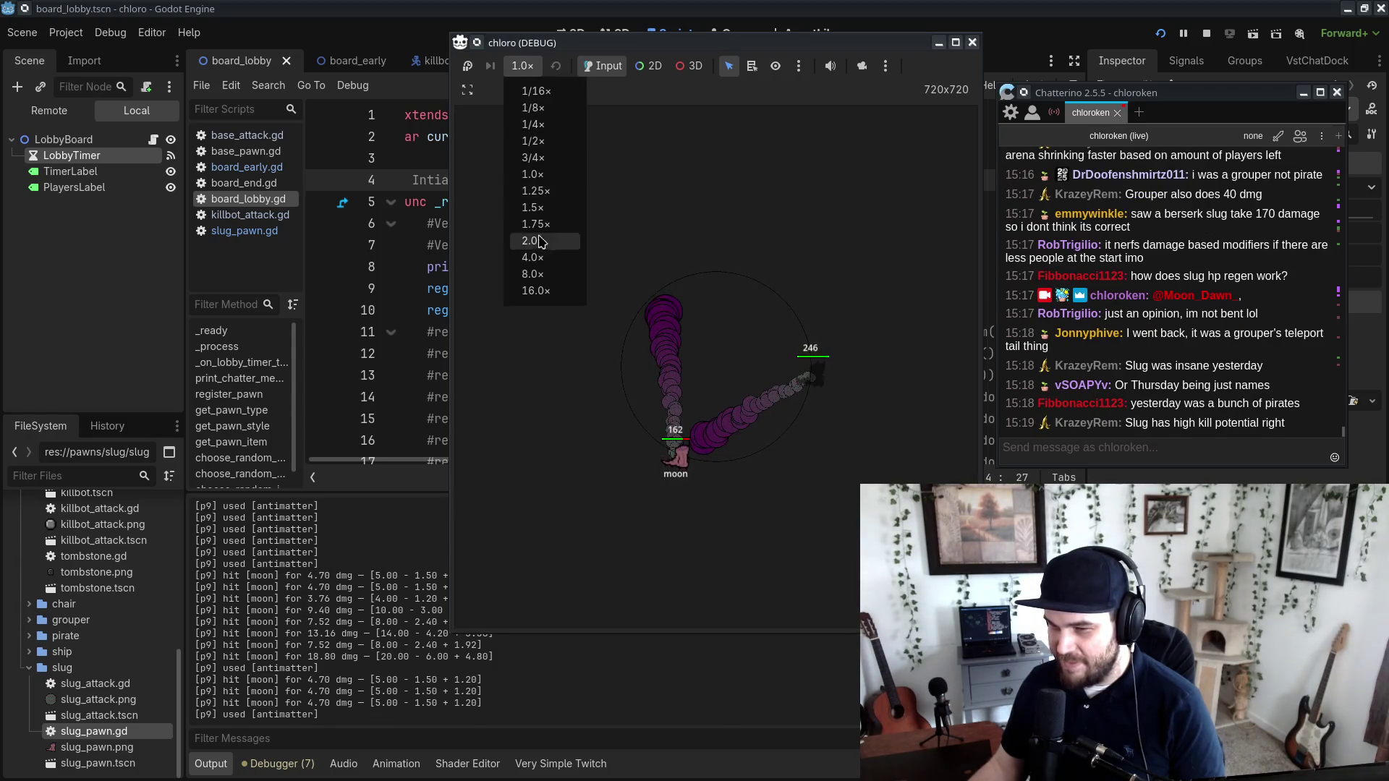
click(549, 277)
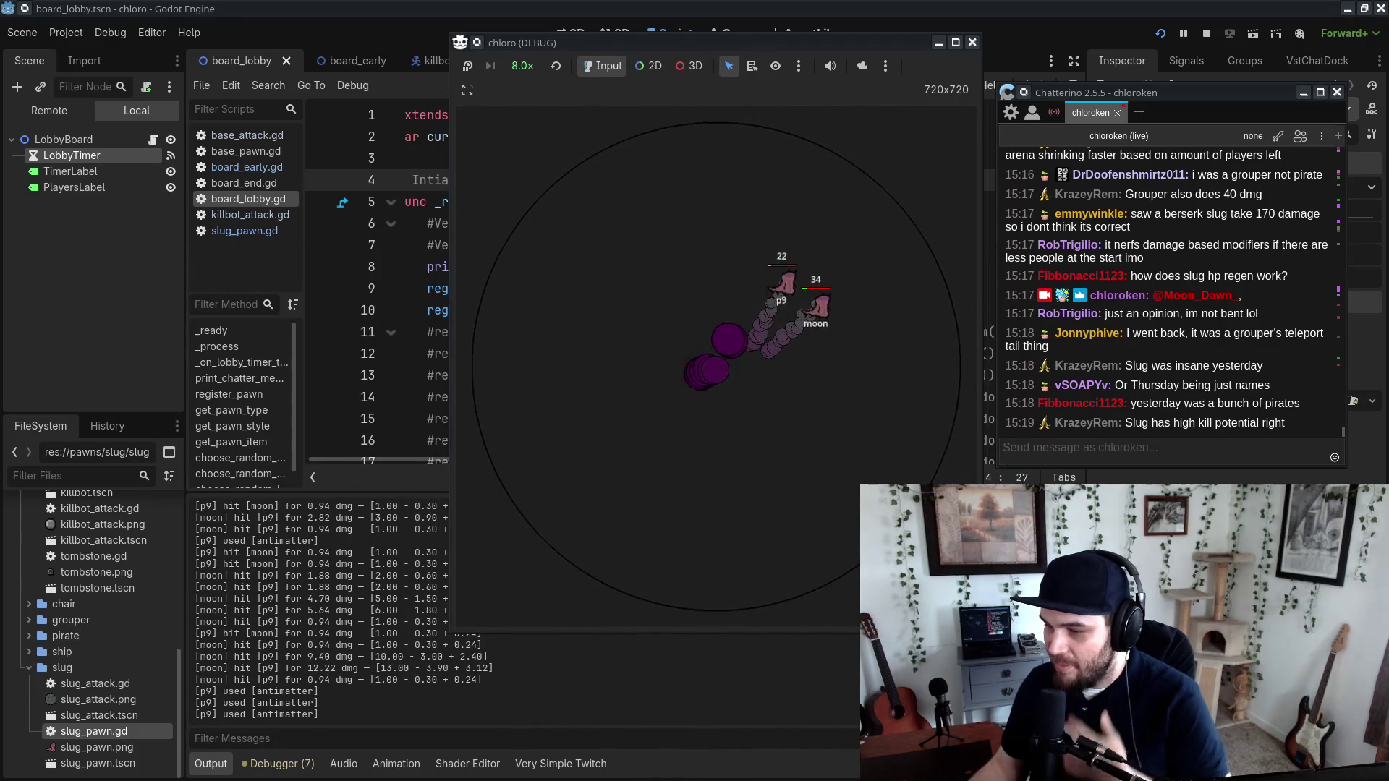
click(522, 66)
click(543, 289)
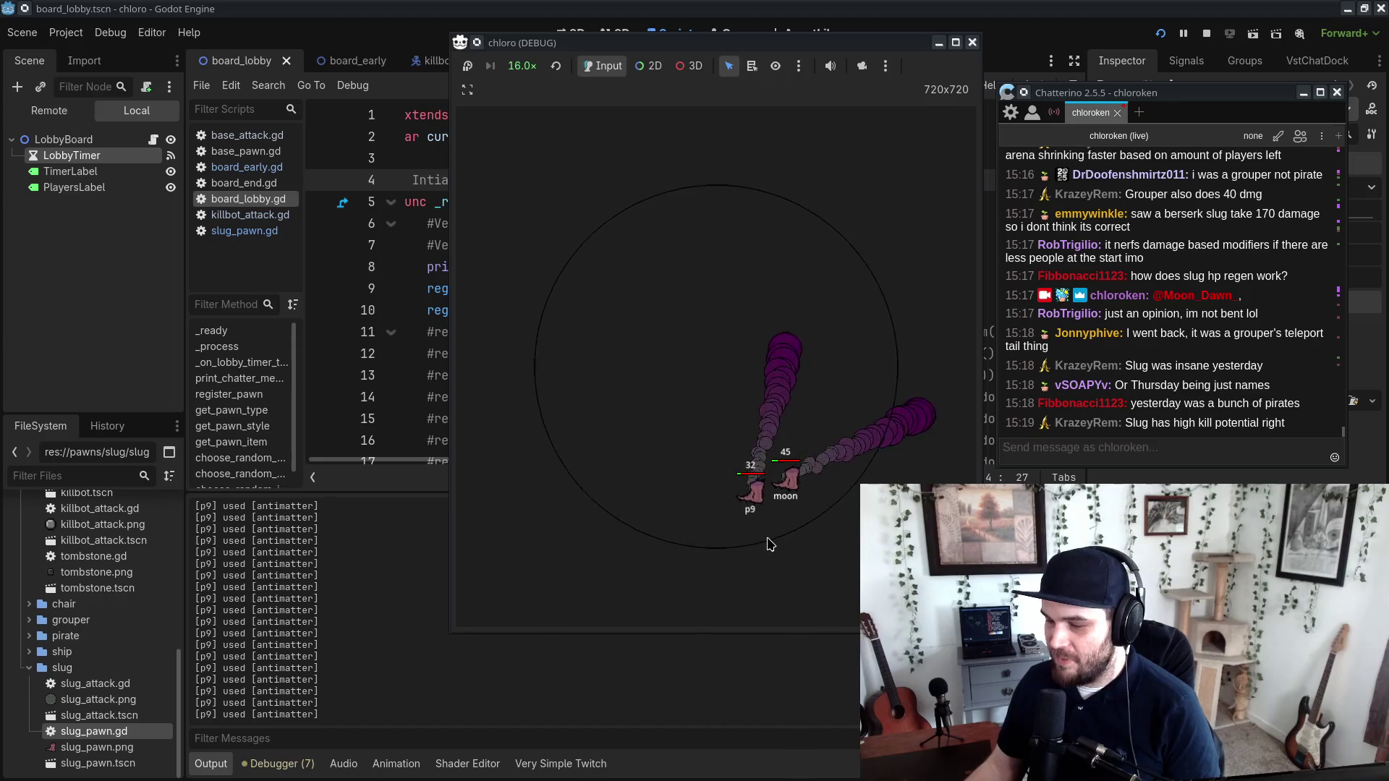
click(556, 66)
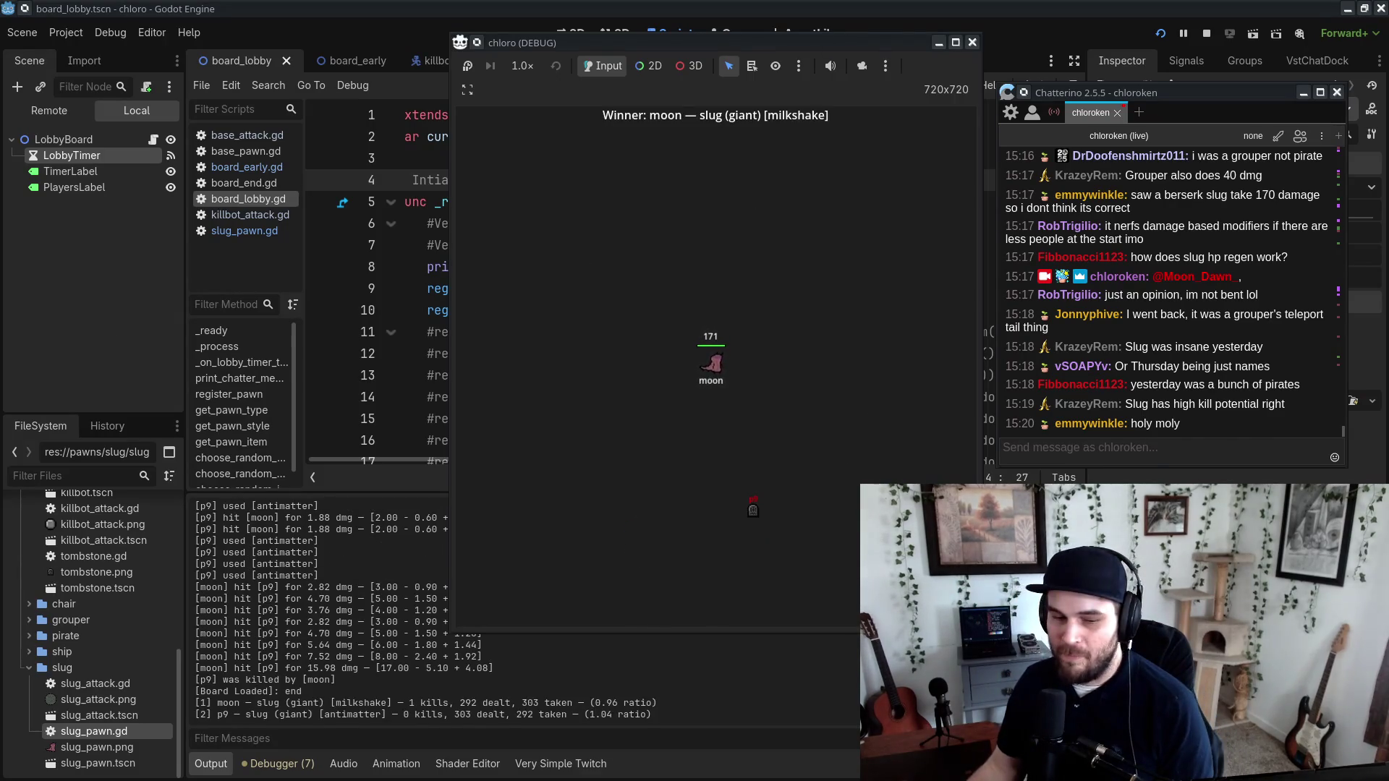
key(alt+Tab)
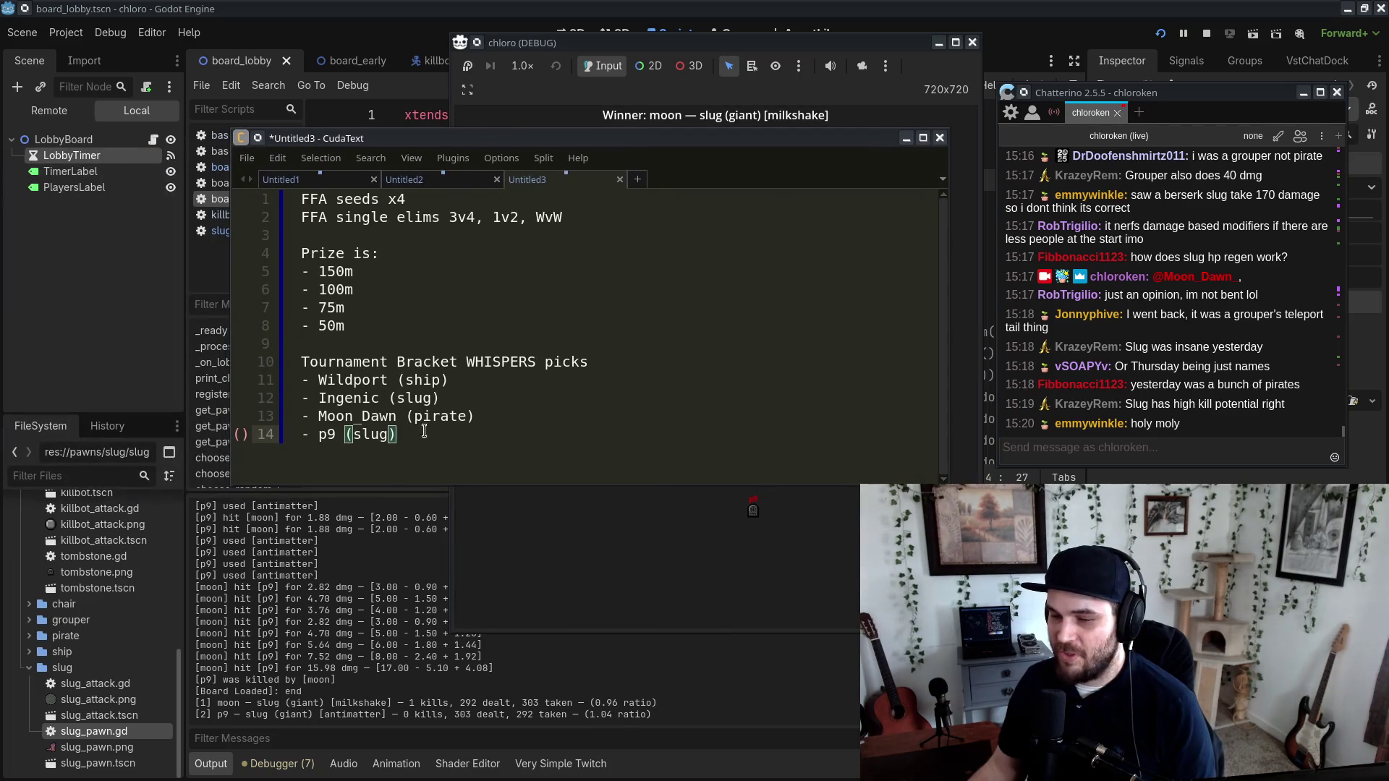
Step: Delete 'op' from the 50m prize line and paste '+fedo' after the 75m prize
click(366, 271)
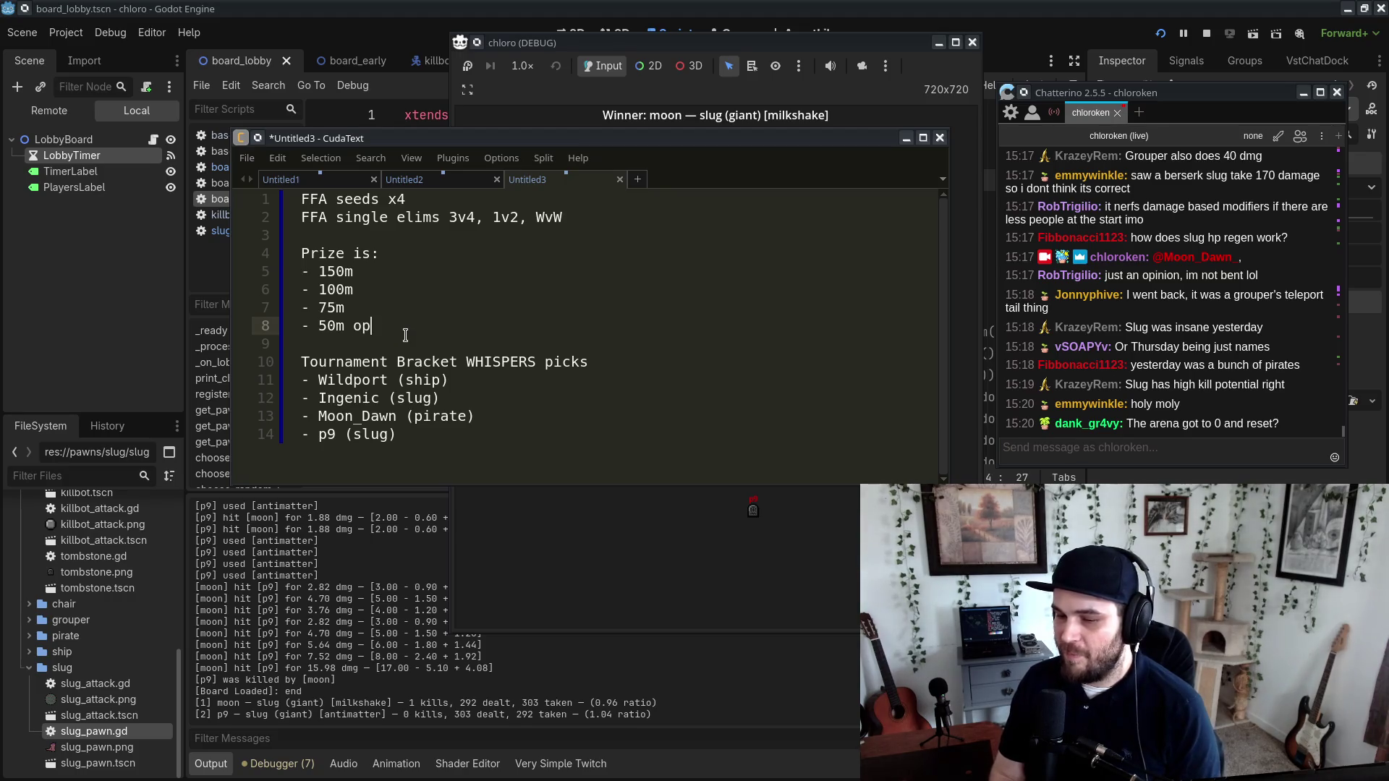
key(BackSpace)
key(BackSpace)
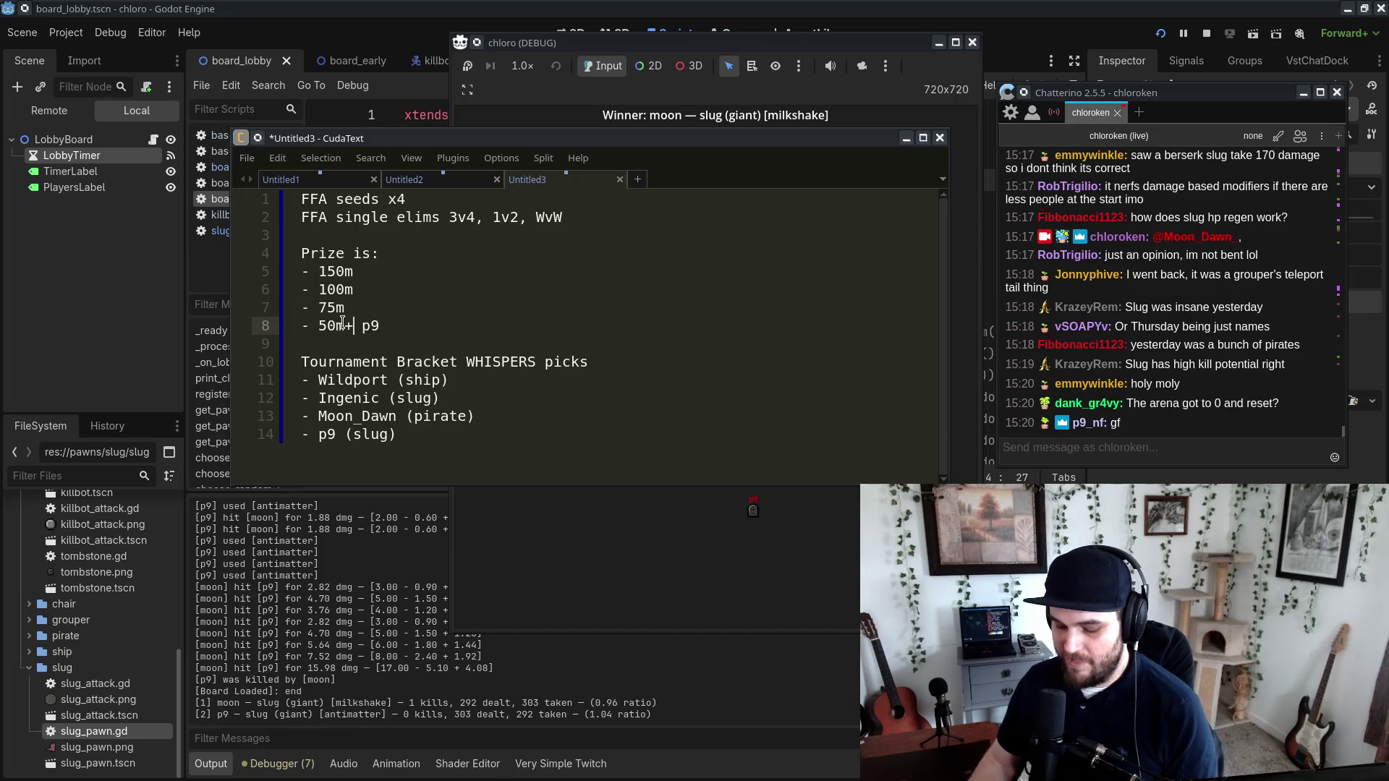
key(ctrl+c)
click(359, 298)
key(ctrl+v)
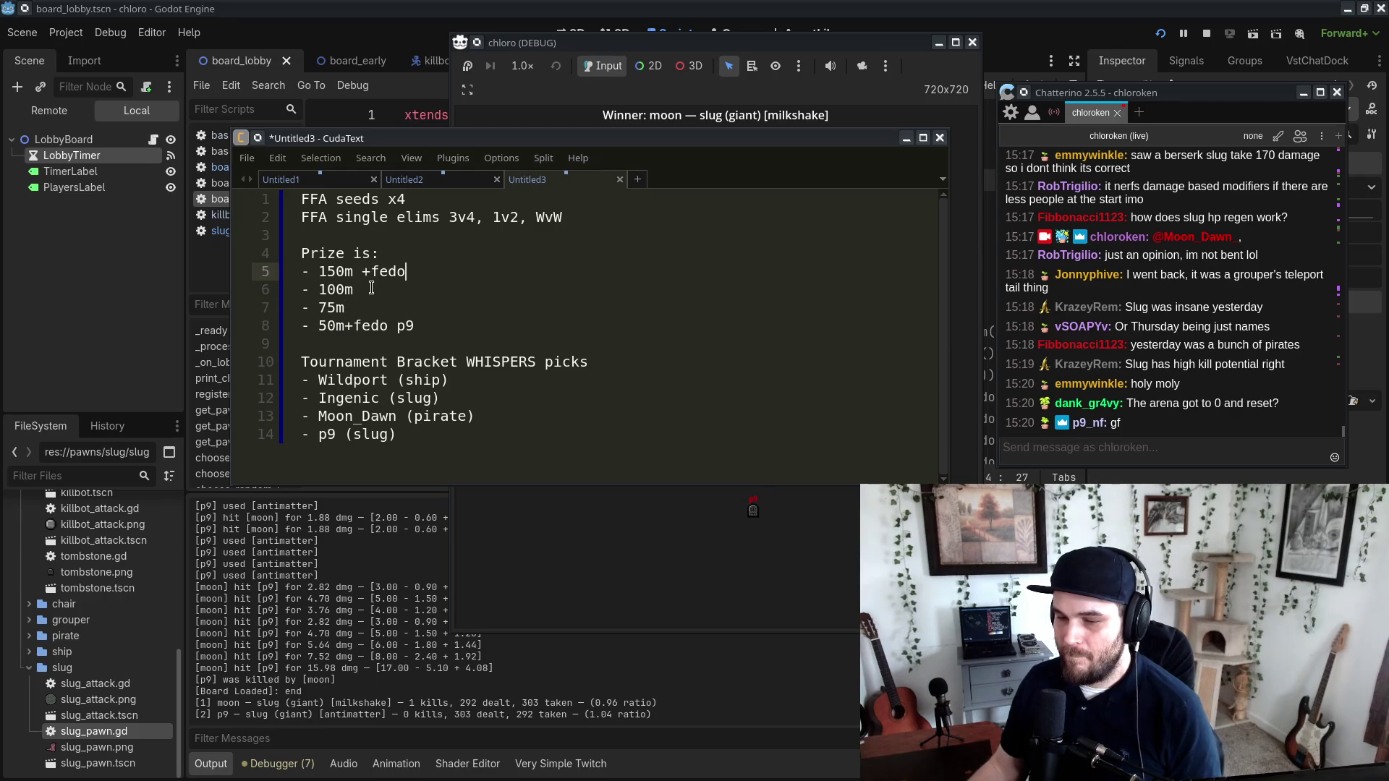
Step: Paste '+fedo' on the remaining prize lines and add spaces and colons so each reads '+ fedo:'
key(ctrl+v)
click(345, 325)
text(:)
click(427, 288)
click(361, 326)
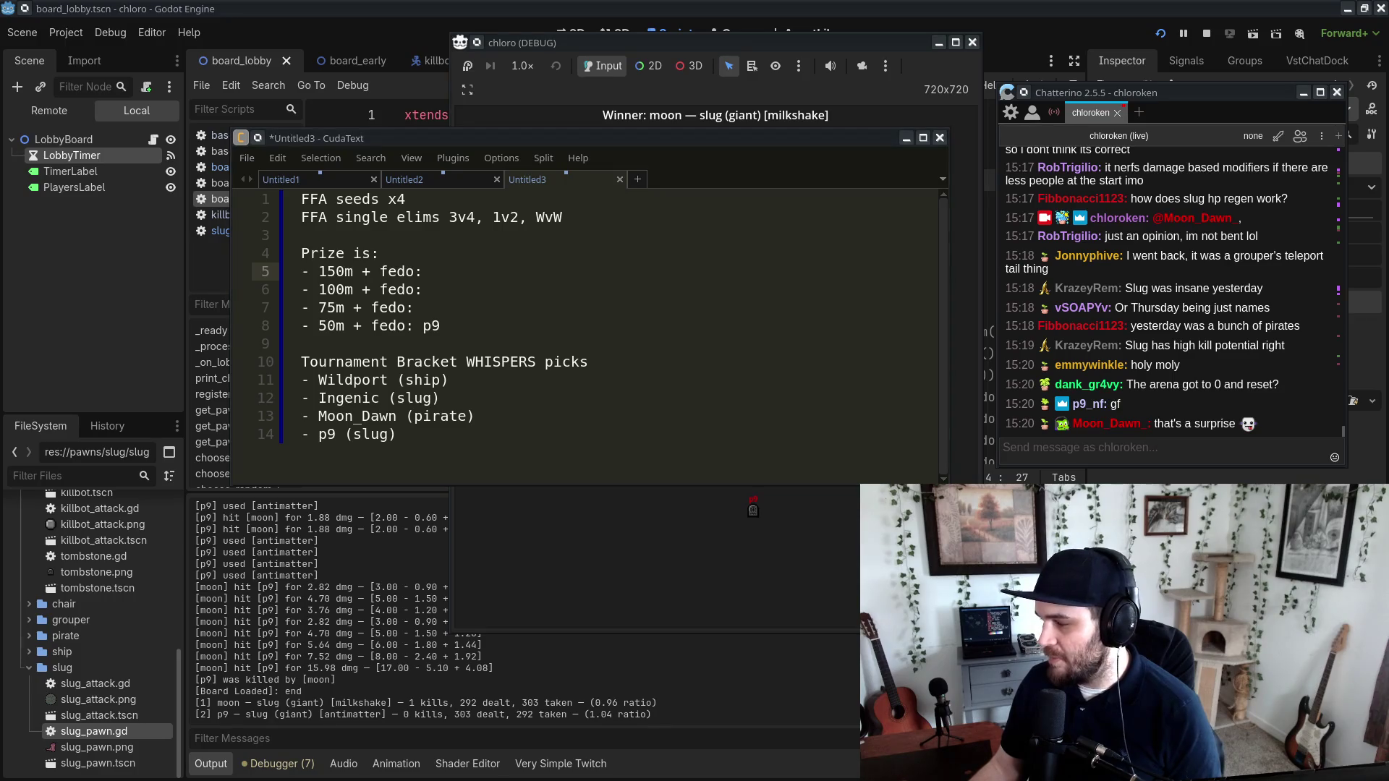
click(1024, 432)
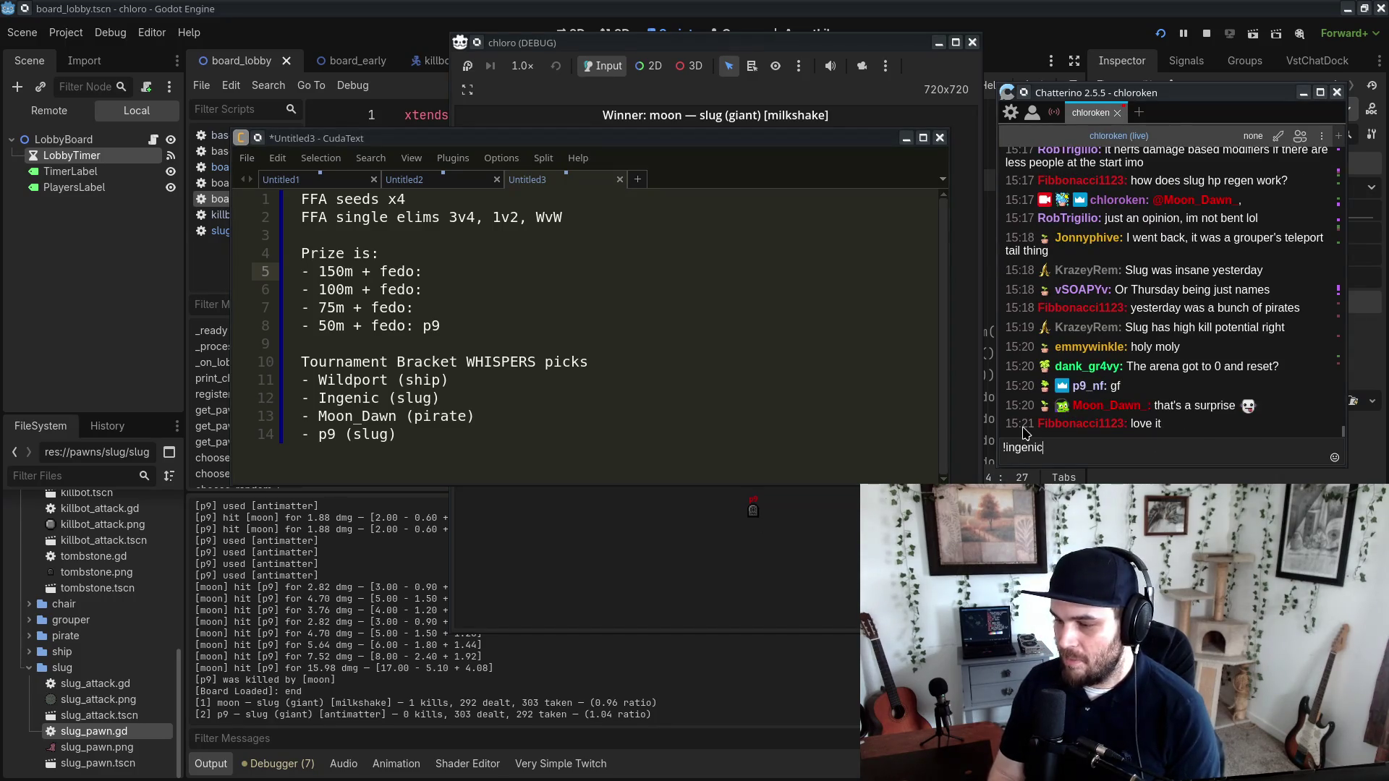
Step: Send a chat message tagging both tournament pickers by their tab-completed usernames
key(Tab)
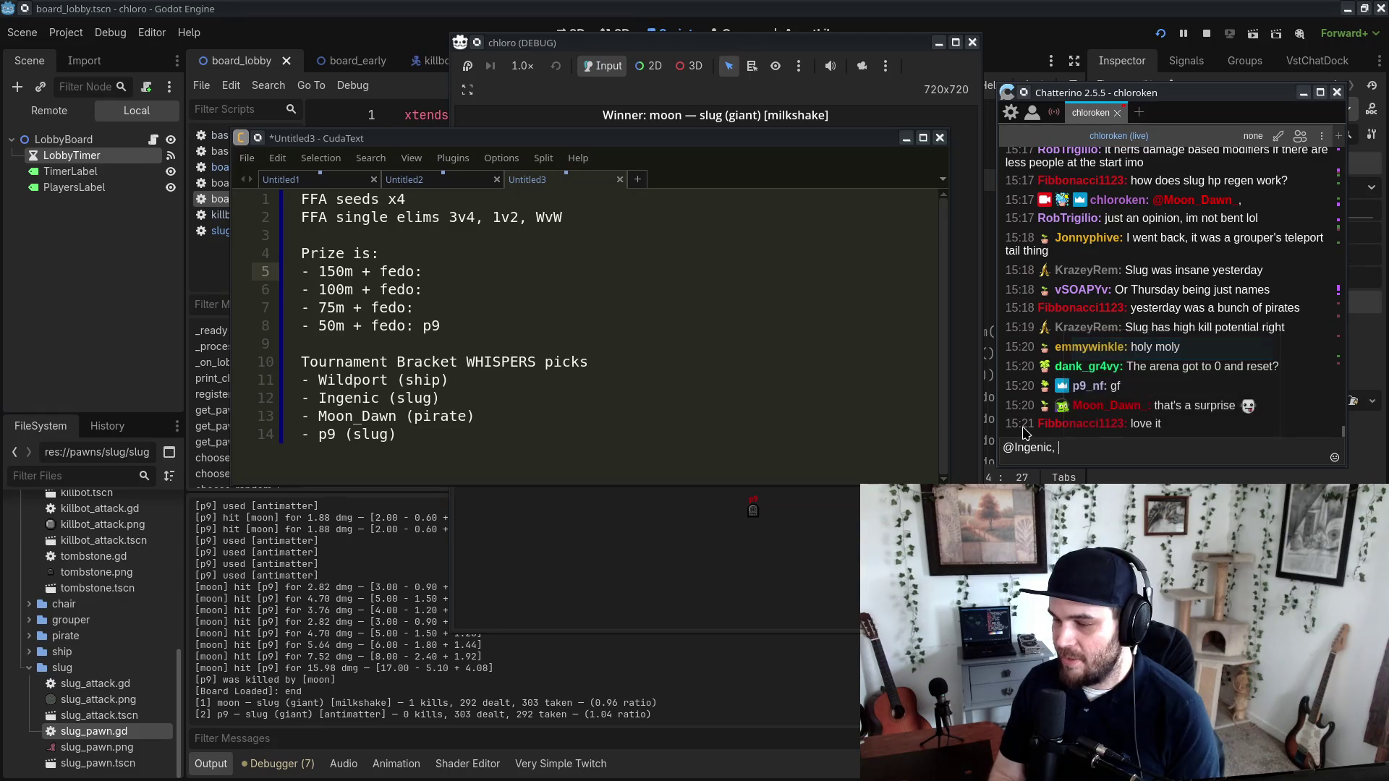
text(@wil)
key(Tab)
key(Return)
Step: Send a follow-up asking them to whisper their picks, with a skull emoji
text(w)
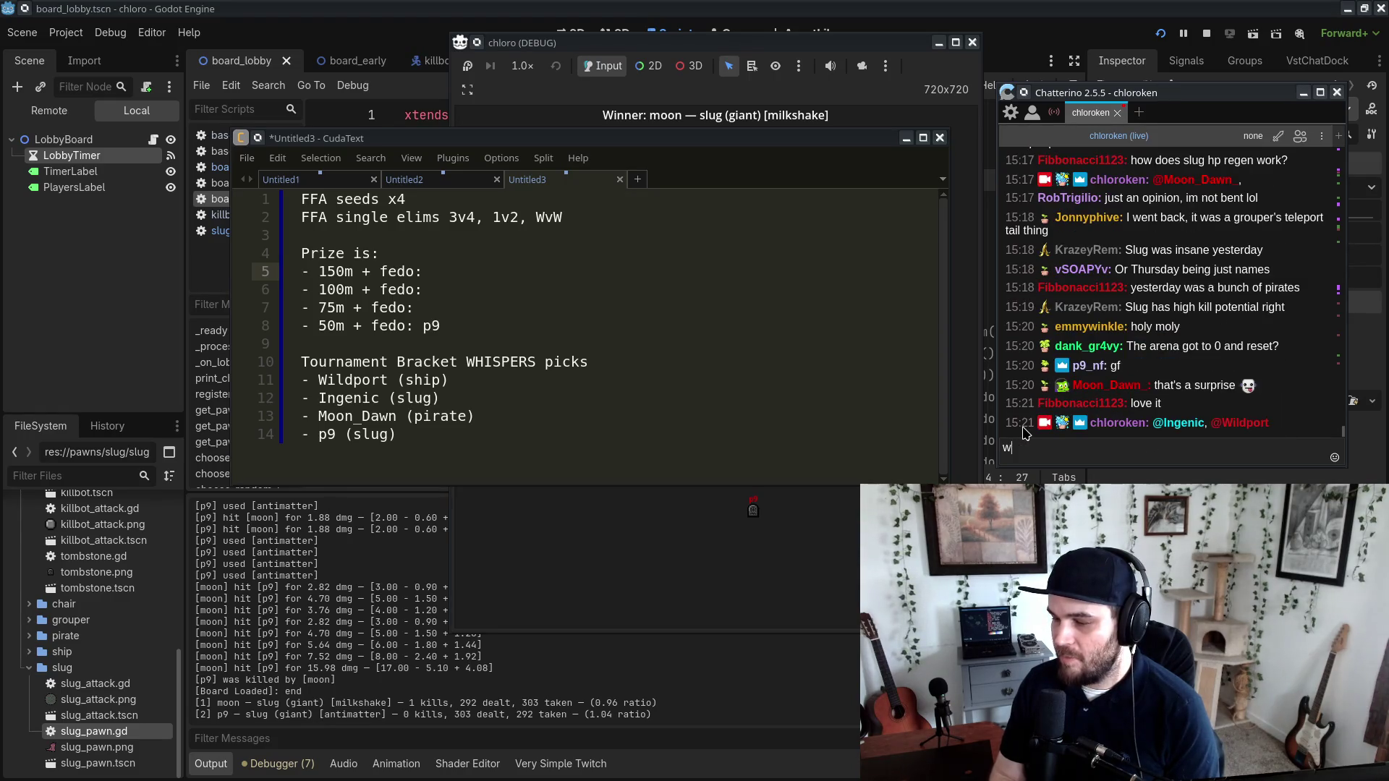
text(ks :sk)
key(Tab)
key(Return)
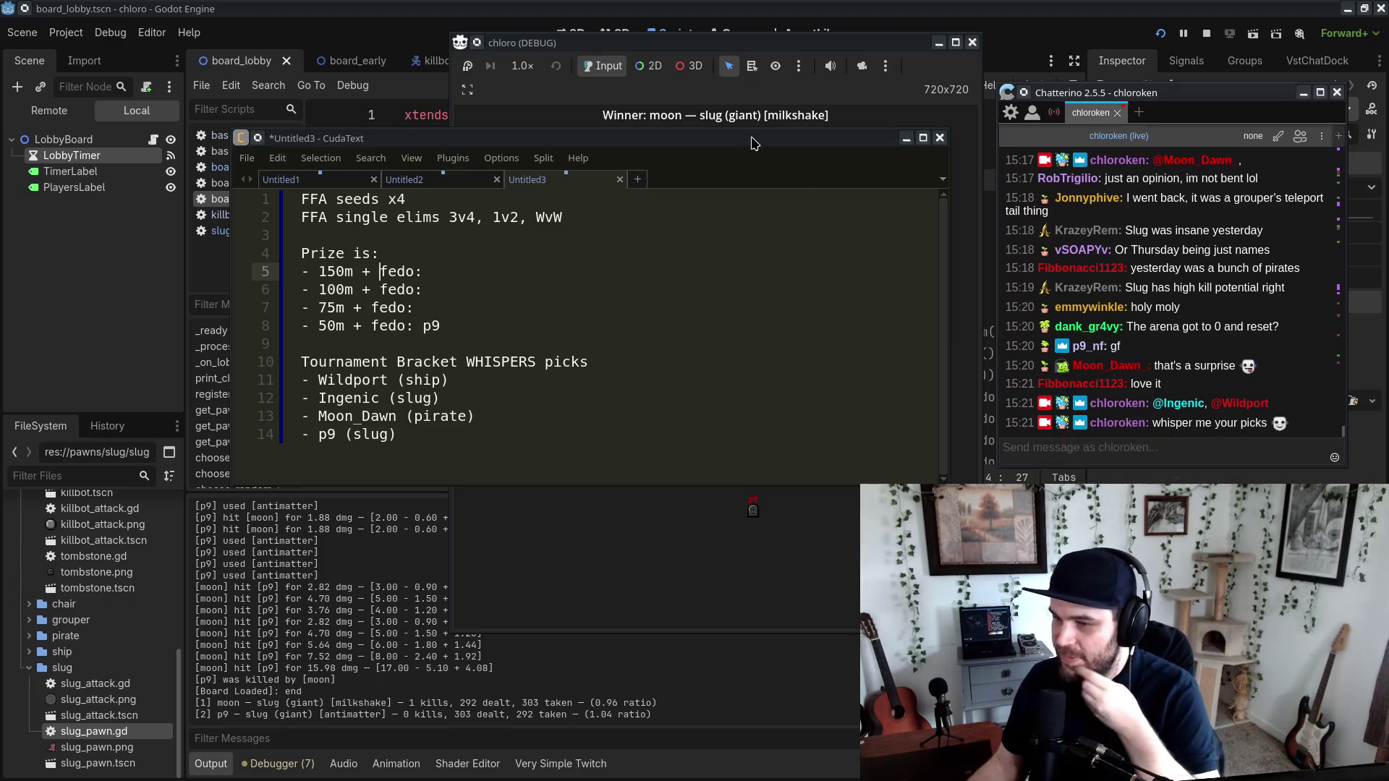
click(660, 285)
click(416, 235)
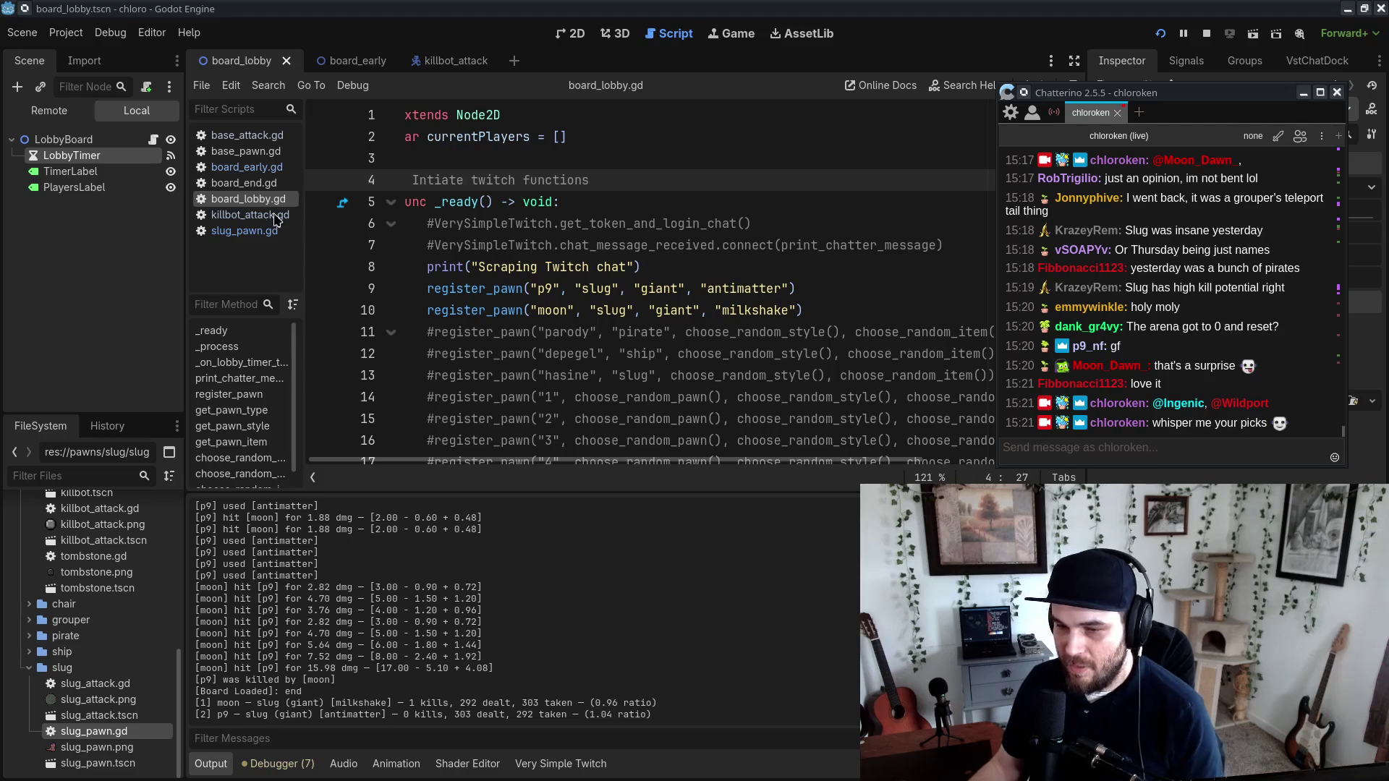
Step: Focus the Godot editor and open board_early.gd to view the pawn style stat modifiers
scroll(125, 631, up, 5)
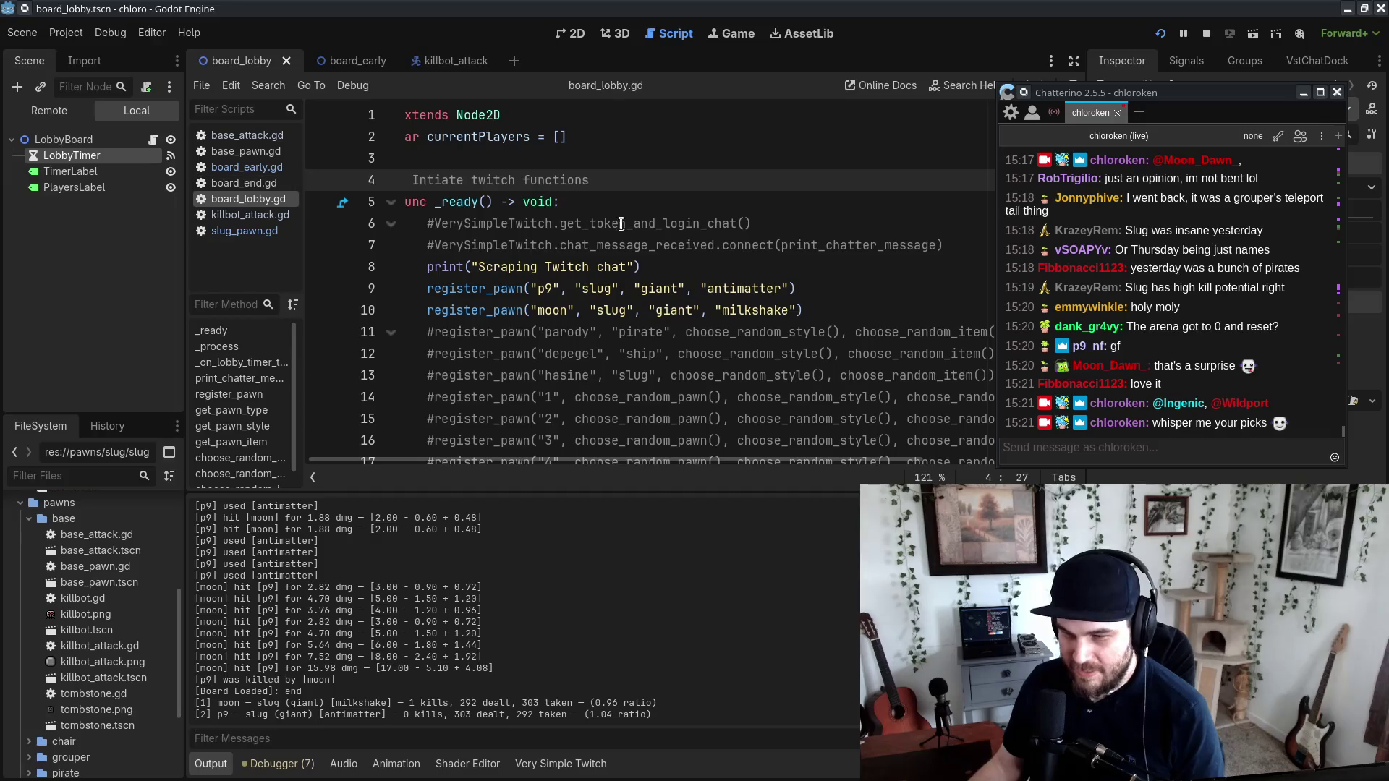
click(1303, 93)
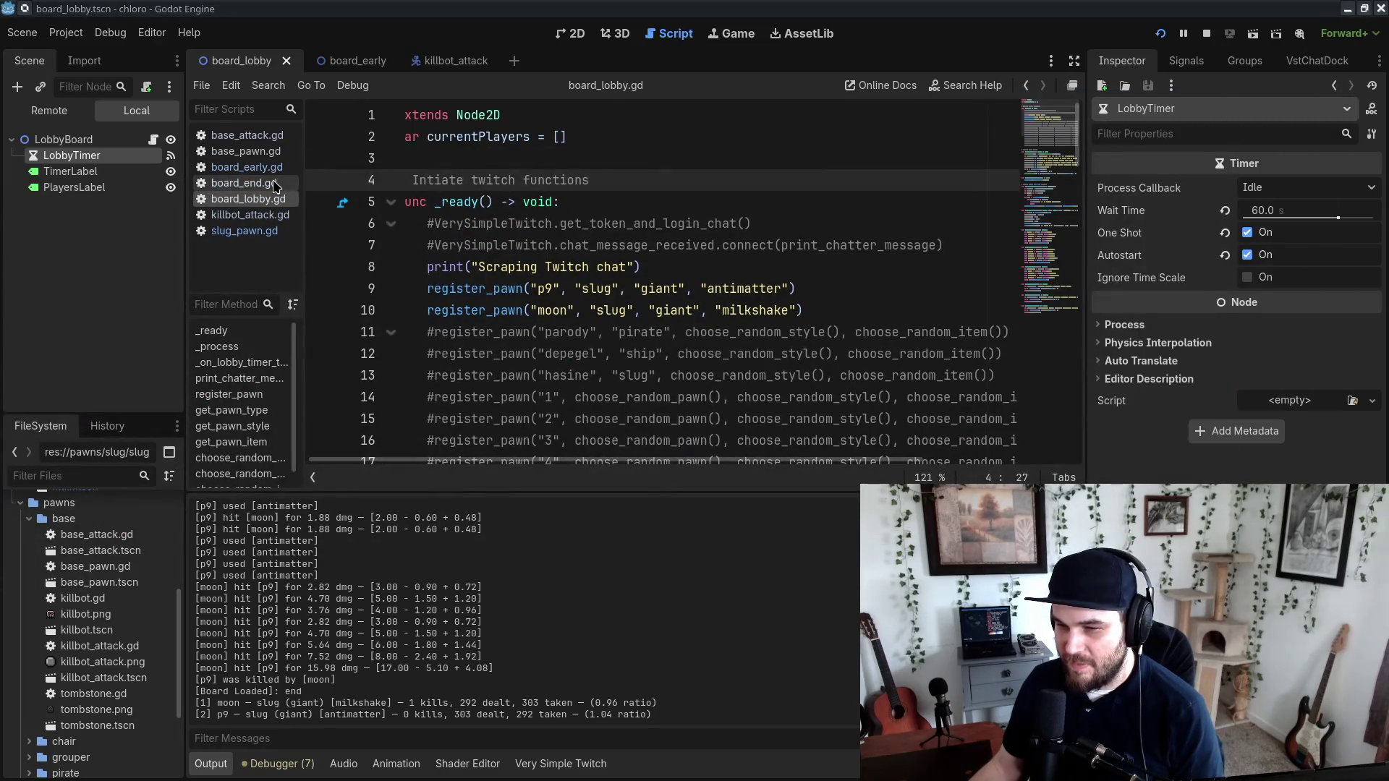
click(251, 168)
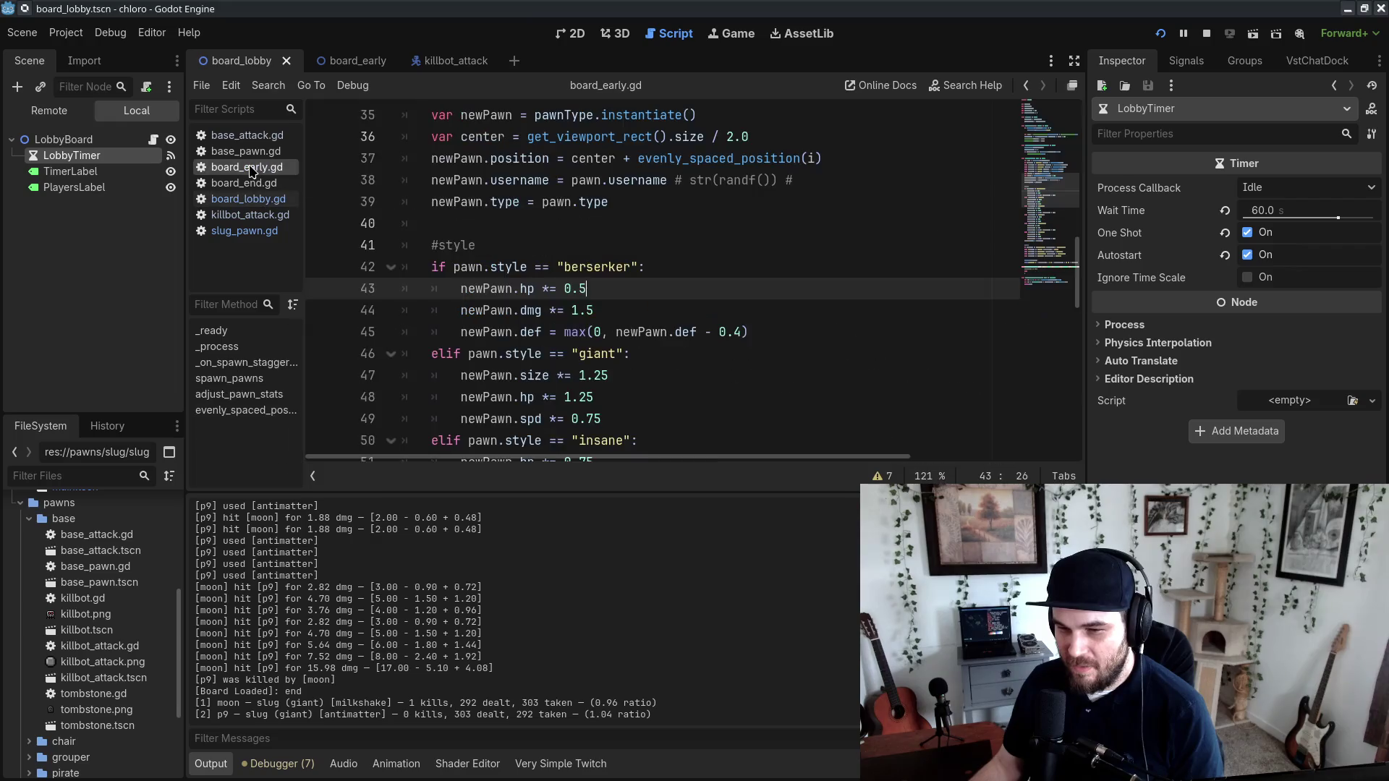
scroll(73, 687, down, 3)
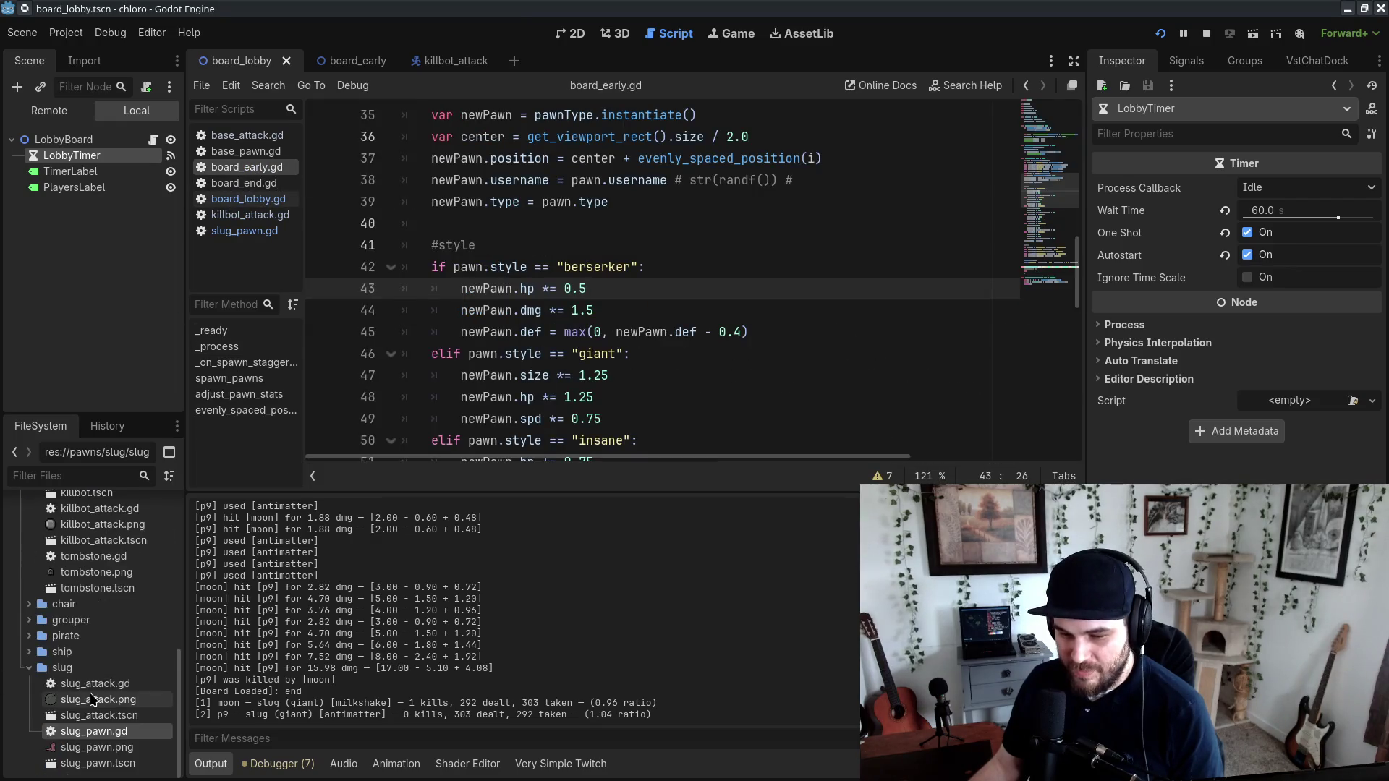
scroll(36, 615, up, 4)
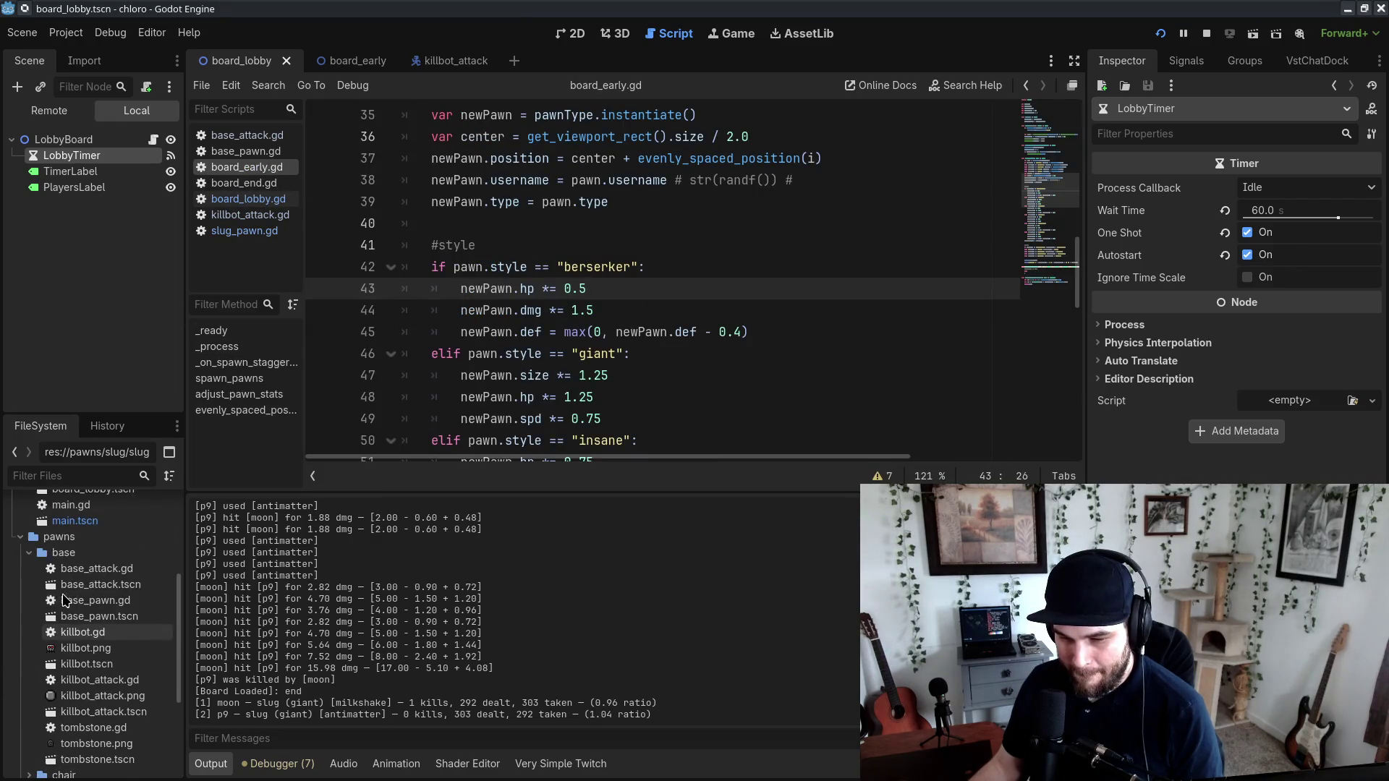
scroll(34, 521, up, 3)
Step: Open the board_early scene and select its BoardDurationTimer node
double_click(116, 563)
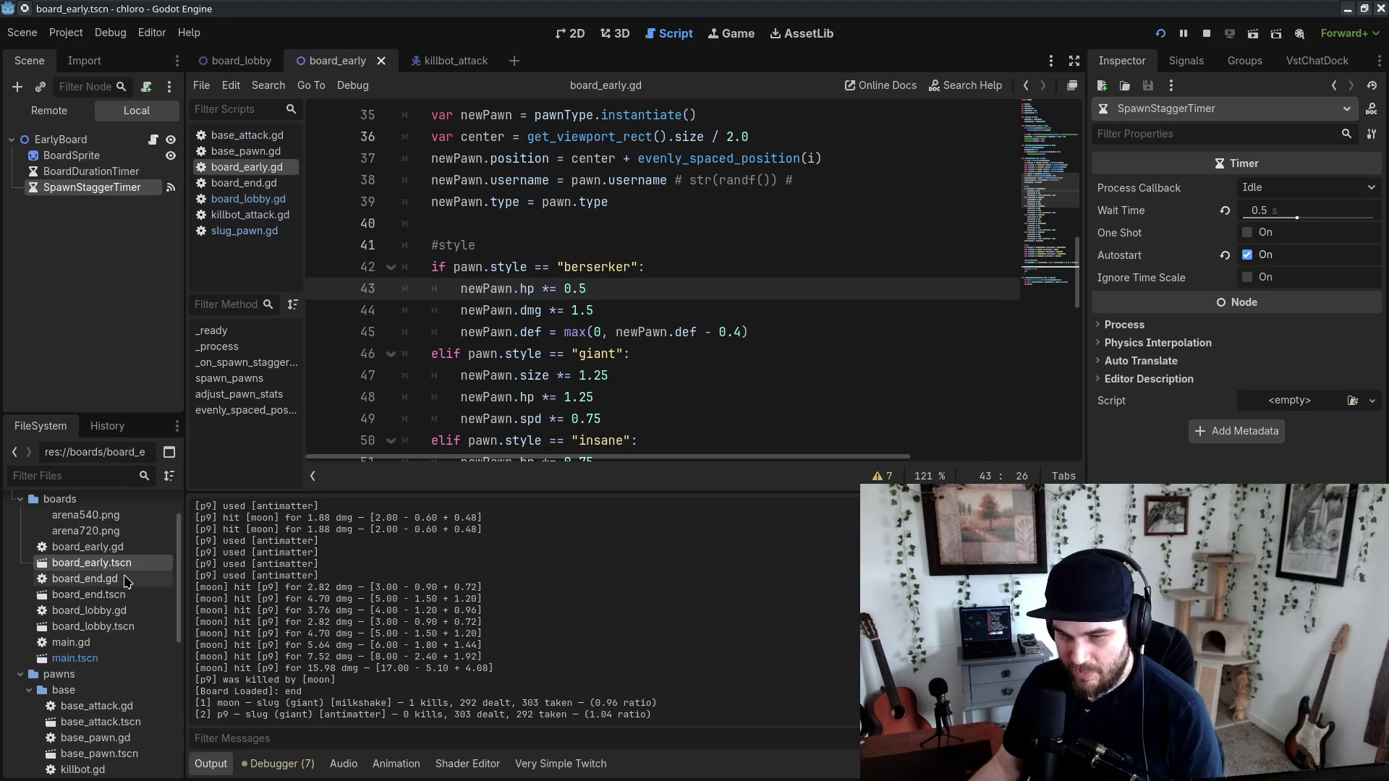
click(101, 172)
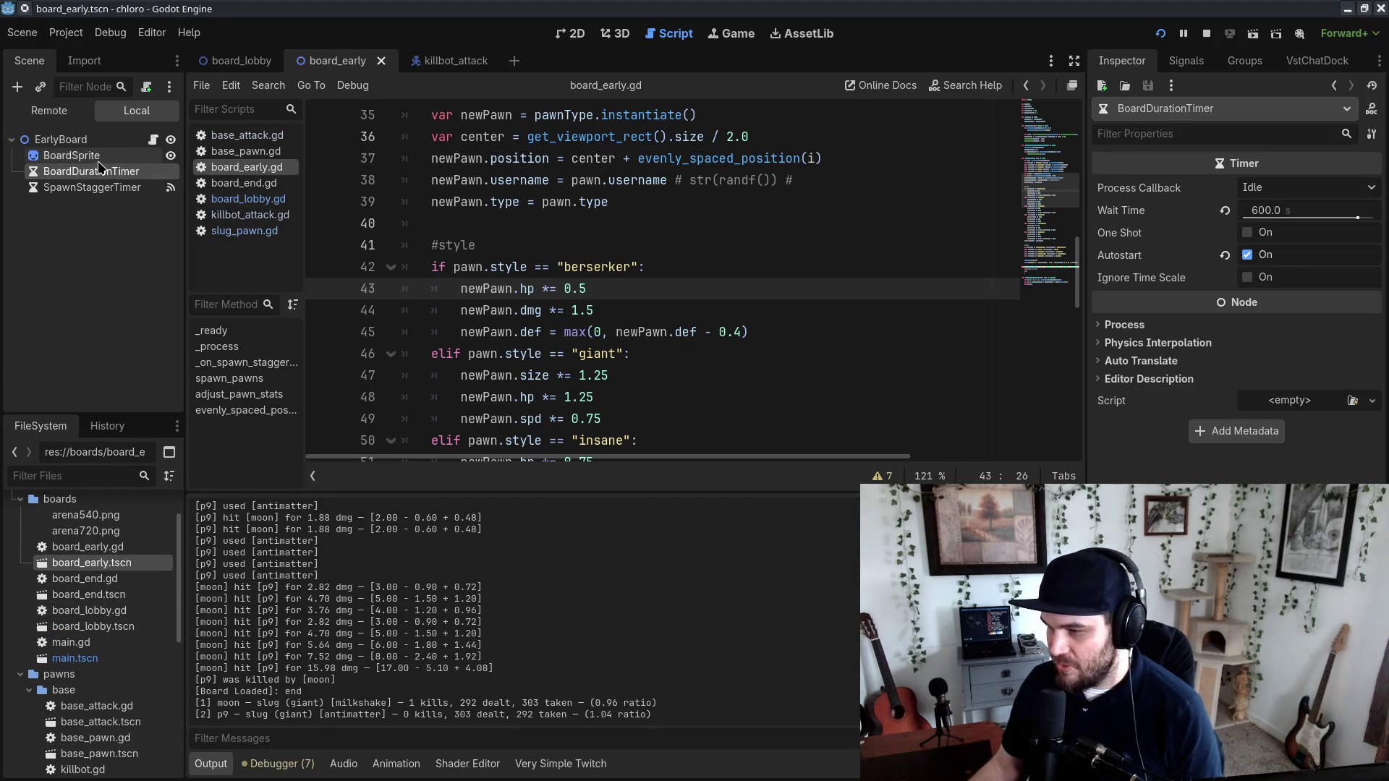
scroll(471, 271, up, 4)
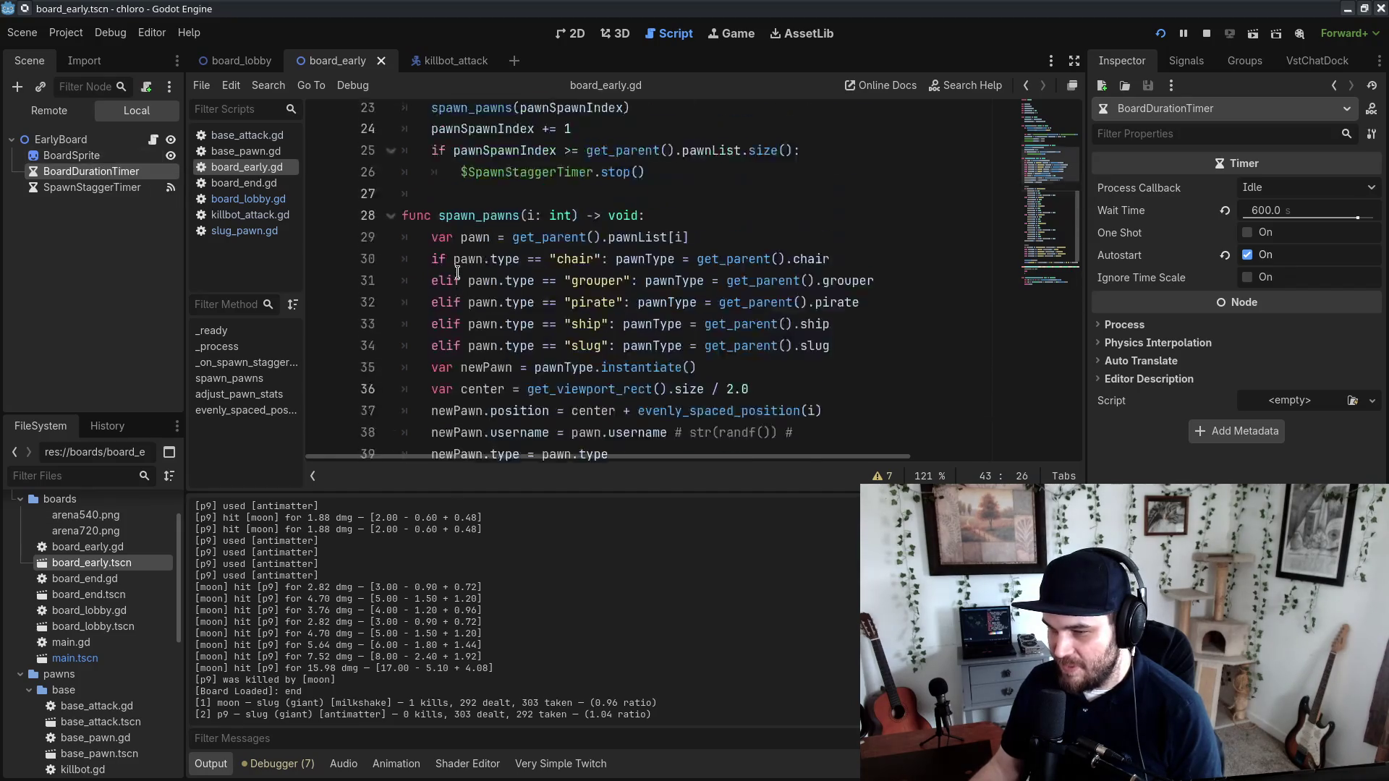
scroll(471, 271, down, 6)
scroll(471, 271, down, 8)
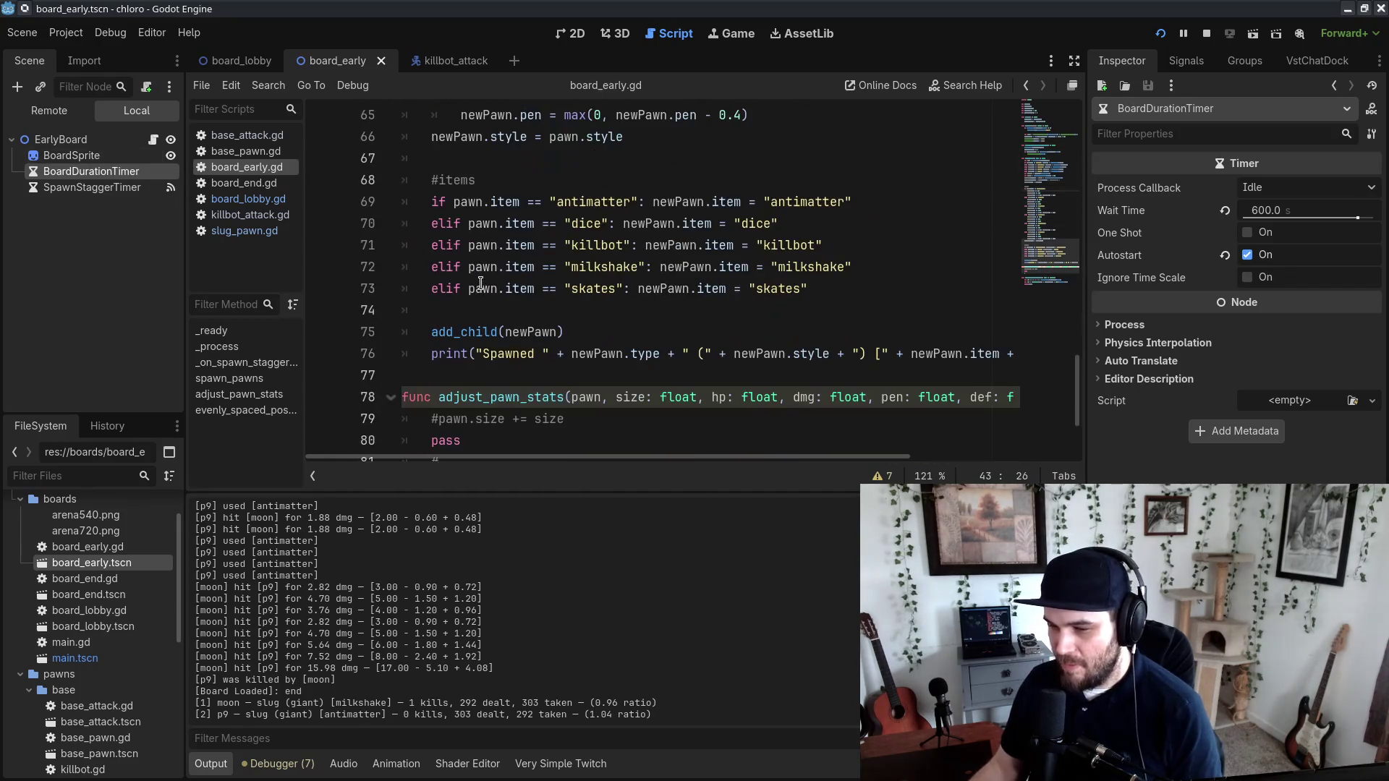
scroll(643, 398, down, 2)
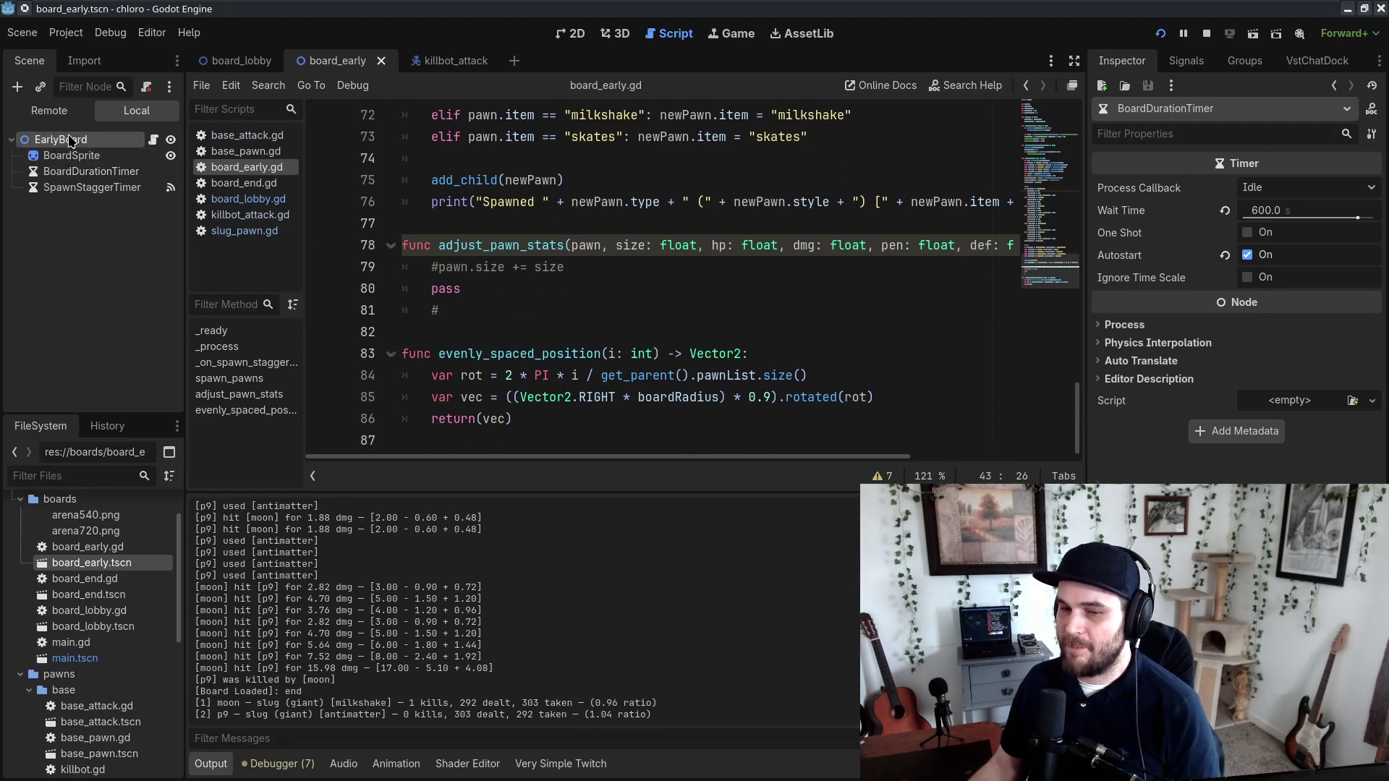
Step: Show the BoardDurationTimer's signals, including timeout(), and scroll through the script
click(1187, 62)
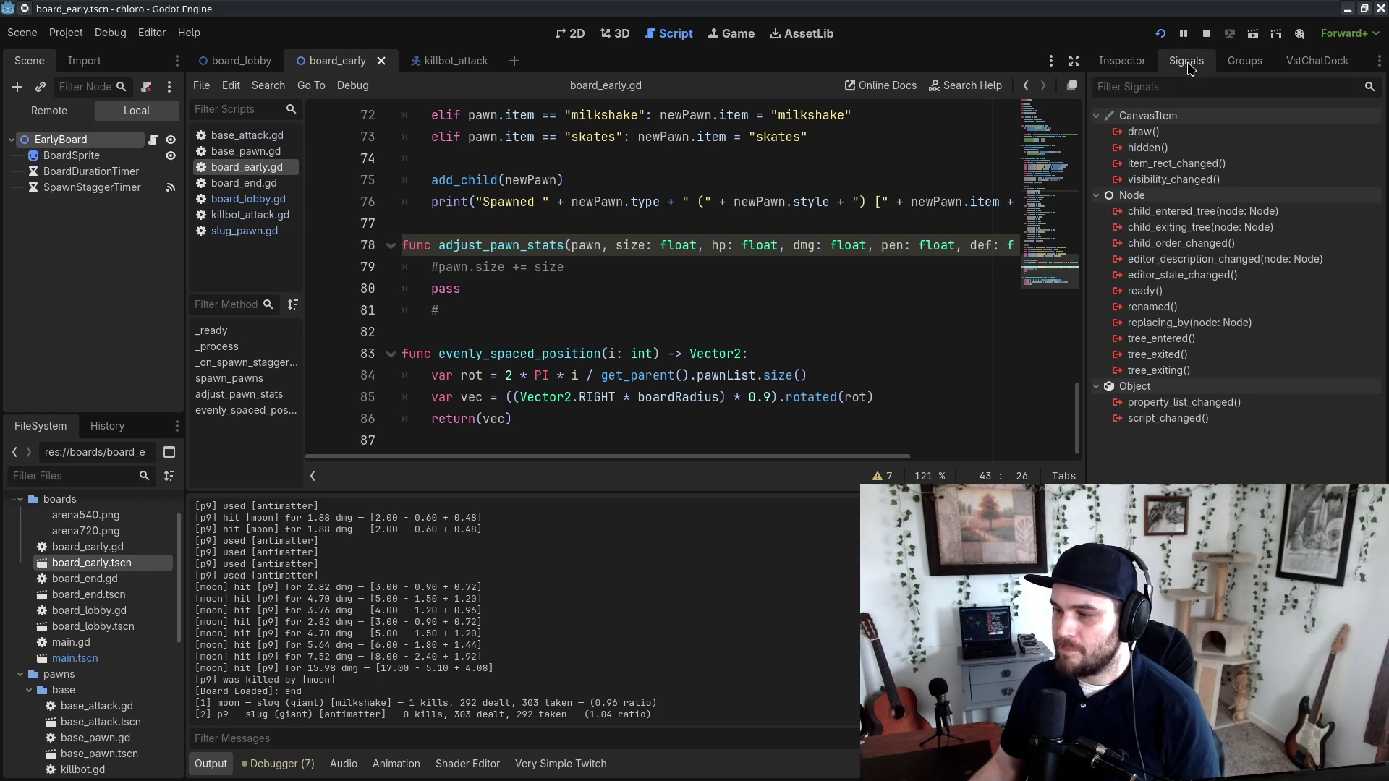
click(93, 172)
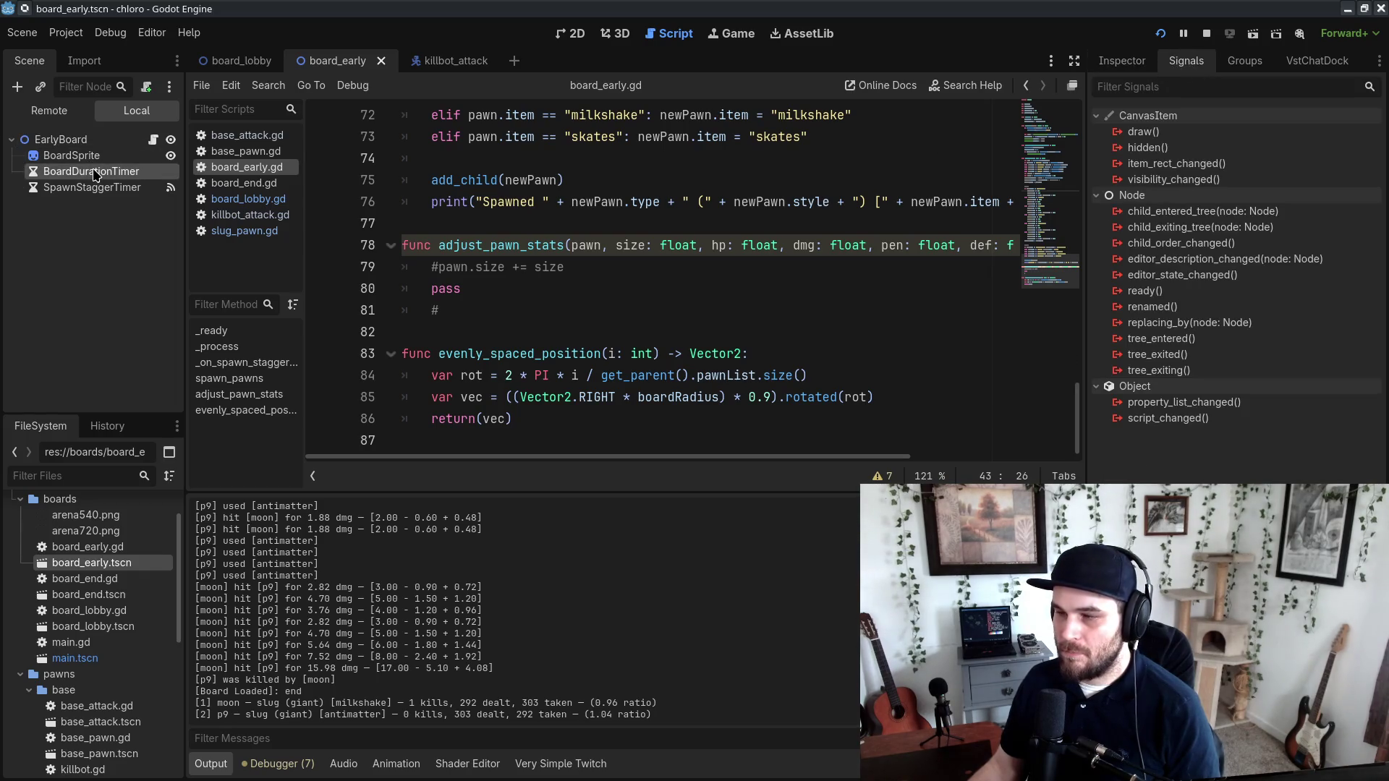
click(657, 269)
scroll(545, 340, up, 15)
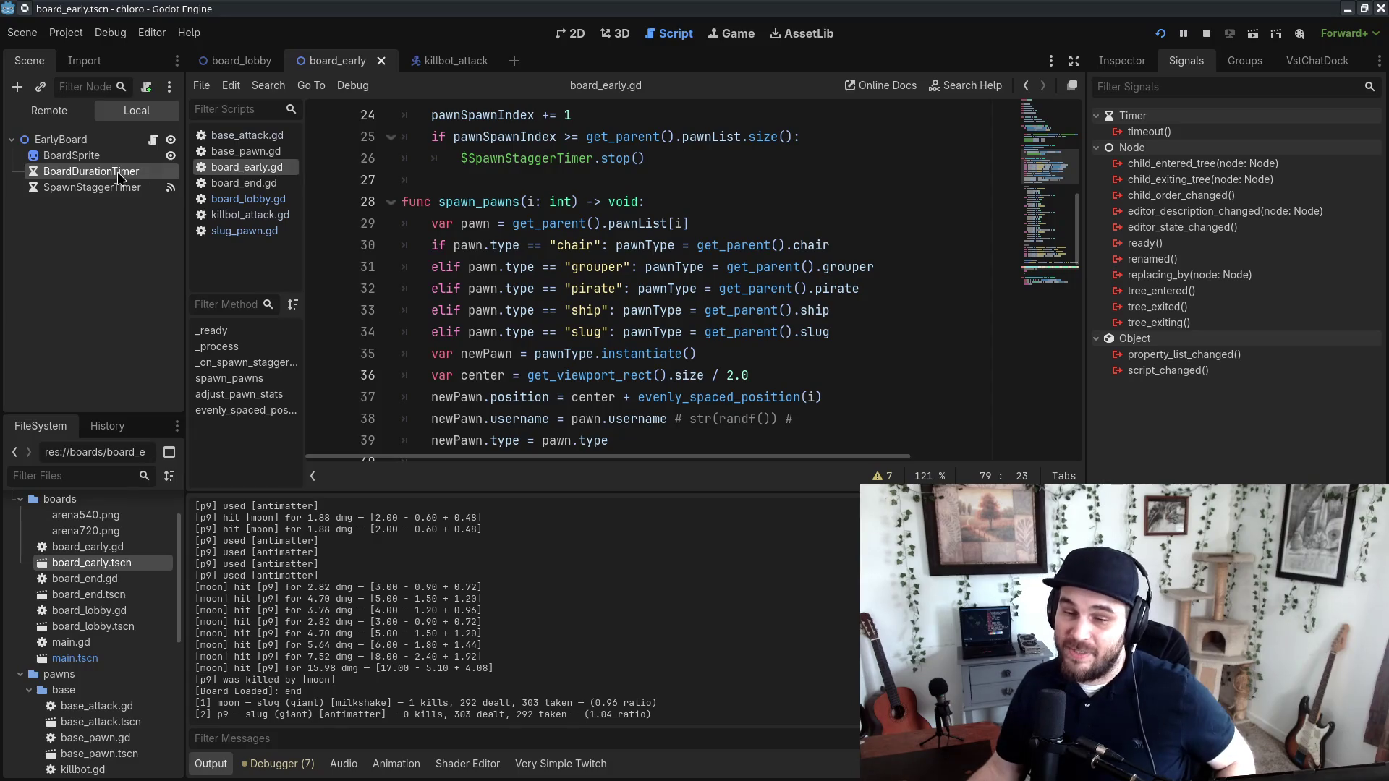
Step: Enable One Shot on the BoardDurationTimer and stop the running debug game
click(1139, 66)
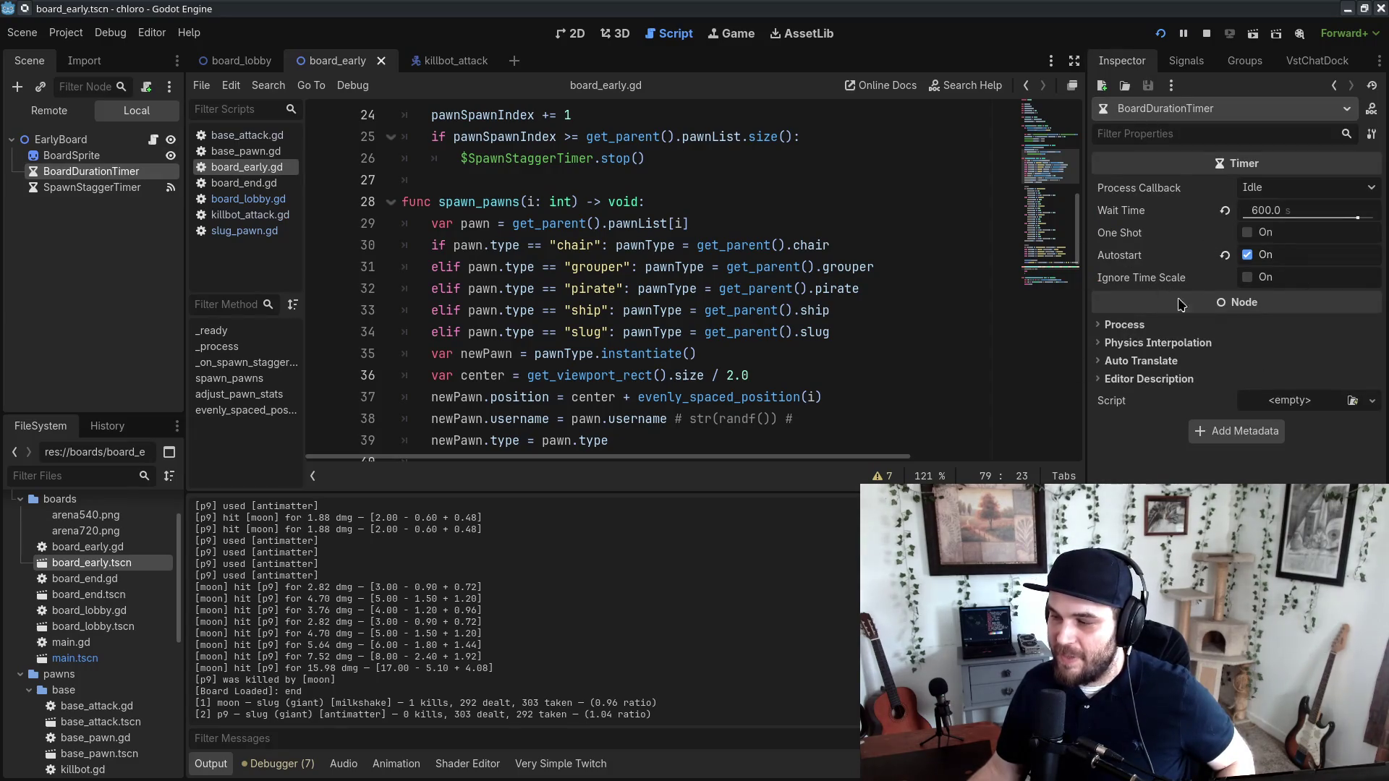
click(1248, 233)
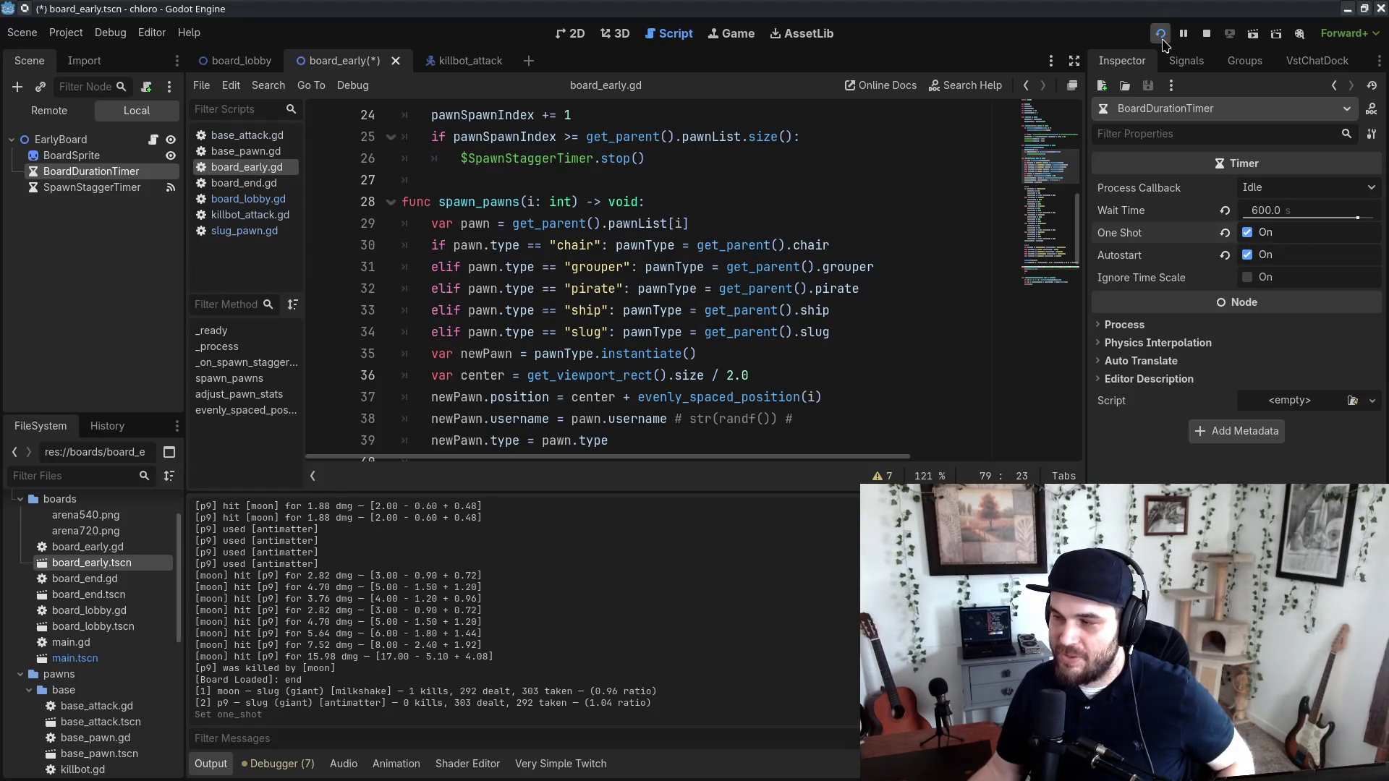
click(1205, 34)
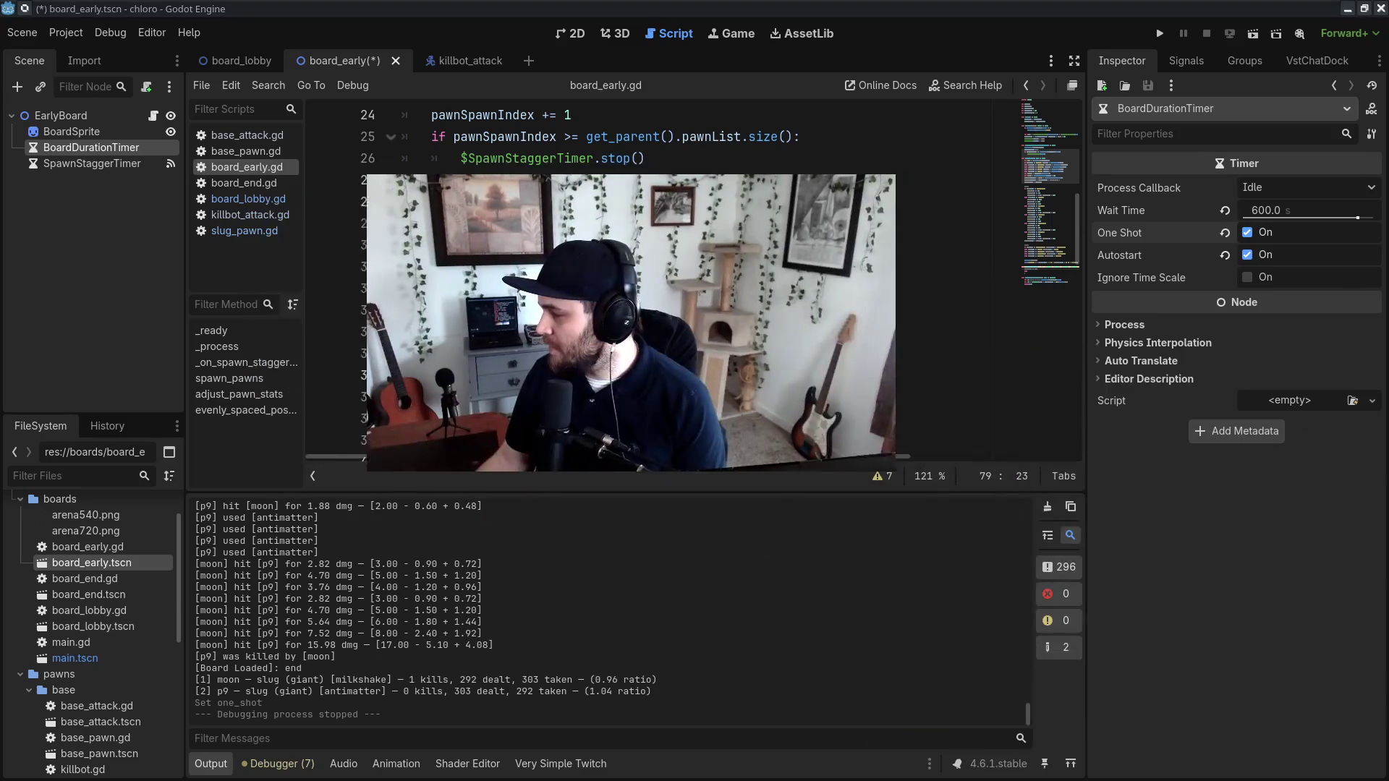
scroll(651, 290, up, 8)
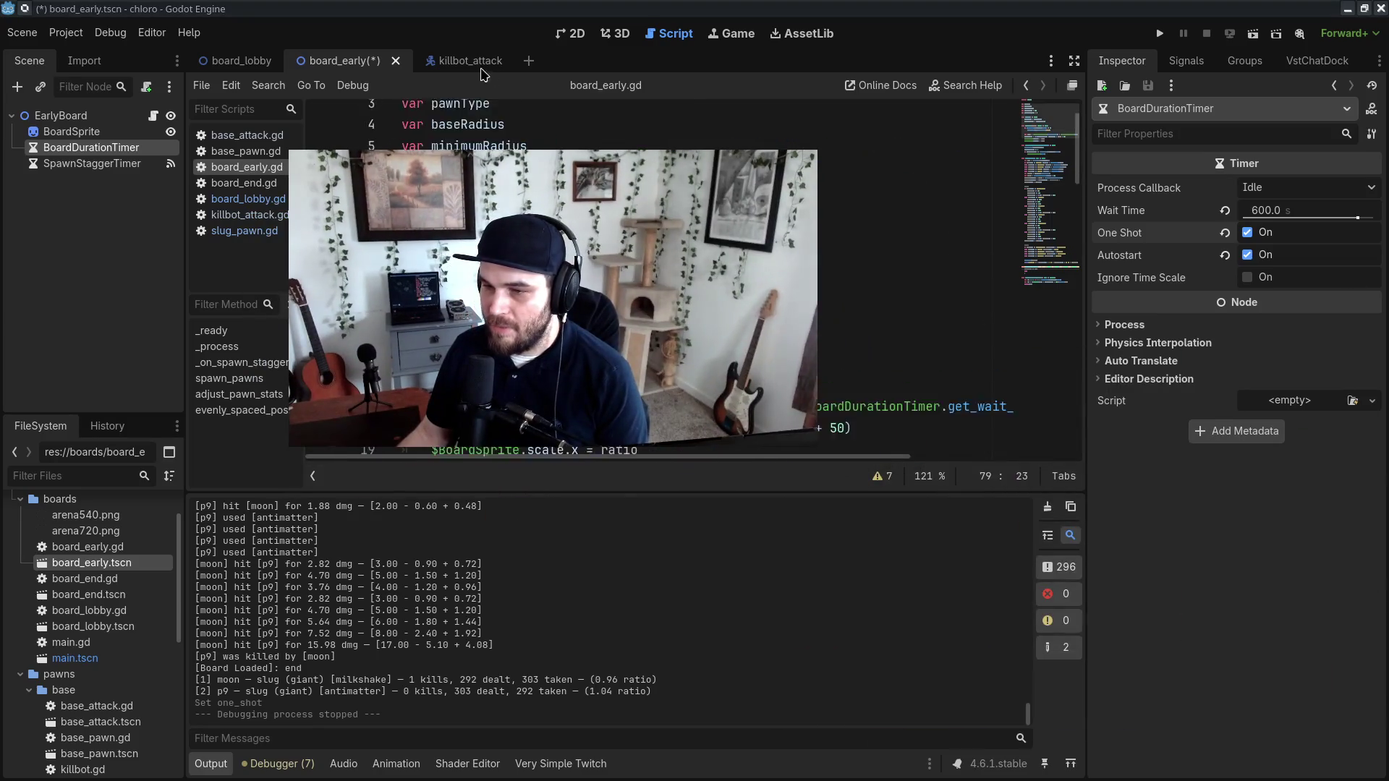
Step: In board_lobby.gd, revise the arguments of the line-10 moon test register_pawn call, adding "1"
click(246, 199)
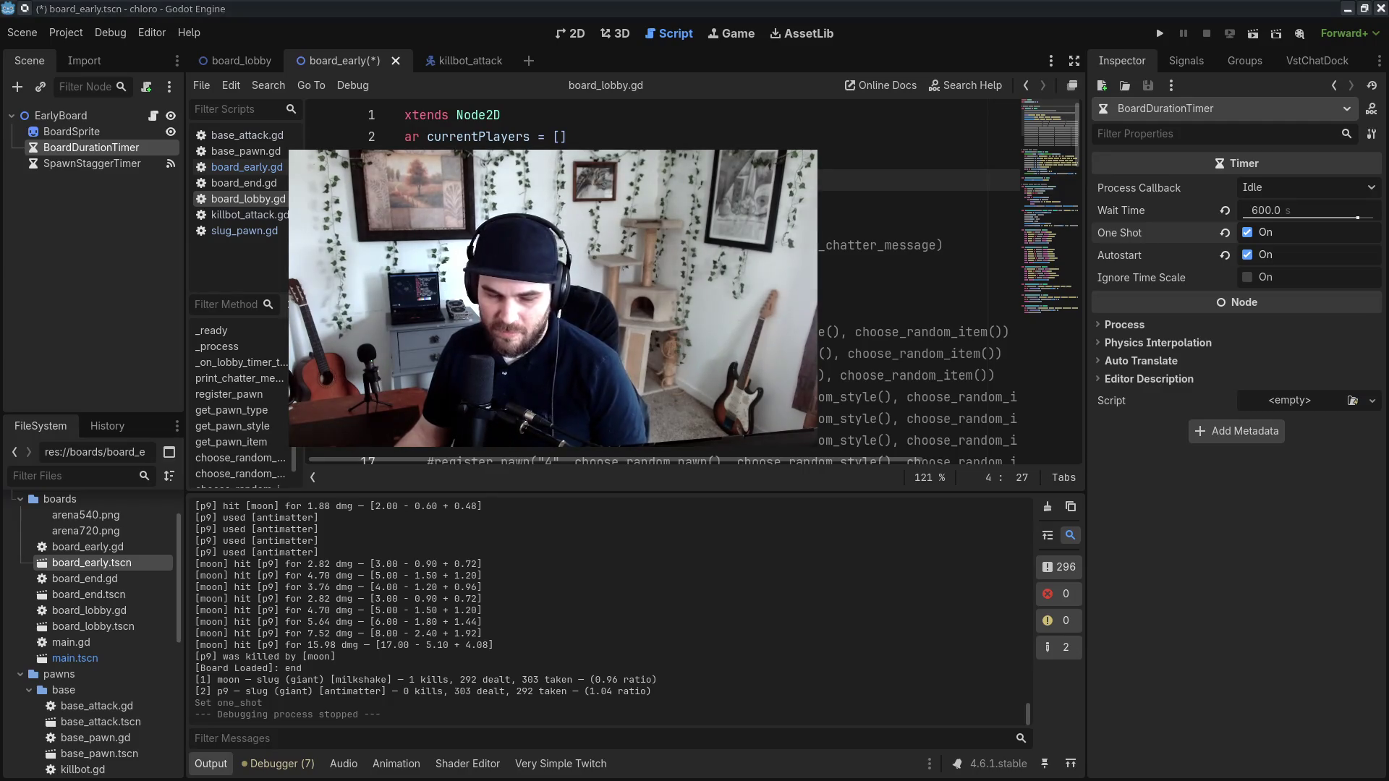
click(628, 311)
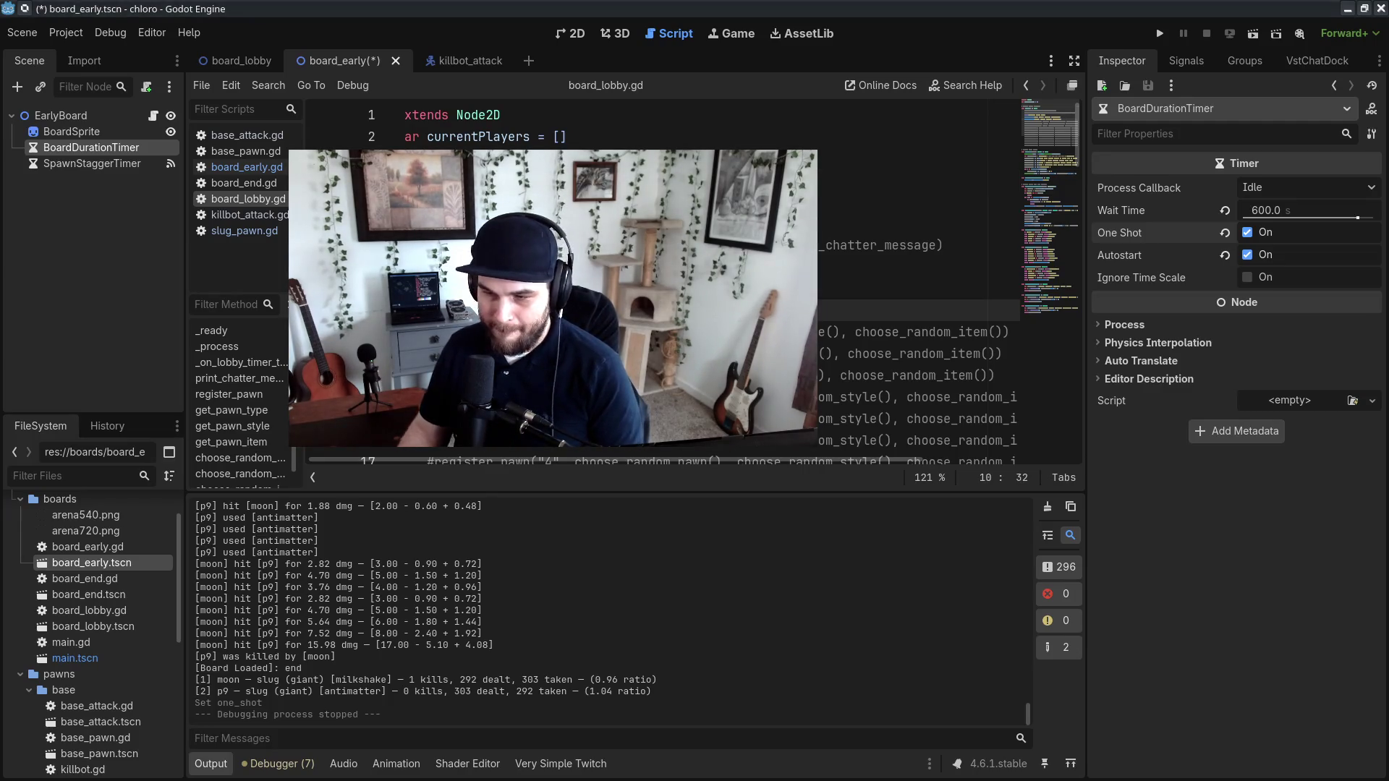
text("1")
key(ctrl+v)
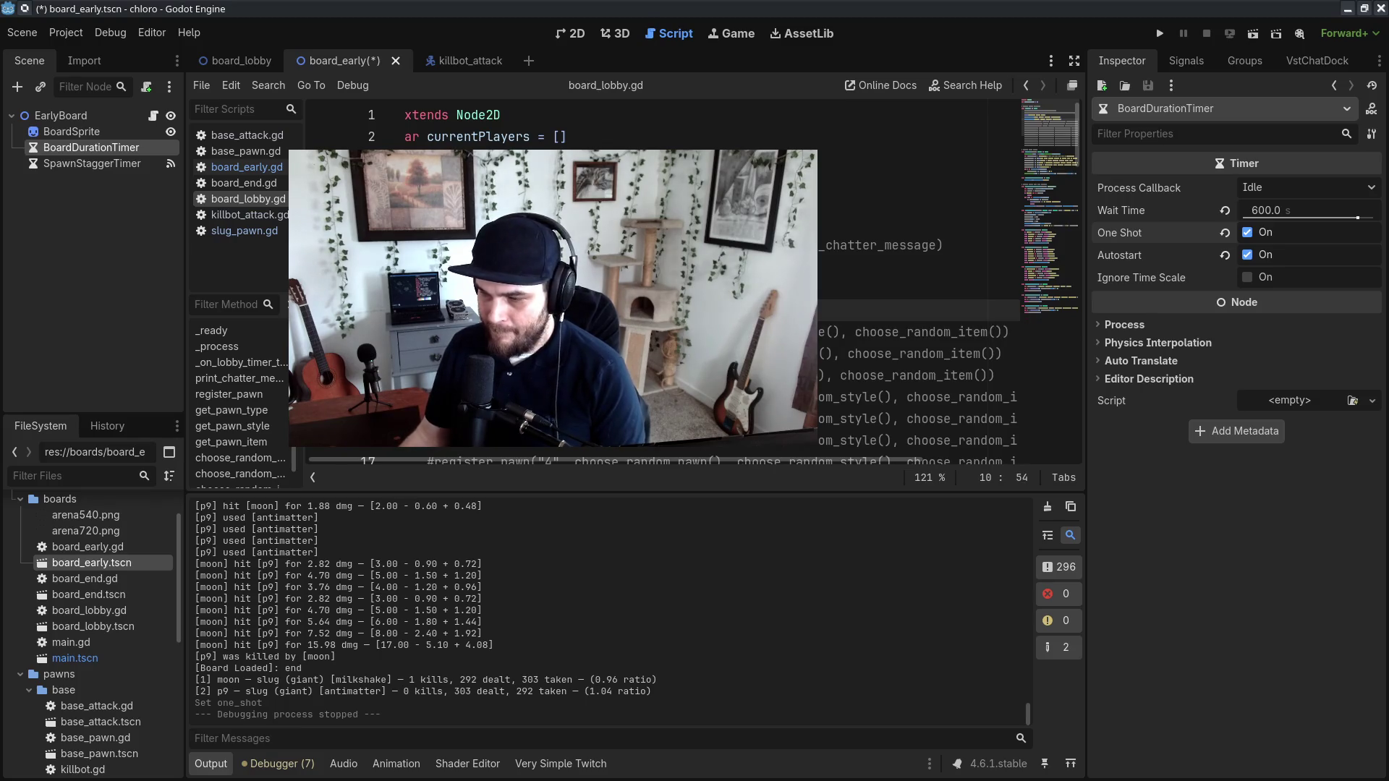
text(()
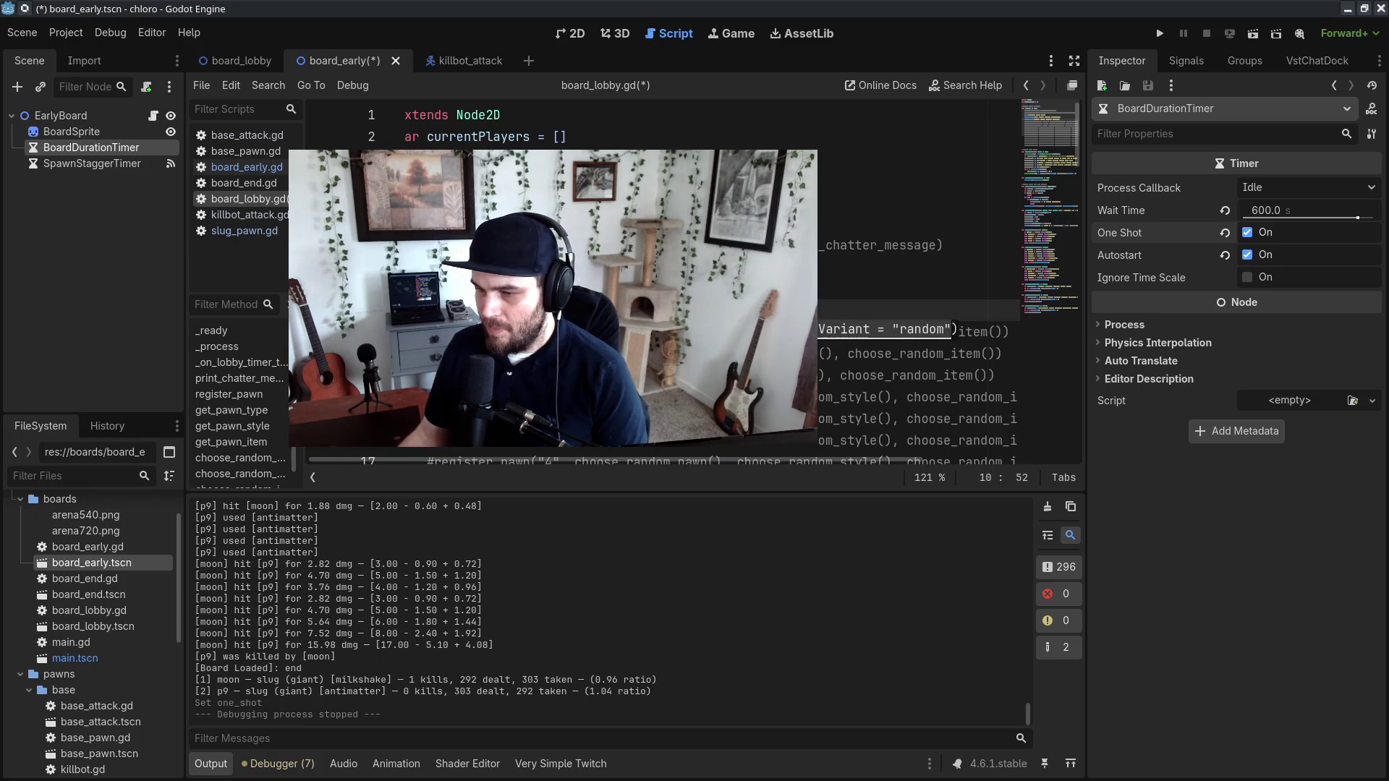
click(565, 310)
text(,)
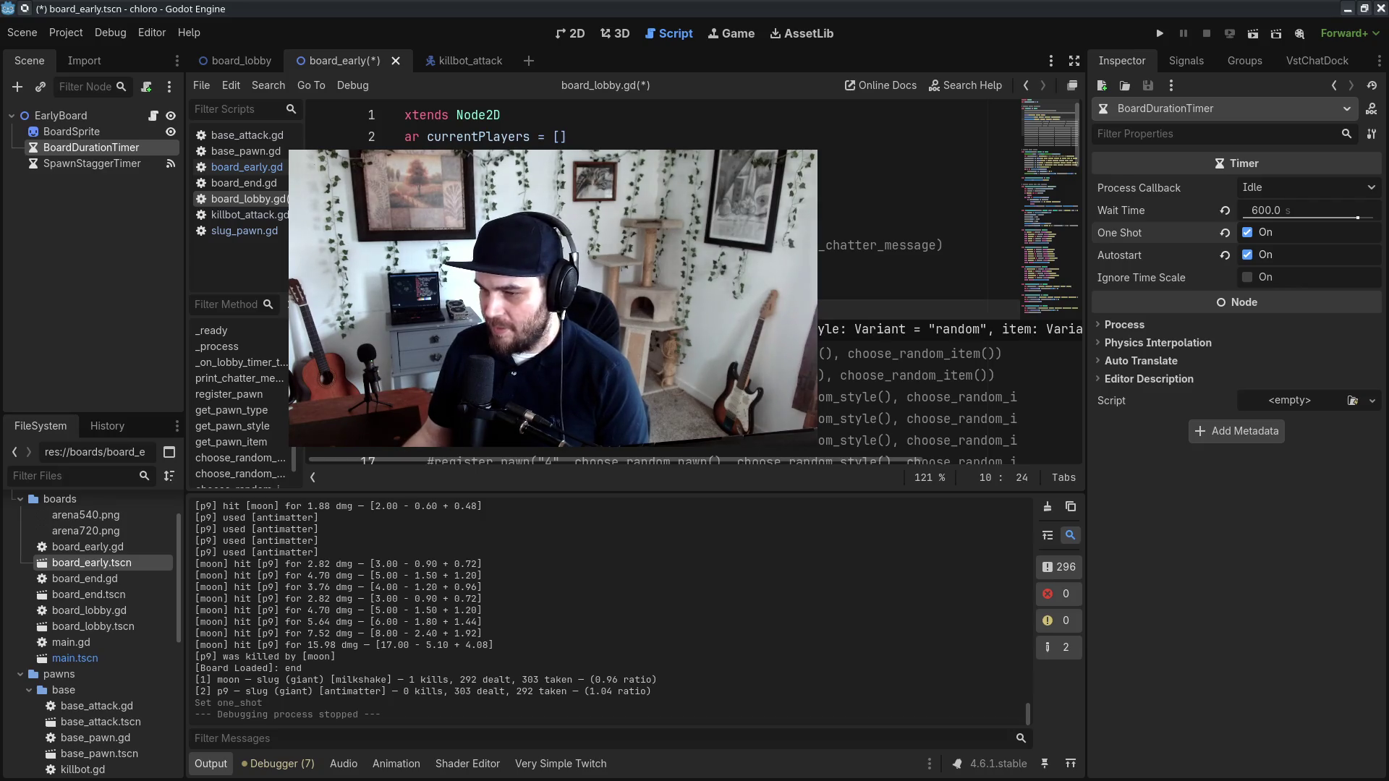
Step: Add a "giant" argument to the line-9 p9 register_pawn call and save the scripts
click(543, 288)
text(, "giant")
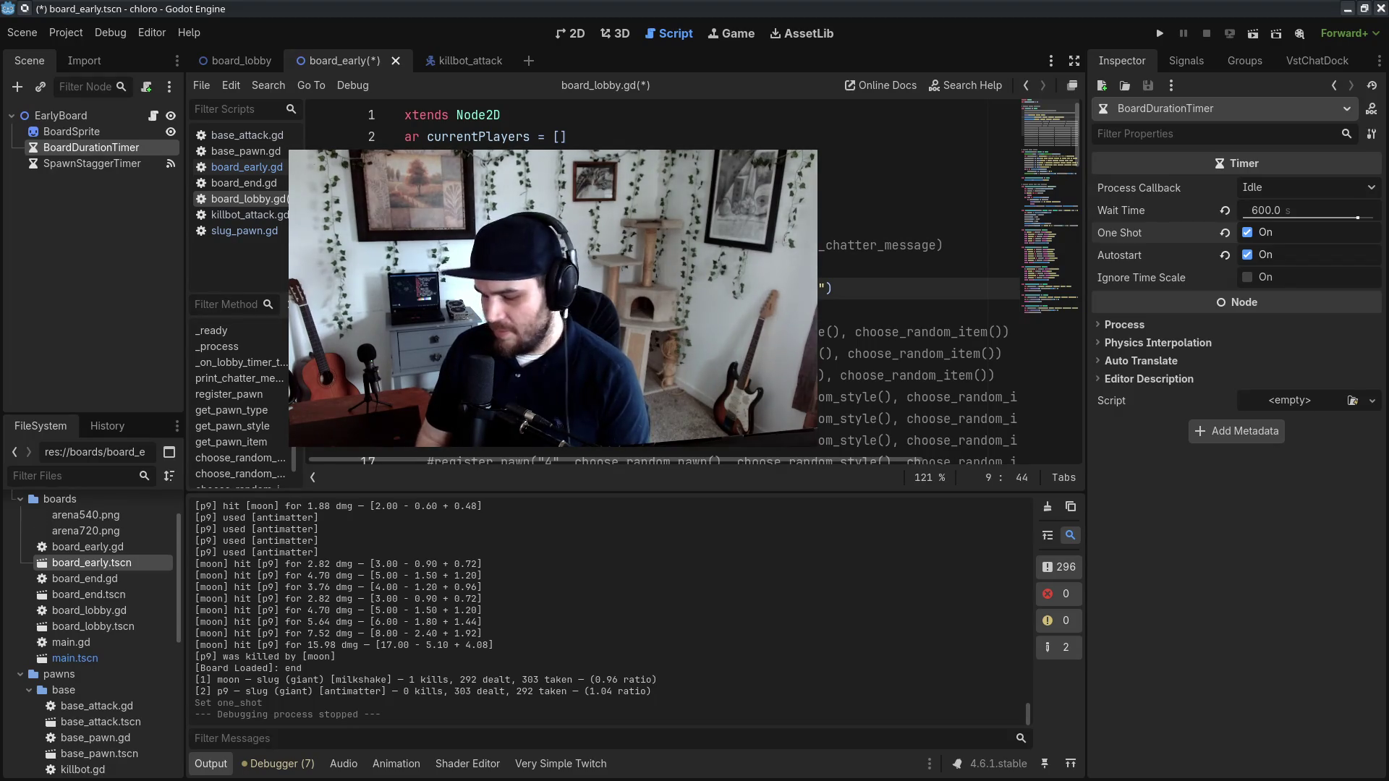
text(,)
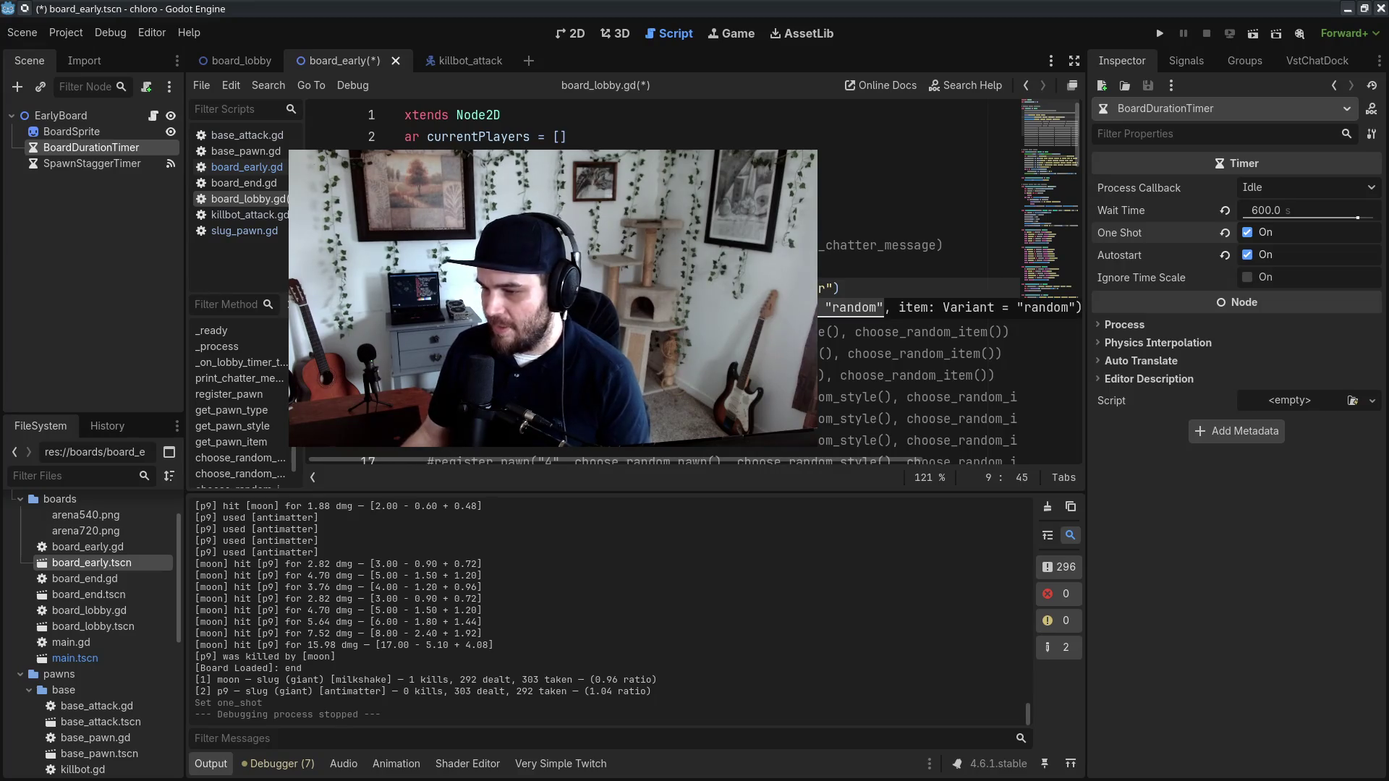
click(643, 267)
key(ctrl+s)
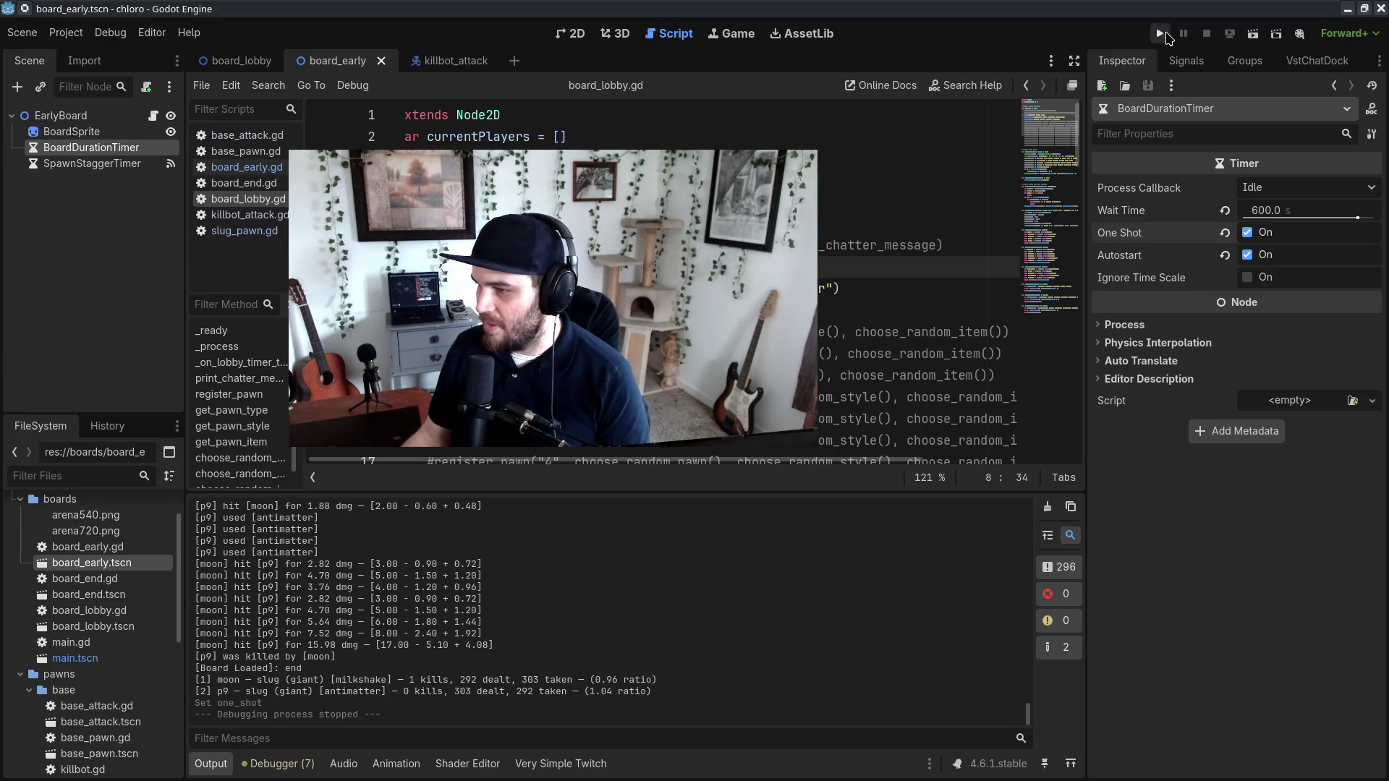
Step: Run the project, briefly speed it to 16.0×, then reset the game to 1.0× speed
click(1163, 34)
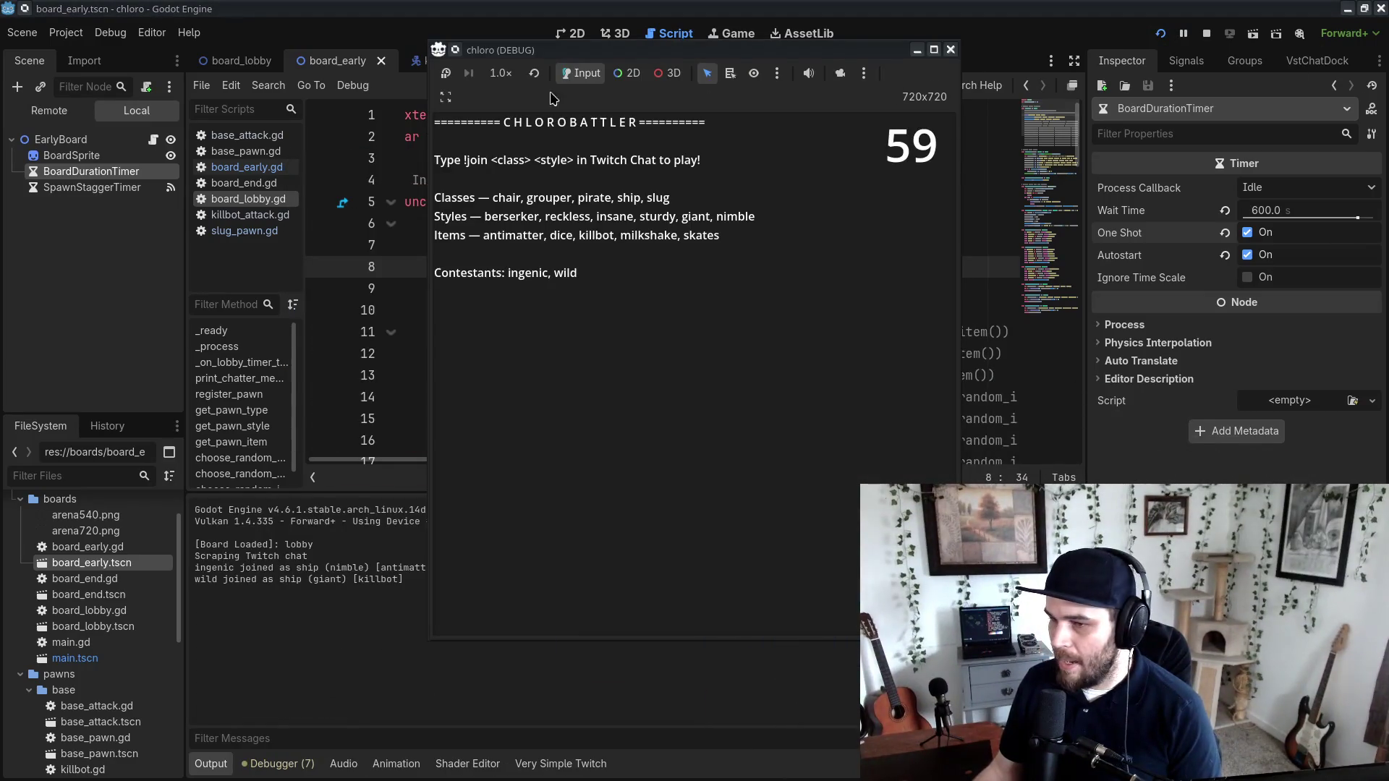
click(515, 75)
click(518, 298)
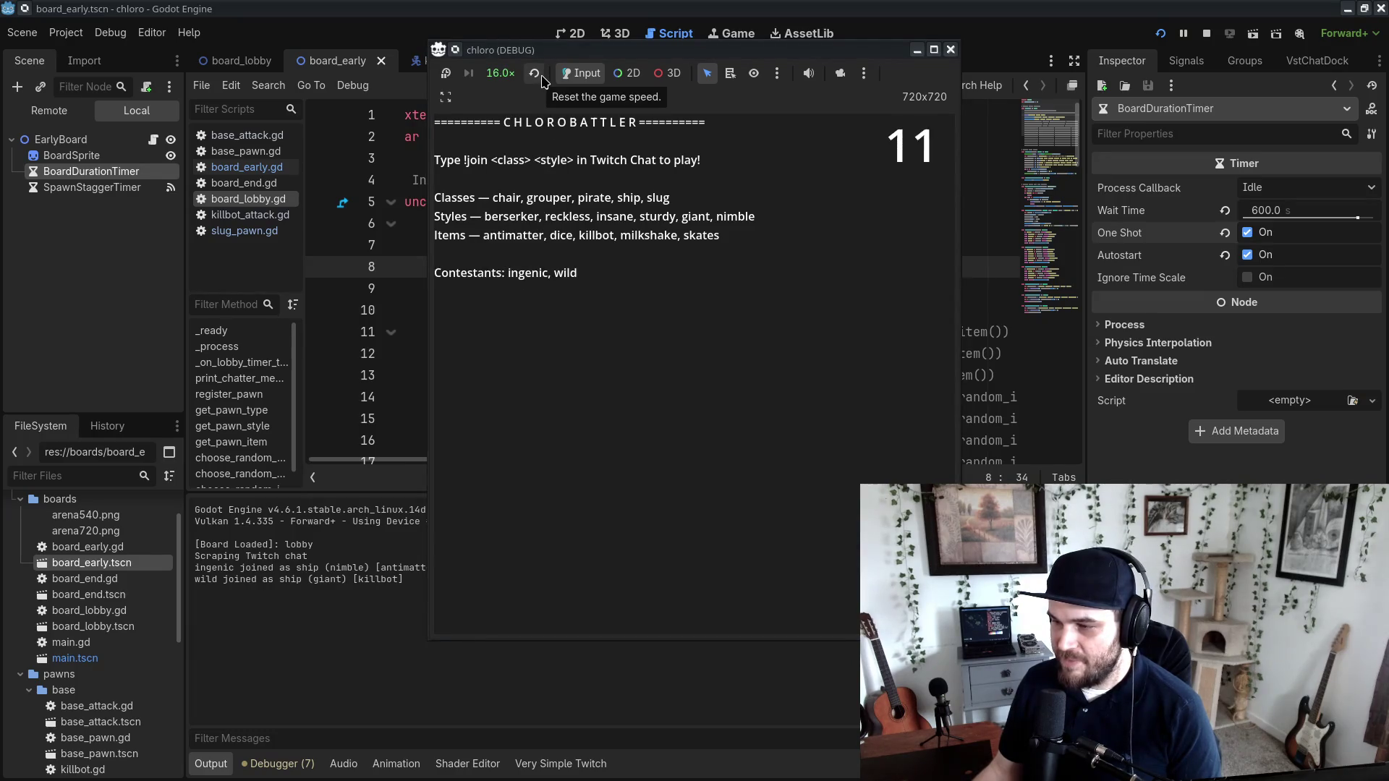
click(536, 74)
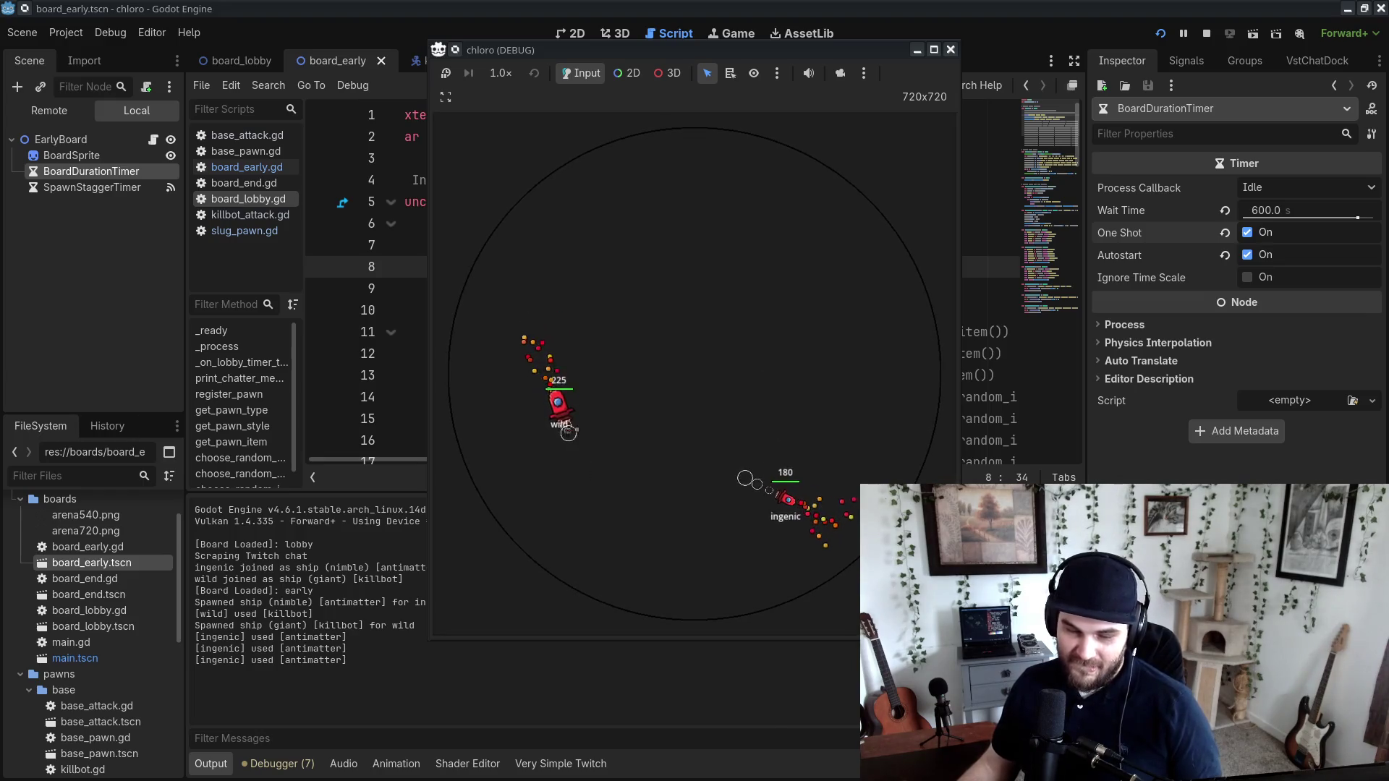
Step: Check the Twitch chat, return to Godot and bring up the game speed options
key(alt+Tab)
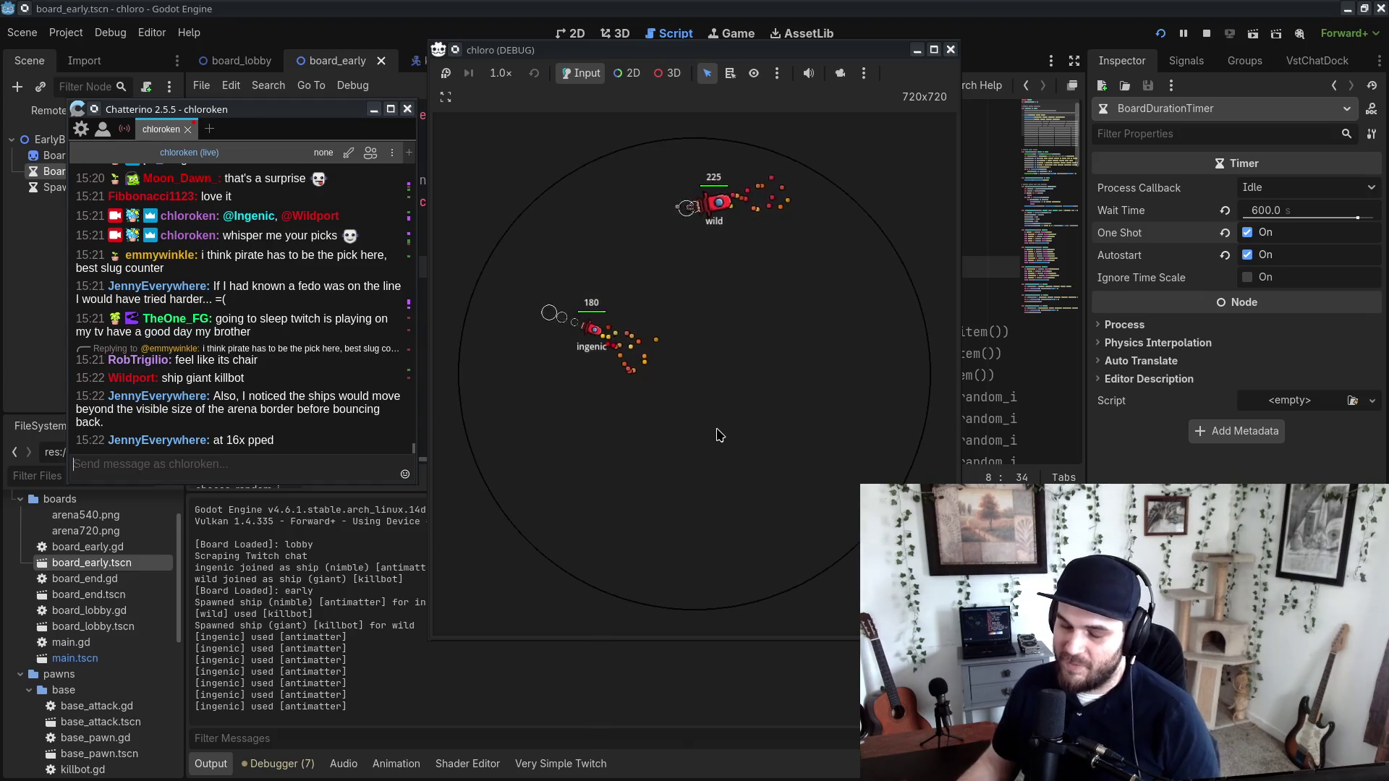
key(alt+Tab)
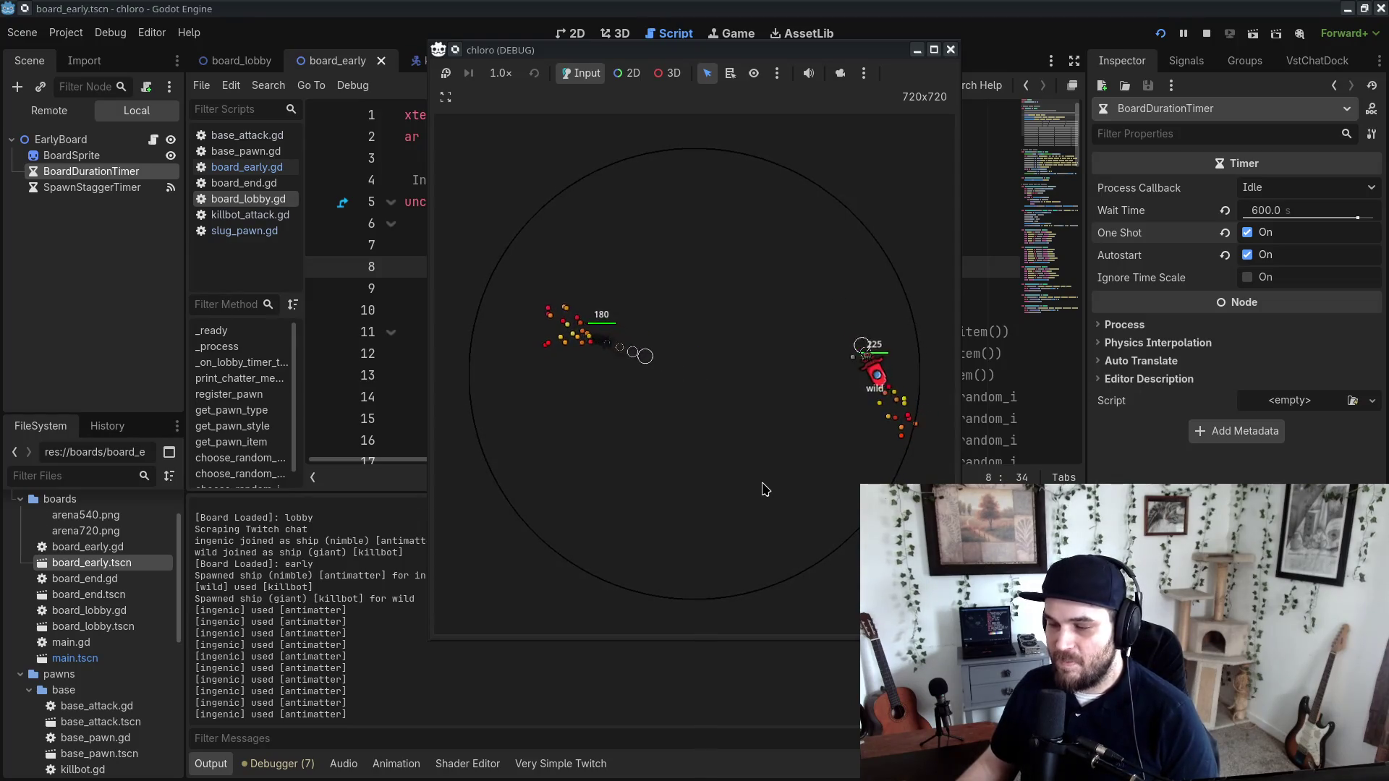
click(500, 76)
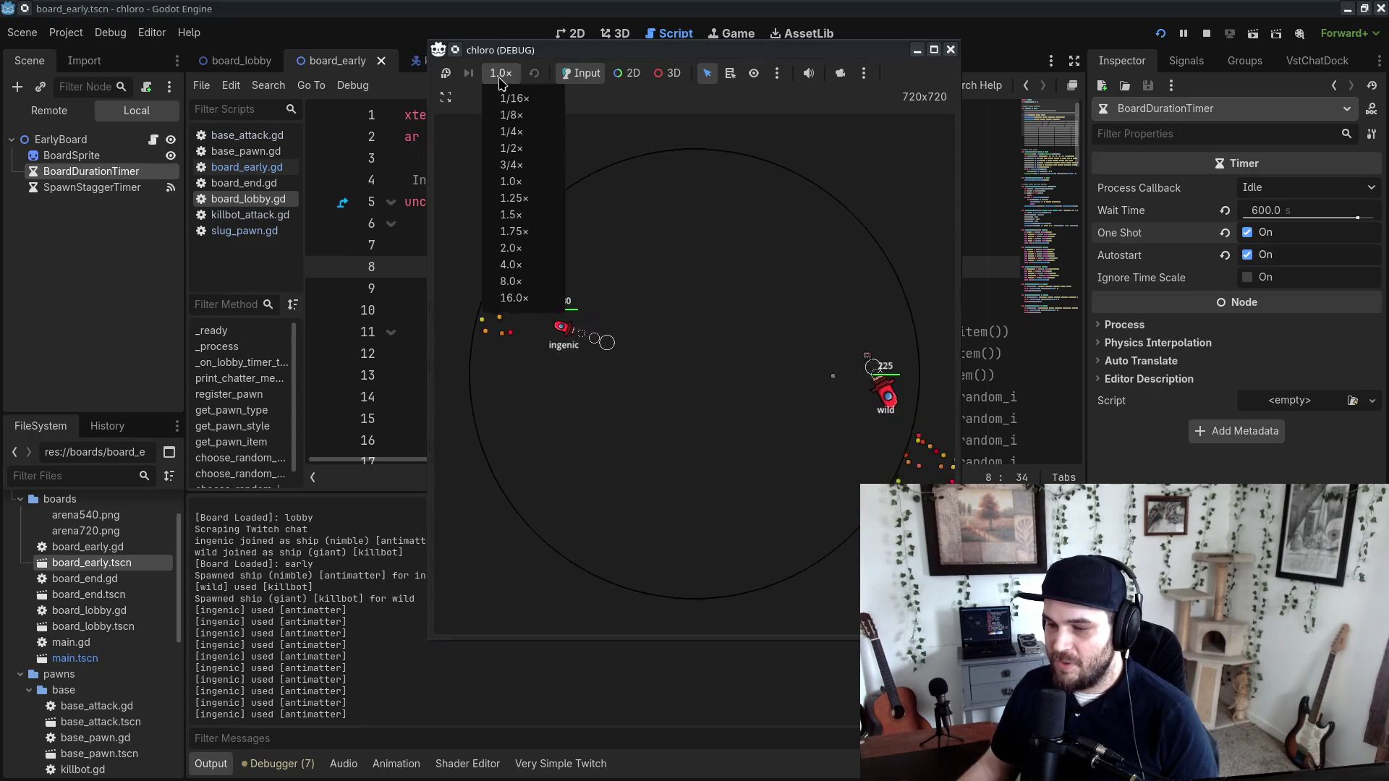
Step: Settle the running match at 4.0× speed and move the chloro (DEBUG) window up-left
click(511, 264)
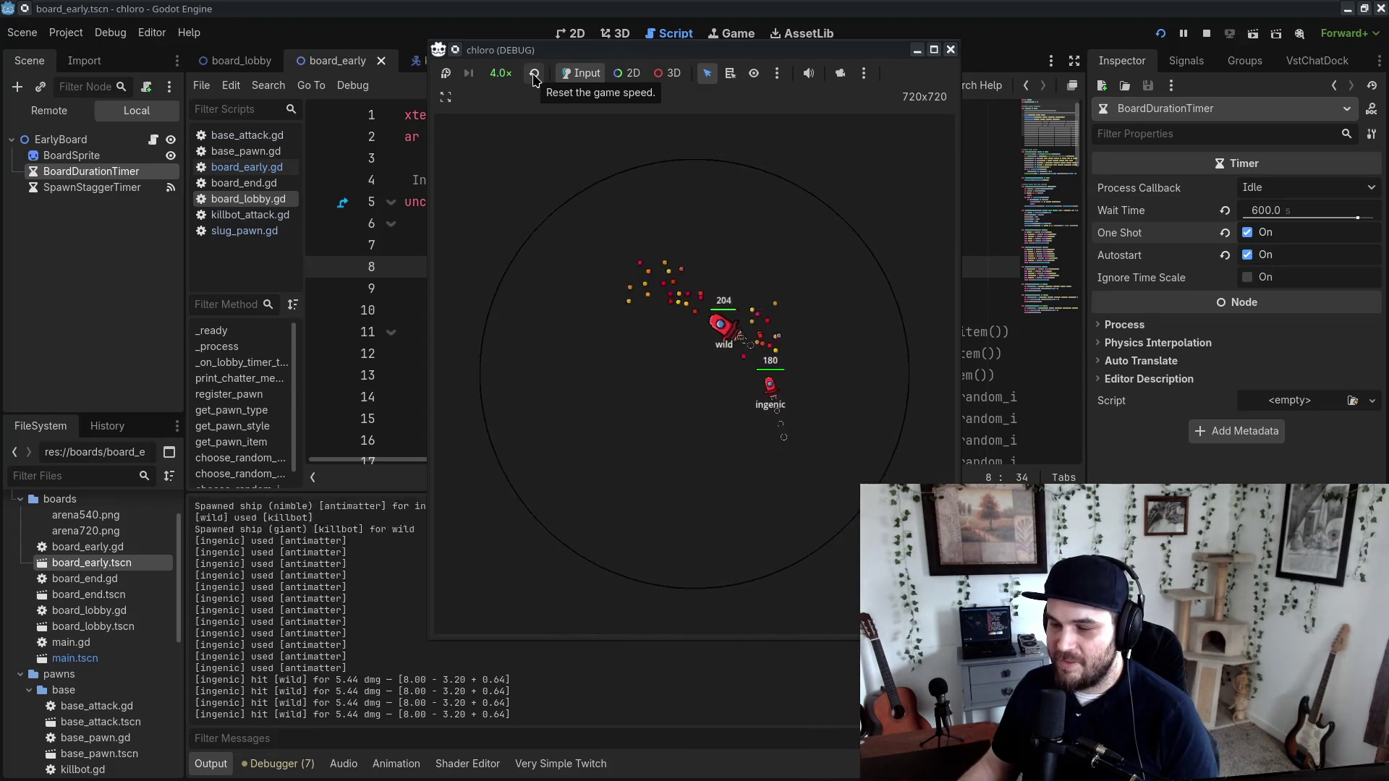
click(534, 75)
click(501, 73)
click(537, 267)
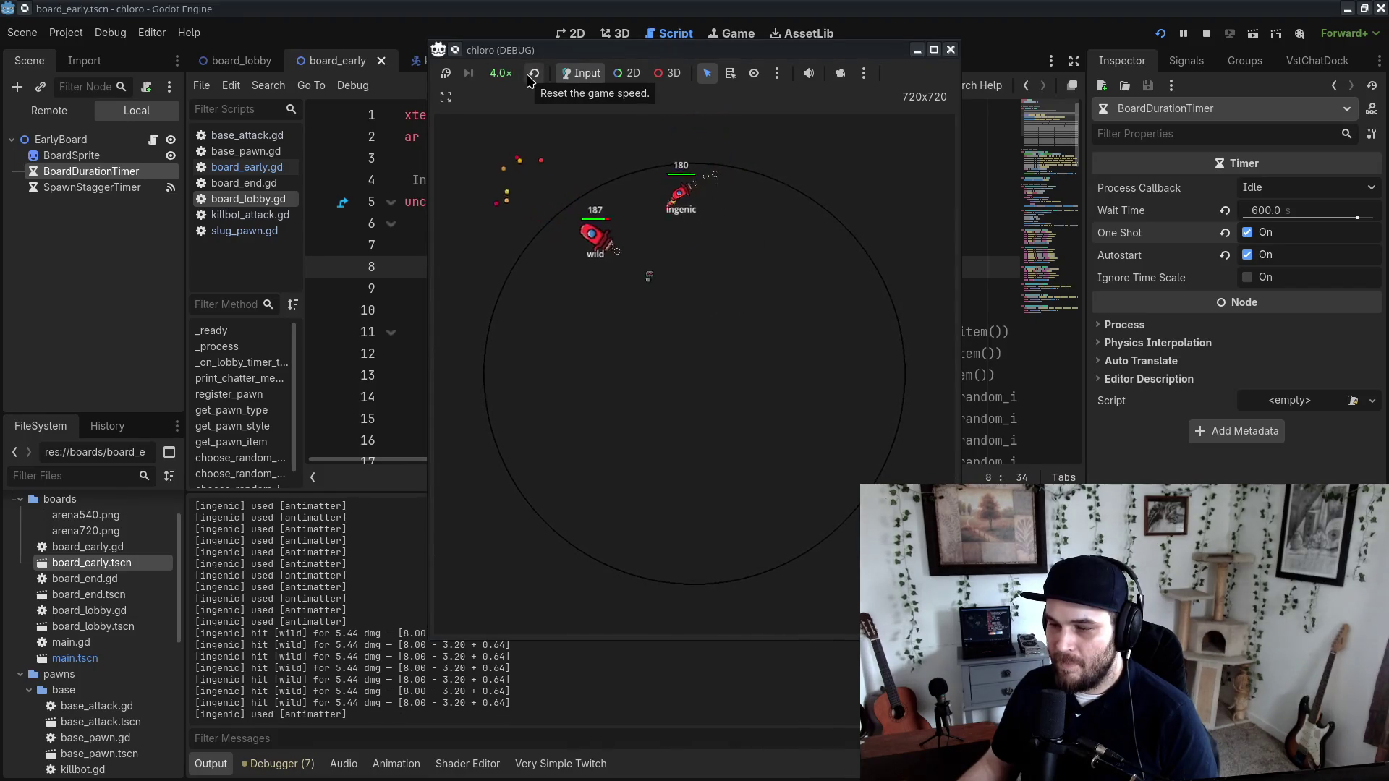
click(532, 76)
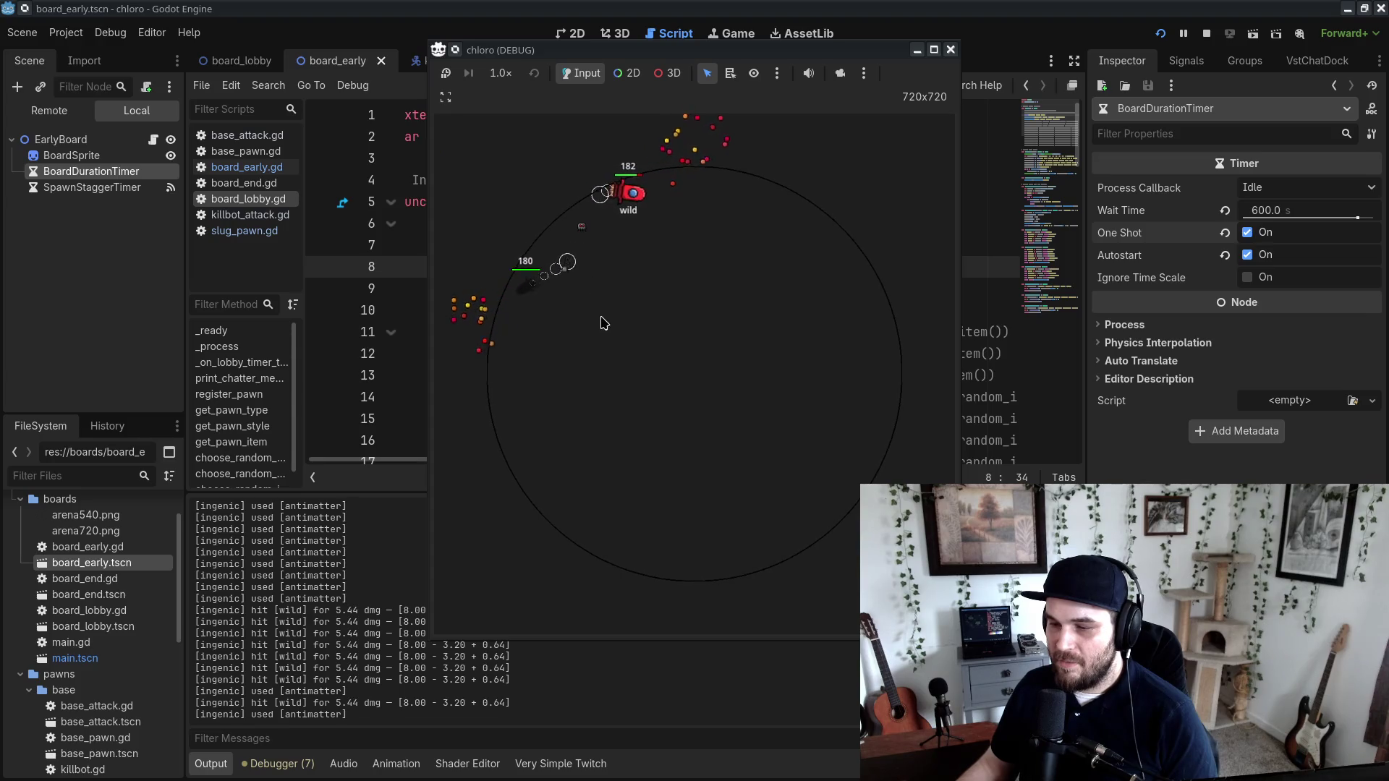
click(502, 75)
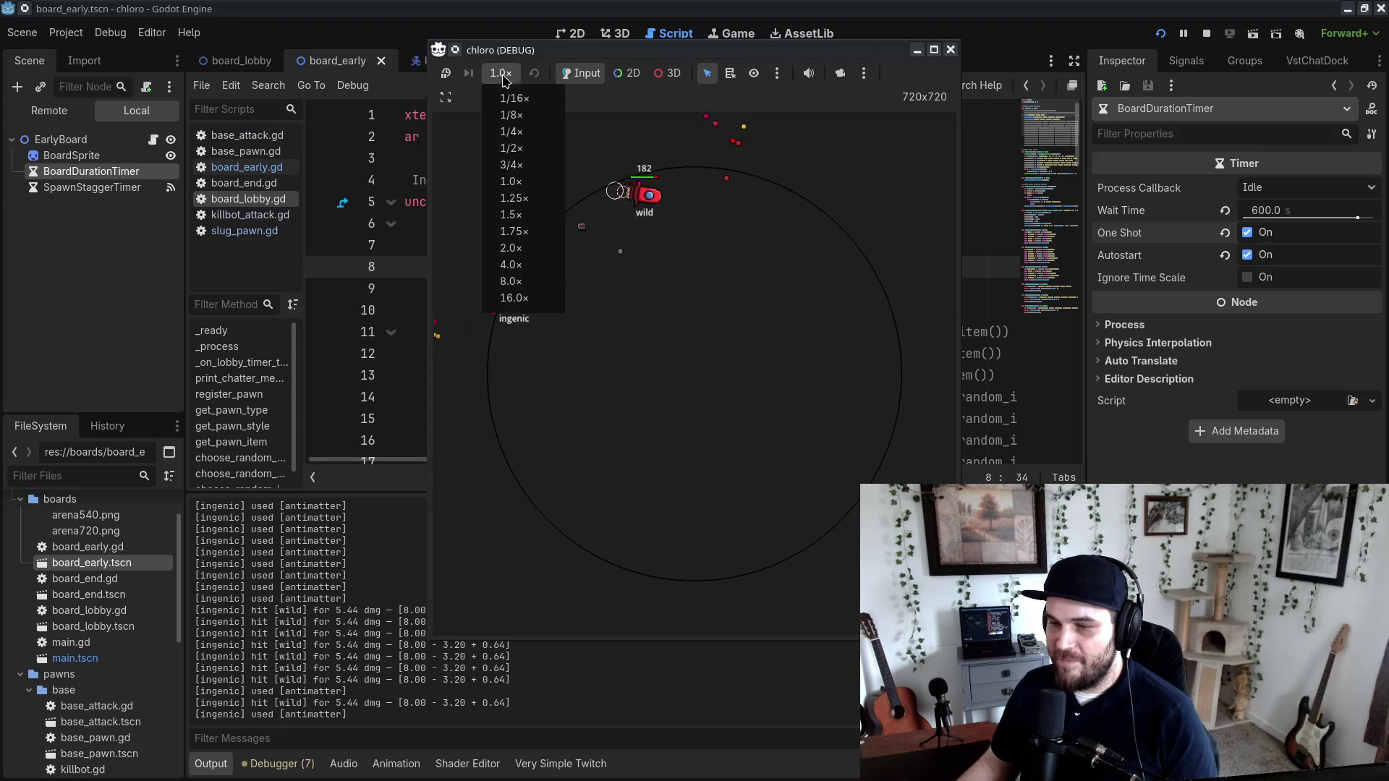
click(532, 265)
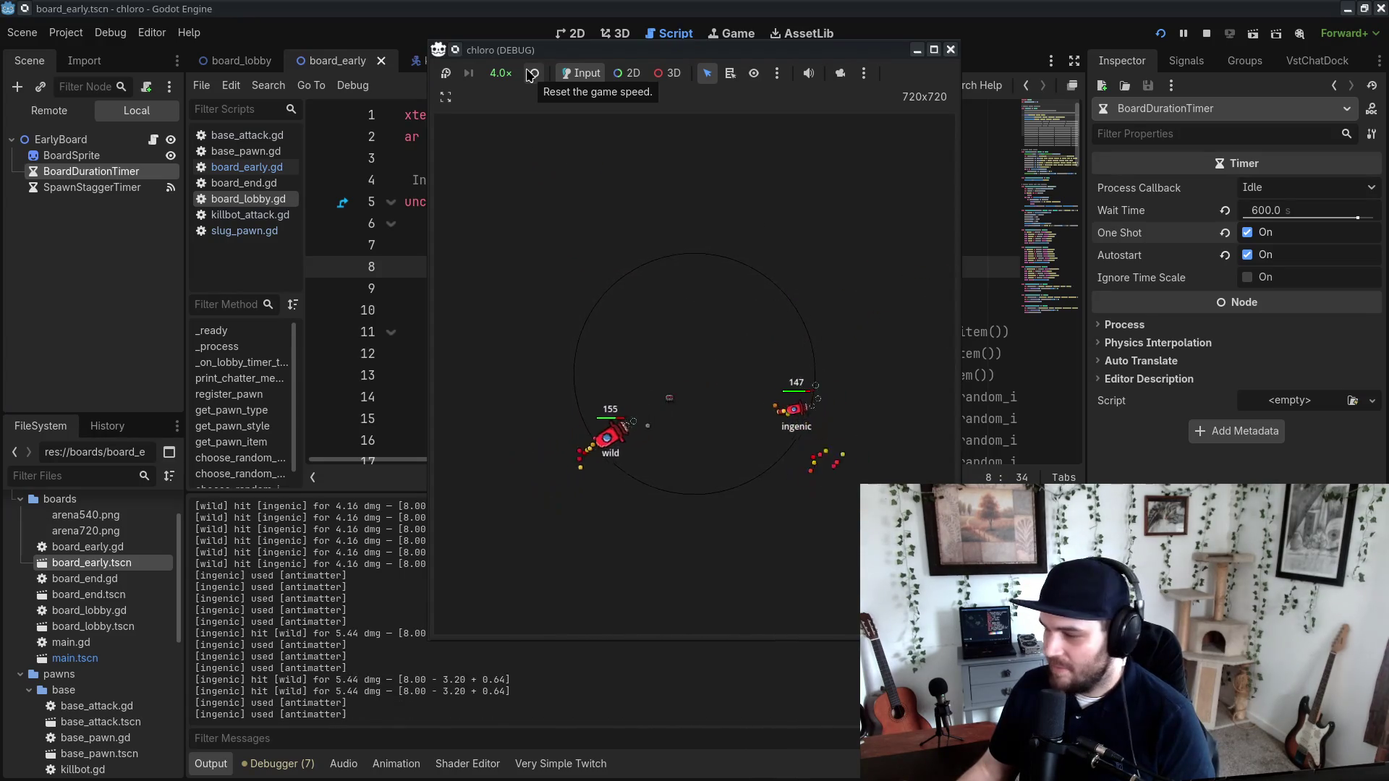
drag(797, 51, 682, 39)
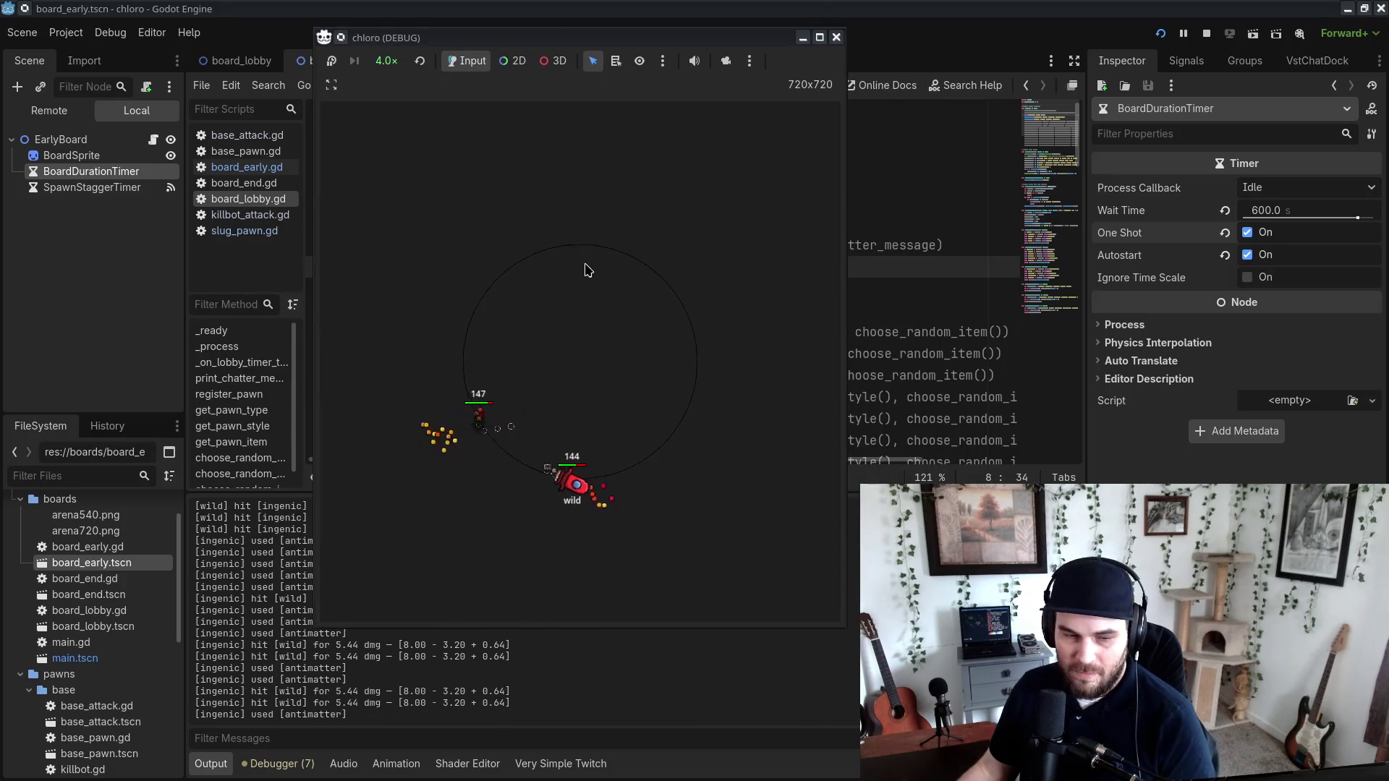
Step: Nudge the game window right and return the match to 1.0× speed until a winner appears
mouse_move(441, 40)
mouse_down()
mouse_move(471, 42)
mouse_move(458, 42)
mouse_up()
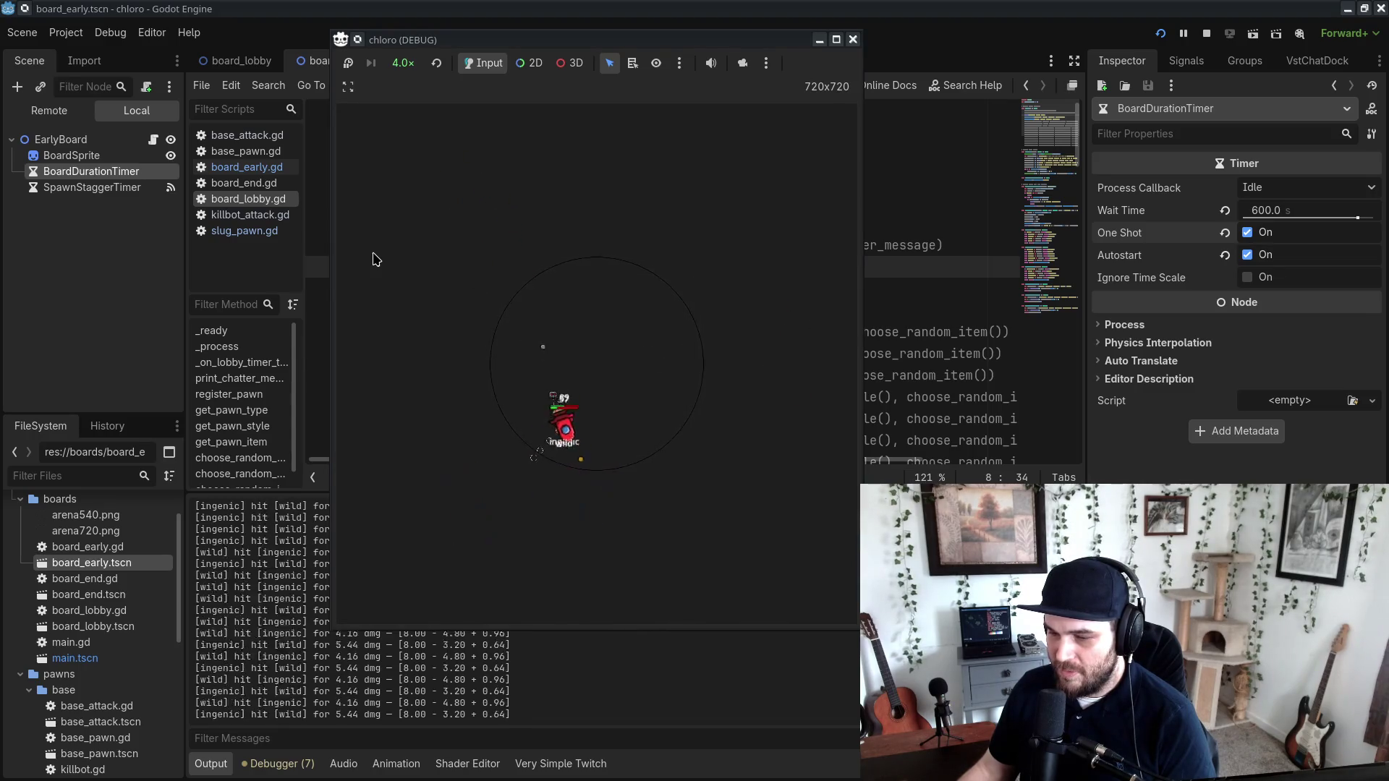
click(436, 63)
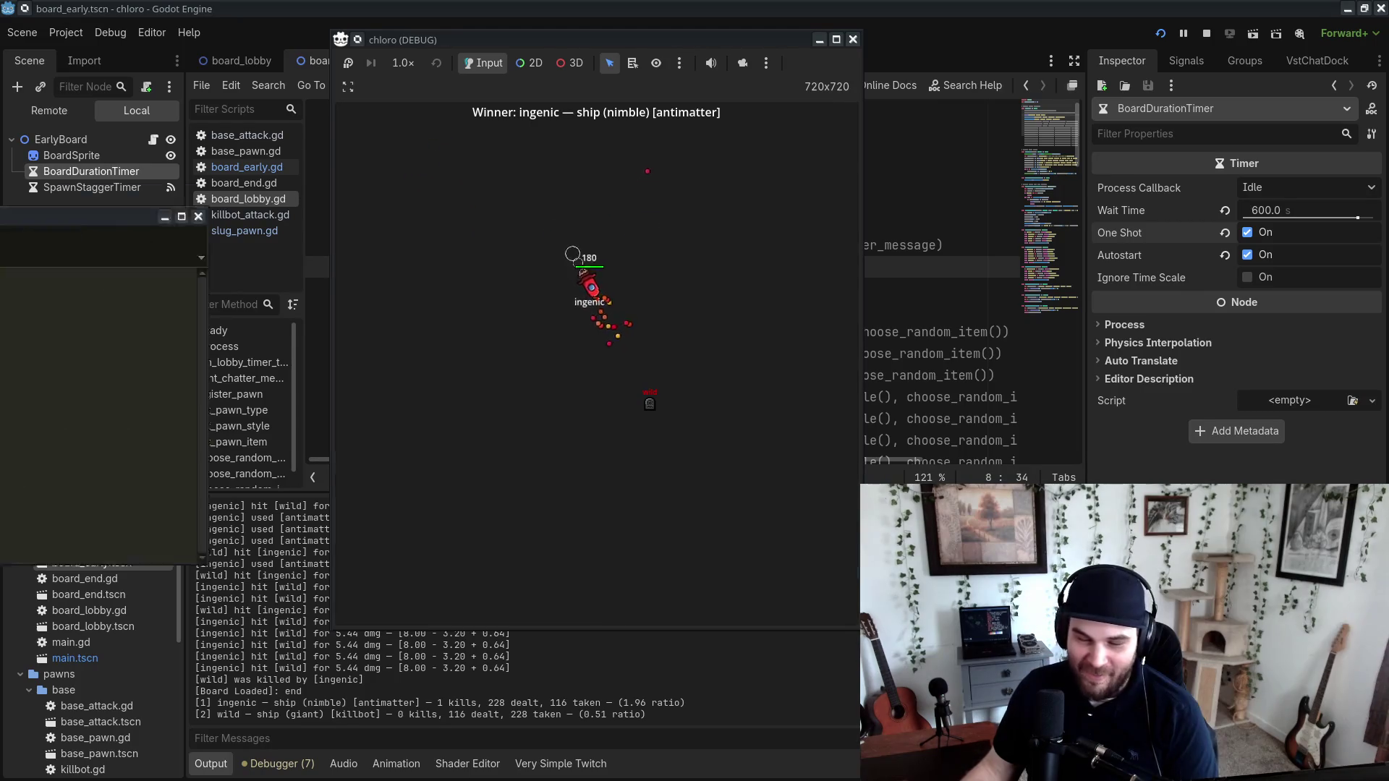
Step: Complete the winner's name beside the 75m + fedo prize on line 7 of the tournament notes, then return to the game
key(alt+Tab)
click(395, 289)
text(ldport)
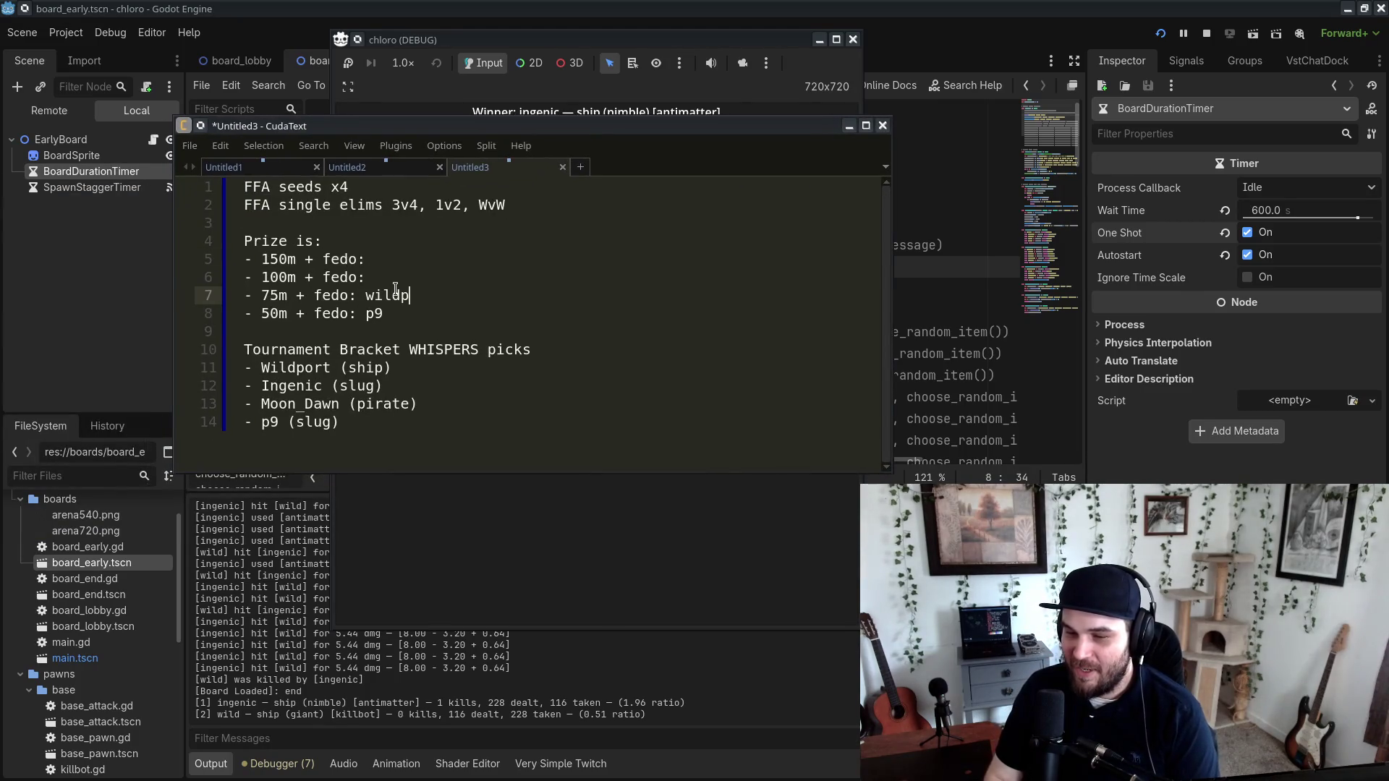
key(Up)
click(326, 386)
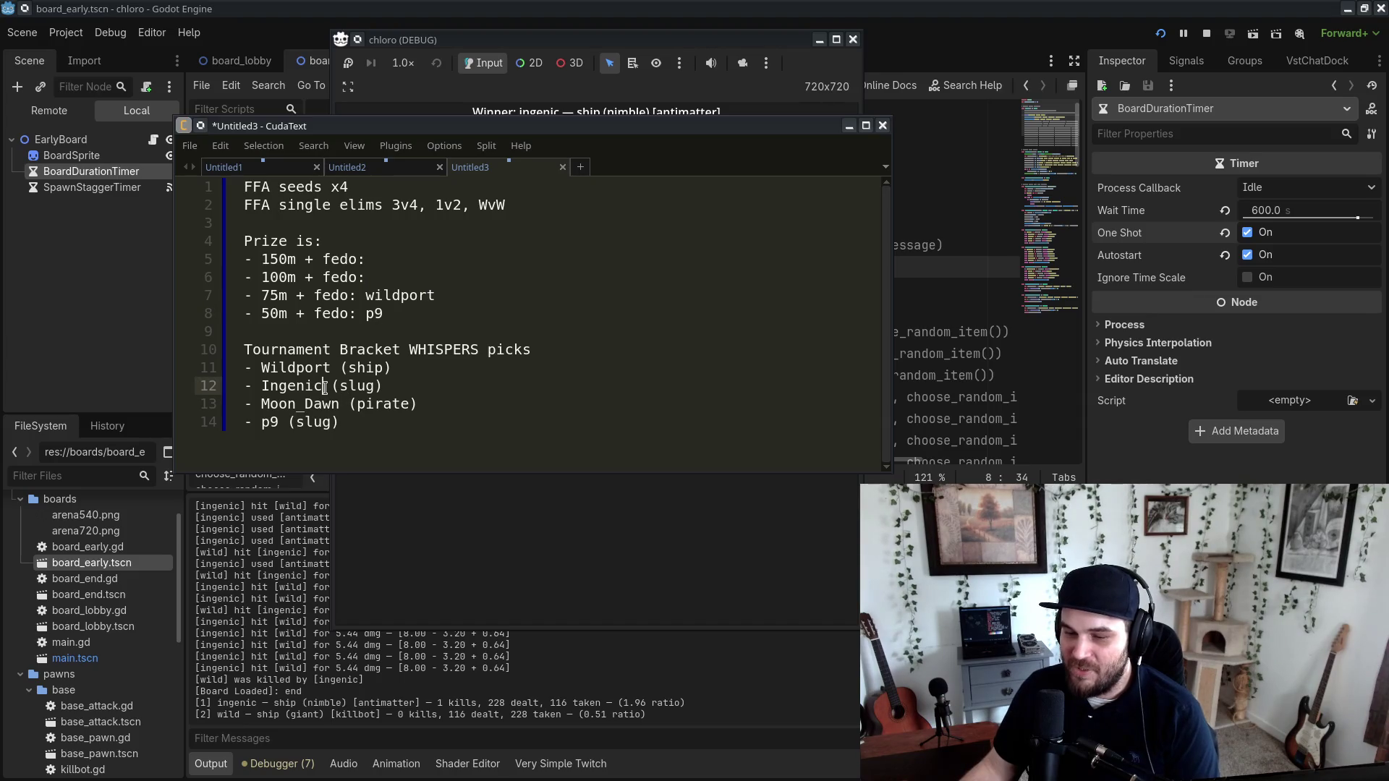
double_click(274, 406)
click(546, 120)
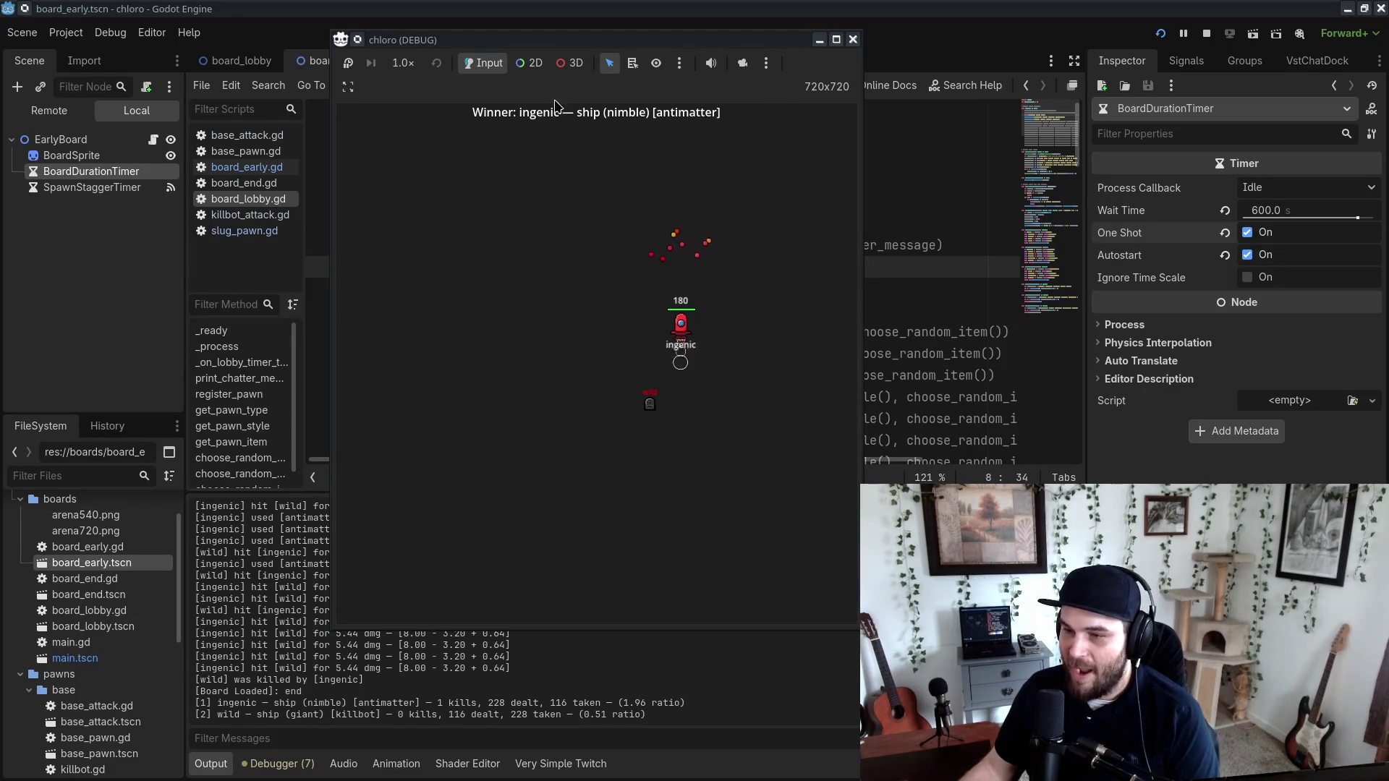
Step: Move the game window aside and add a choose_random_… parameter to the register_pawn signature on line 9
mouse_move(542, 42)
mouse_down()
mouse_move(723, 55)
mouse_move(523, 80)
mouse_move(491, 103)
mouse_up()
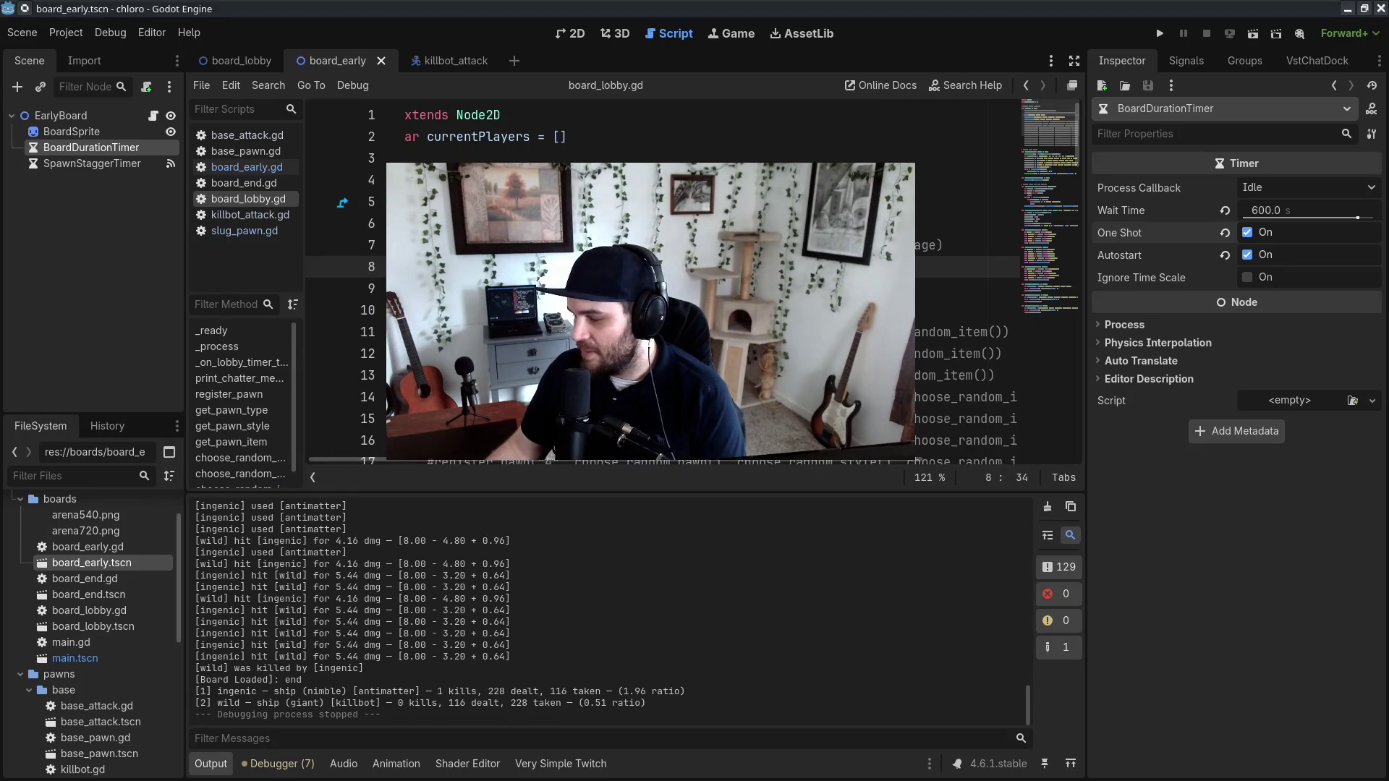
click(560, 288)
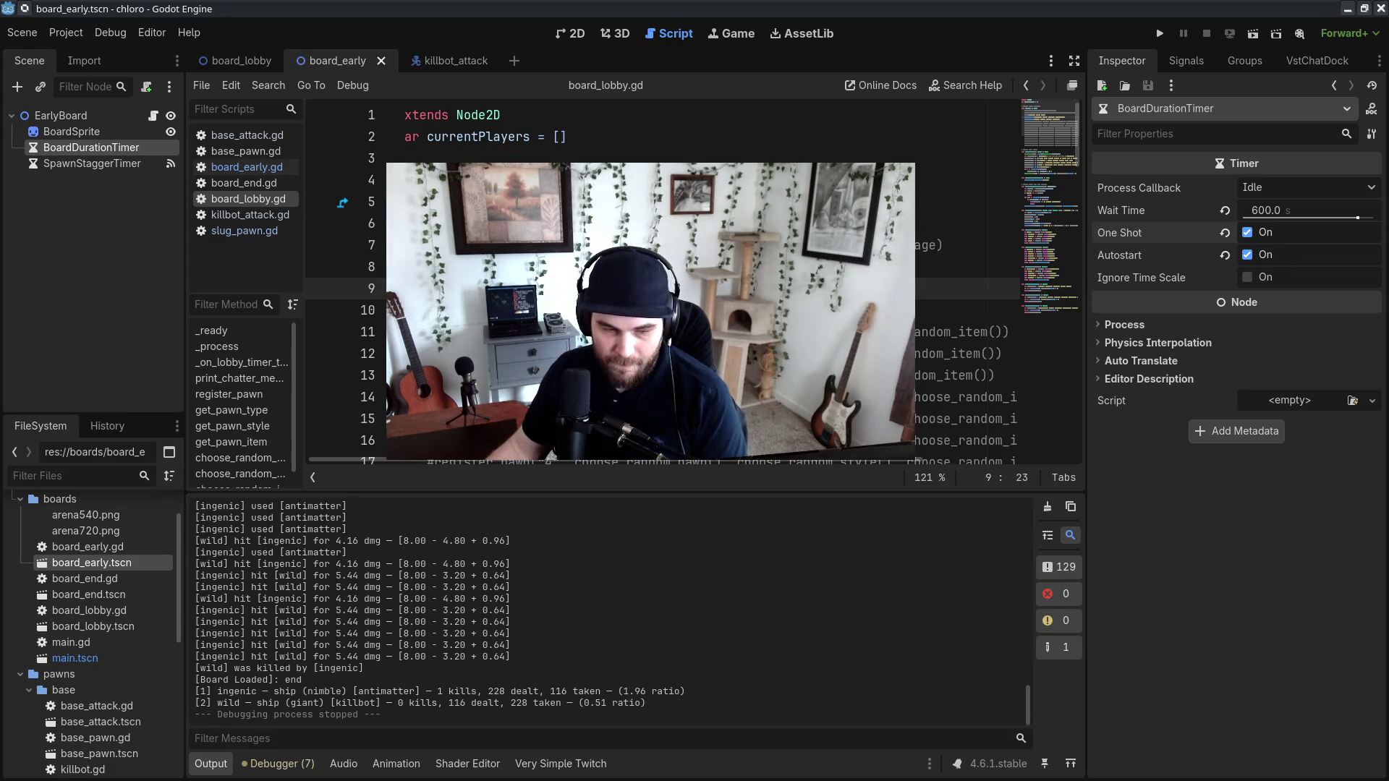
click(645, 353)
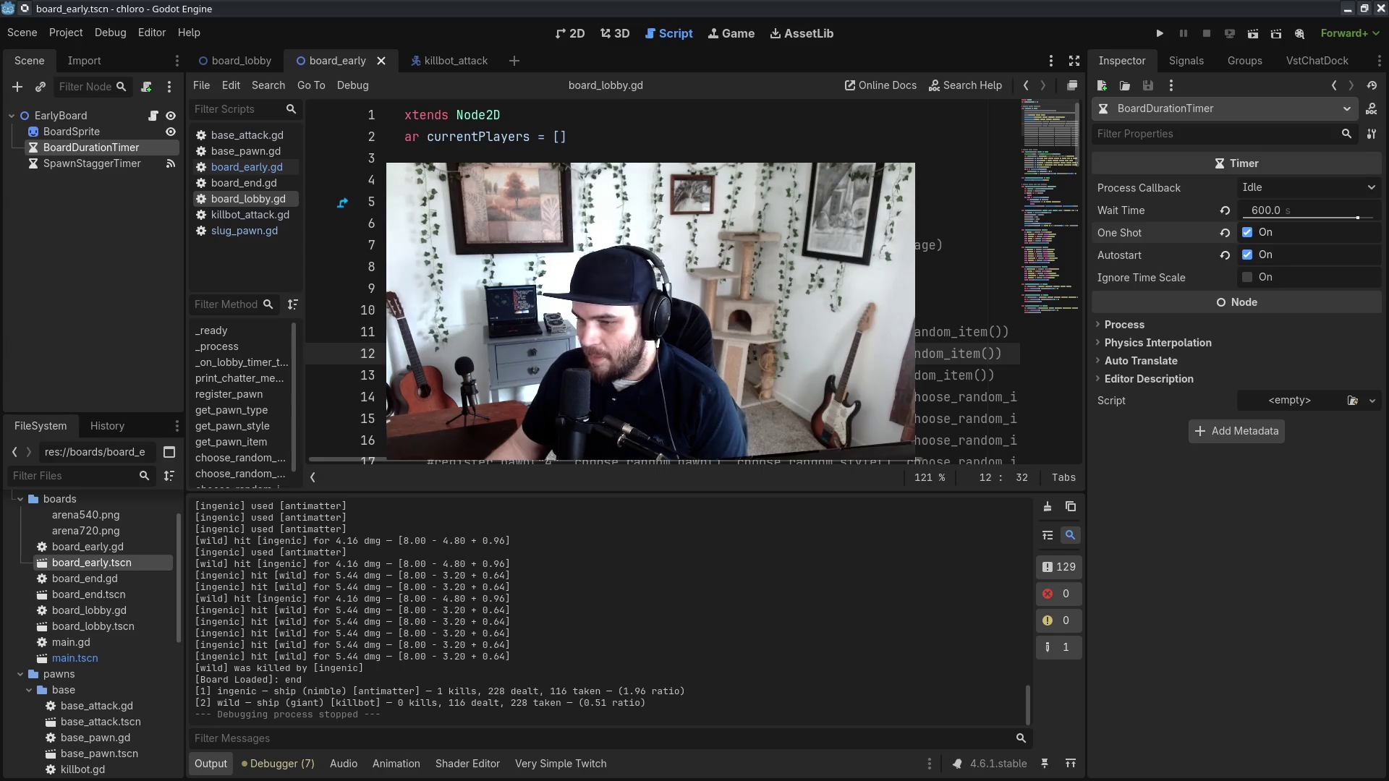
click(568, 310)
click(539, 310)
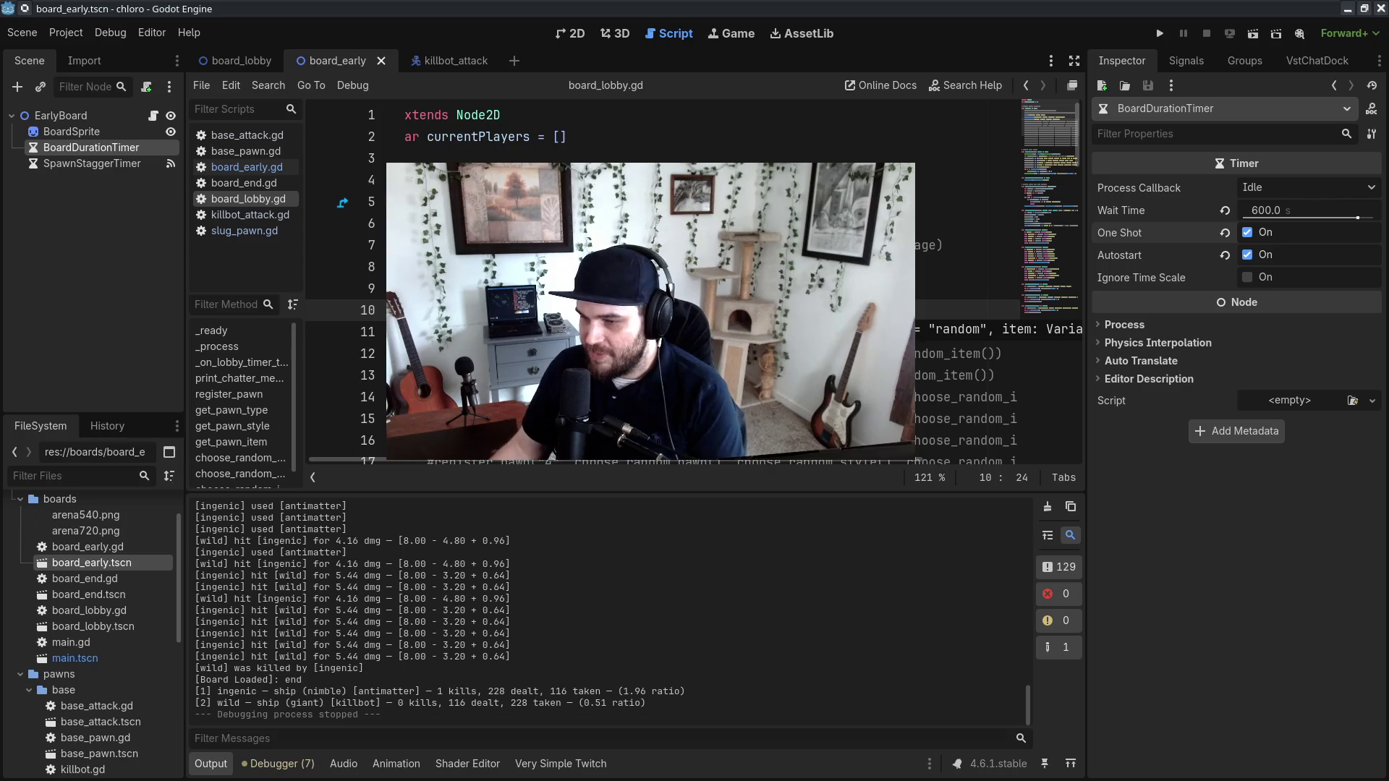
key(ctrl+z)
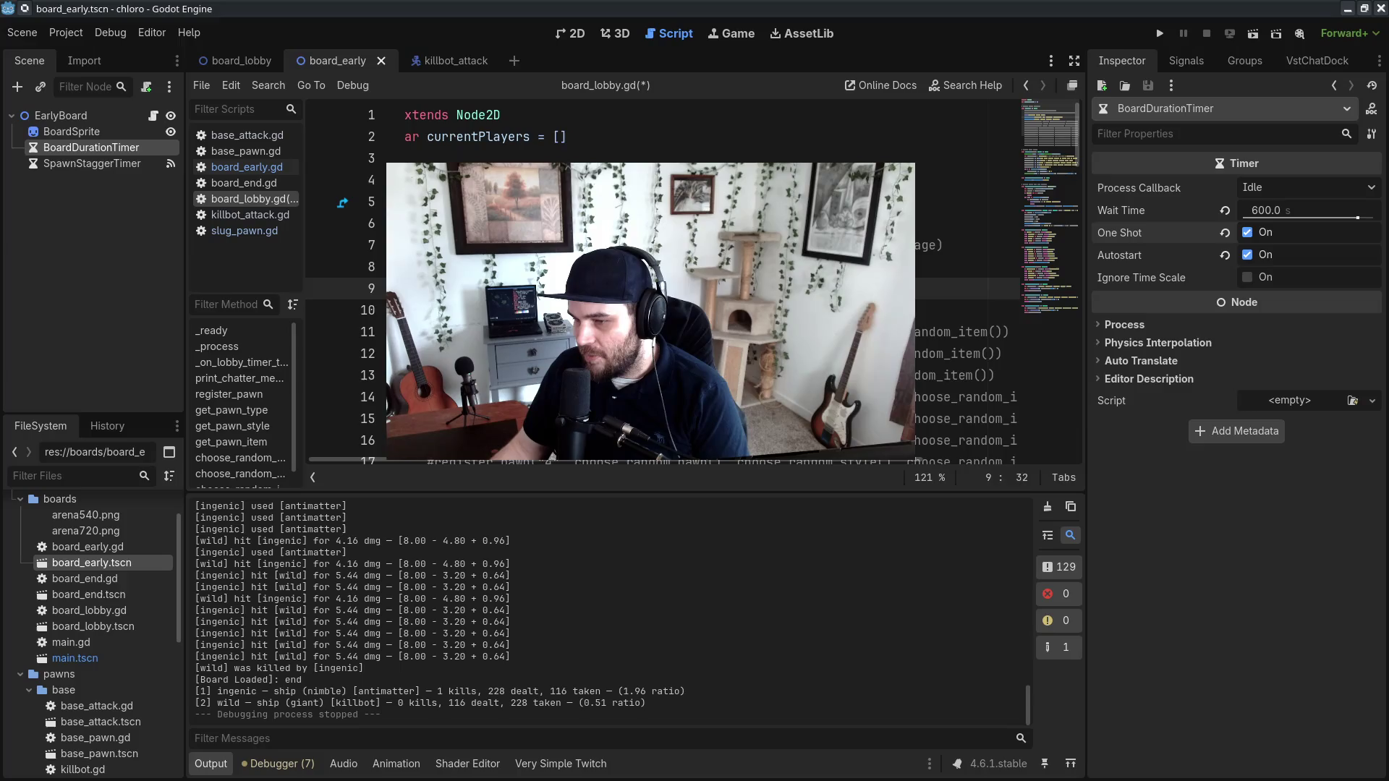
text(.)
key(BackSpace)
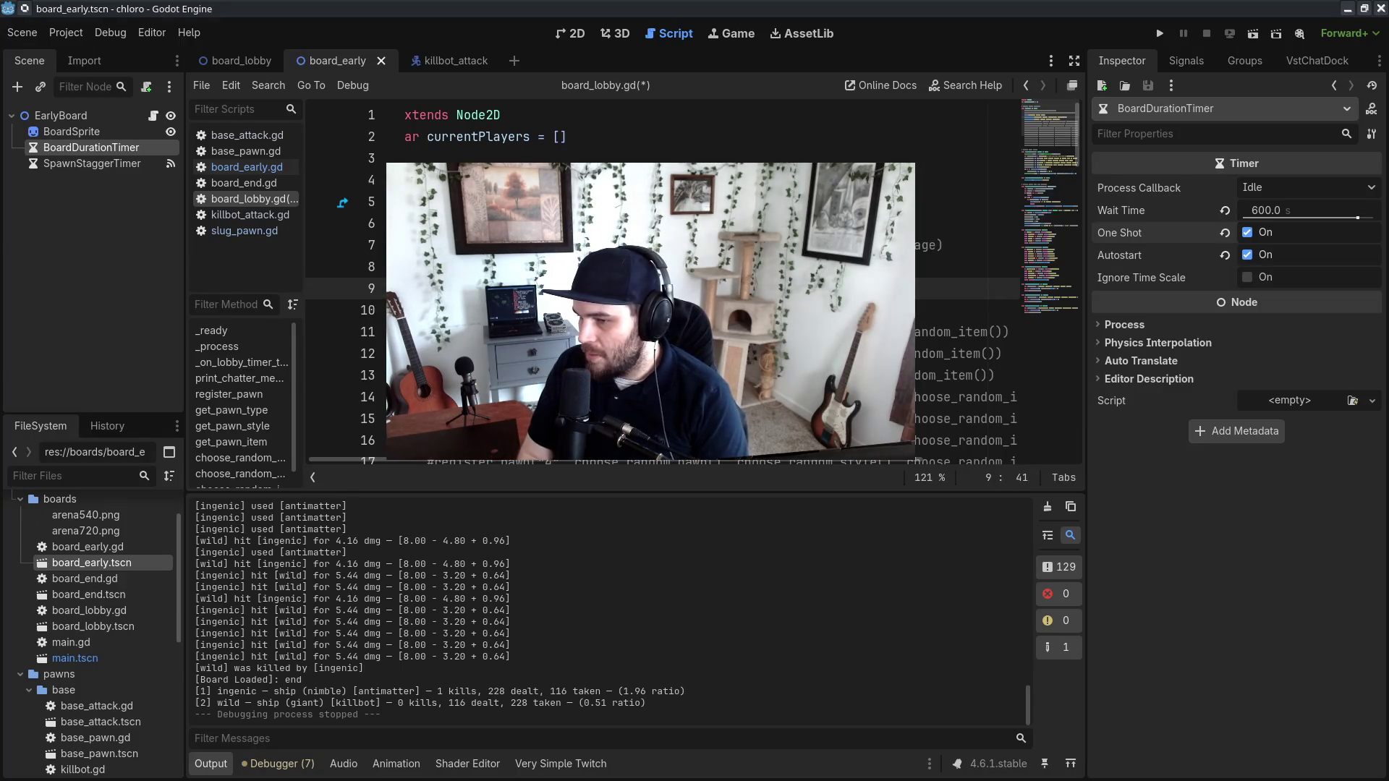
key(Escape)
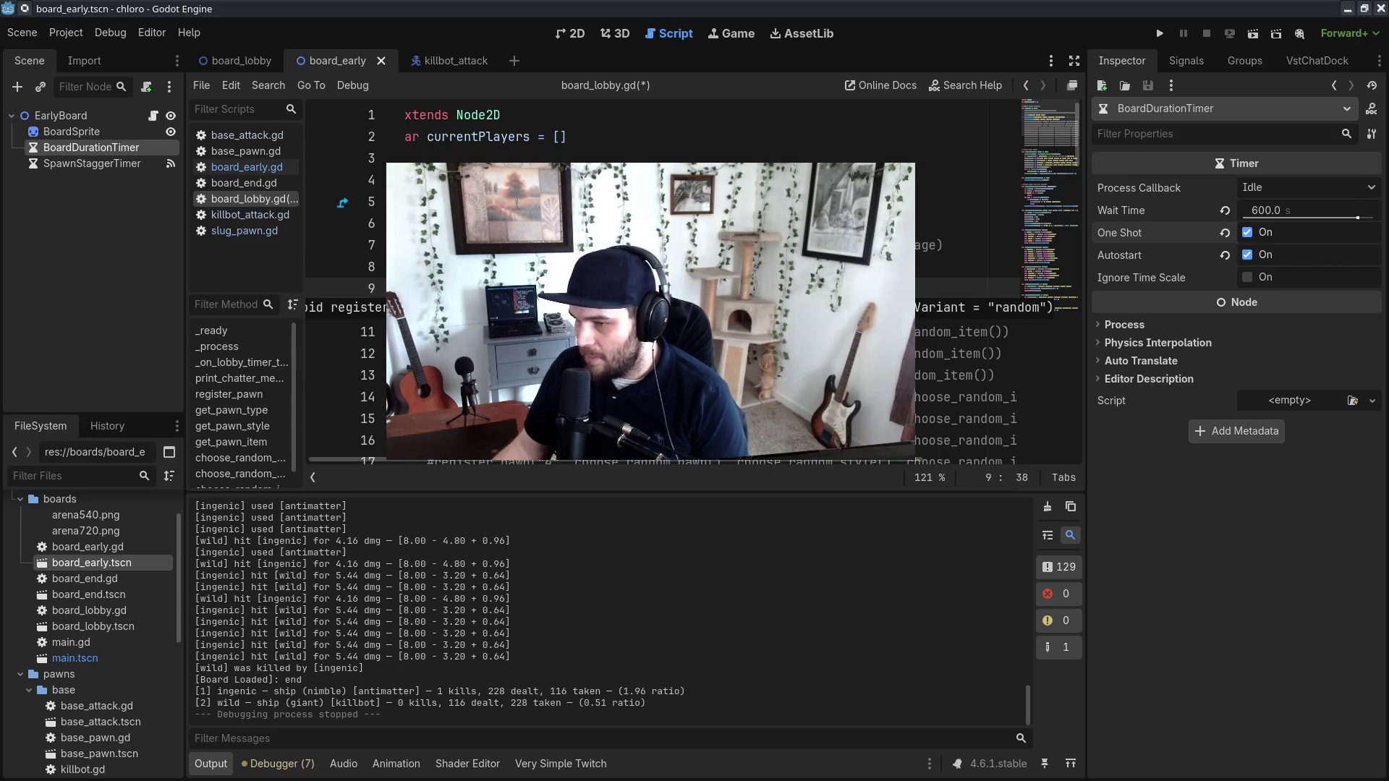
text(, choose_ran)
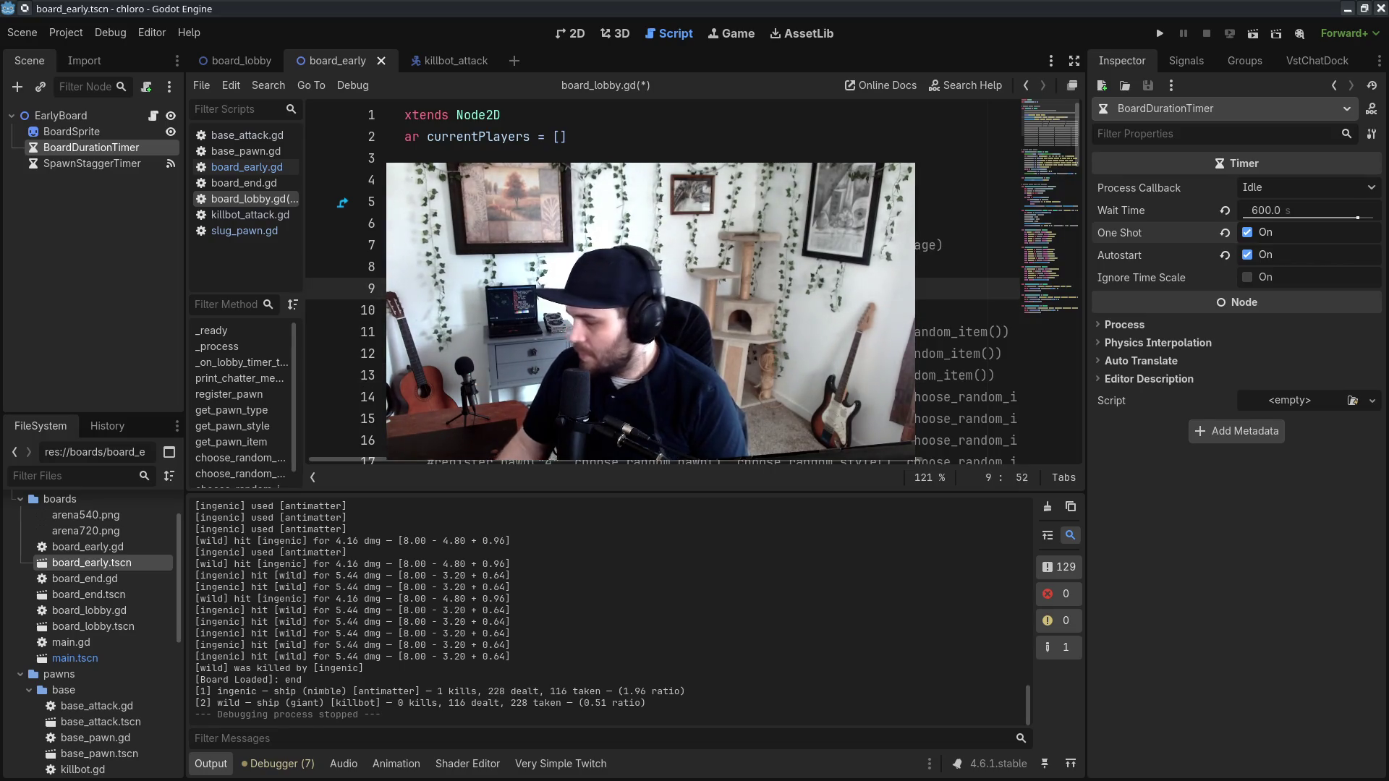
key(BackSpace)
key(BackSpace)
key(BackSpace)
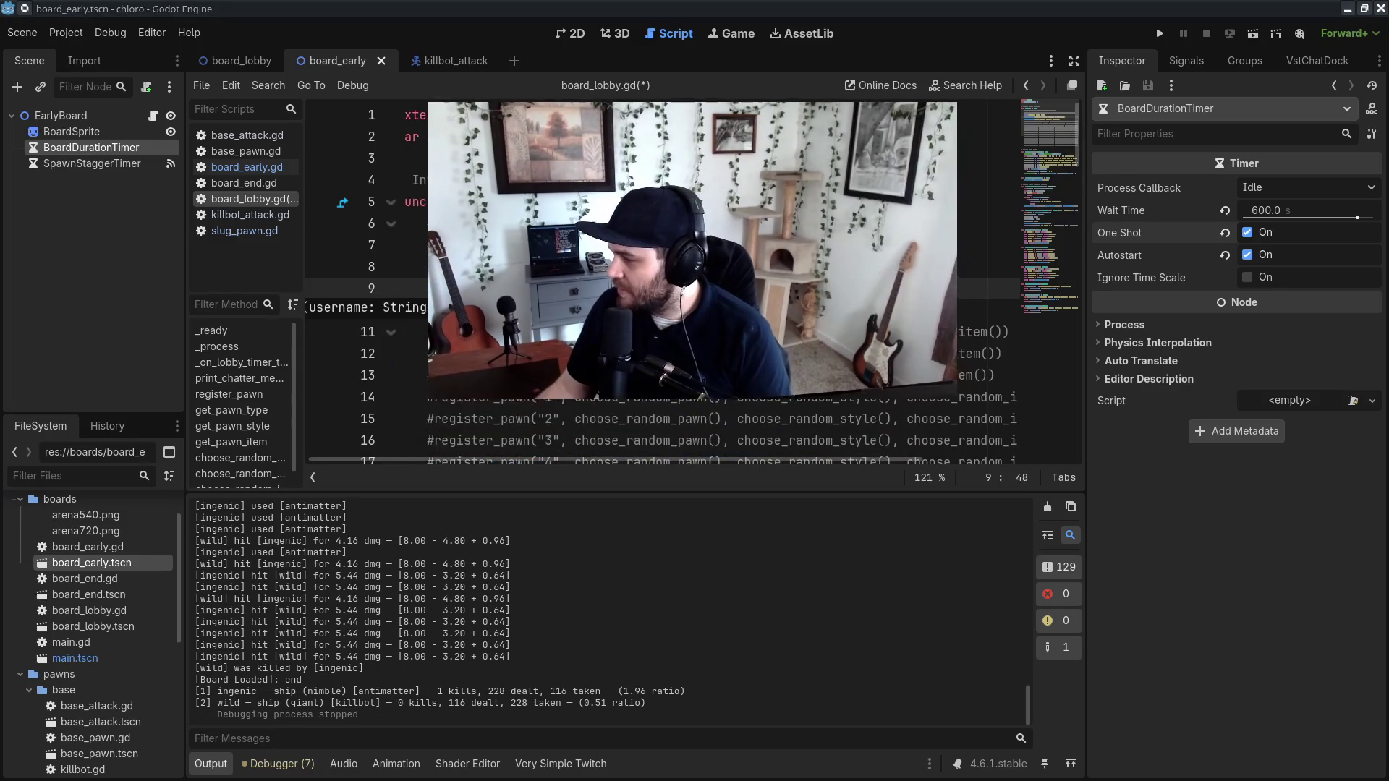
Step: Add the matching extra choose_random arguments to the register_pawn call on line 10
click(710, 384)
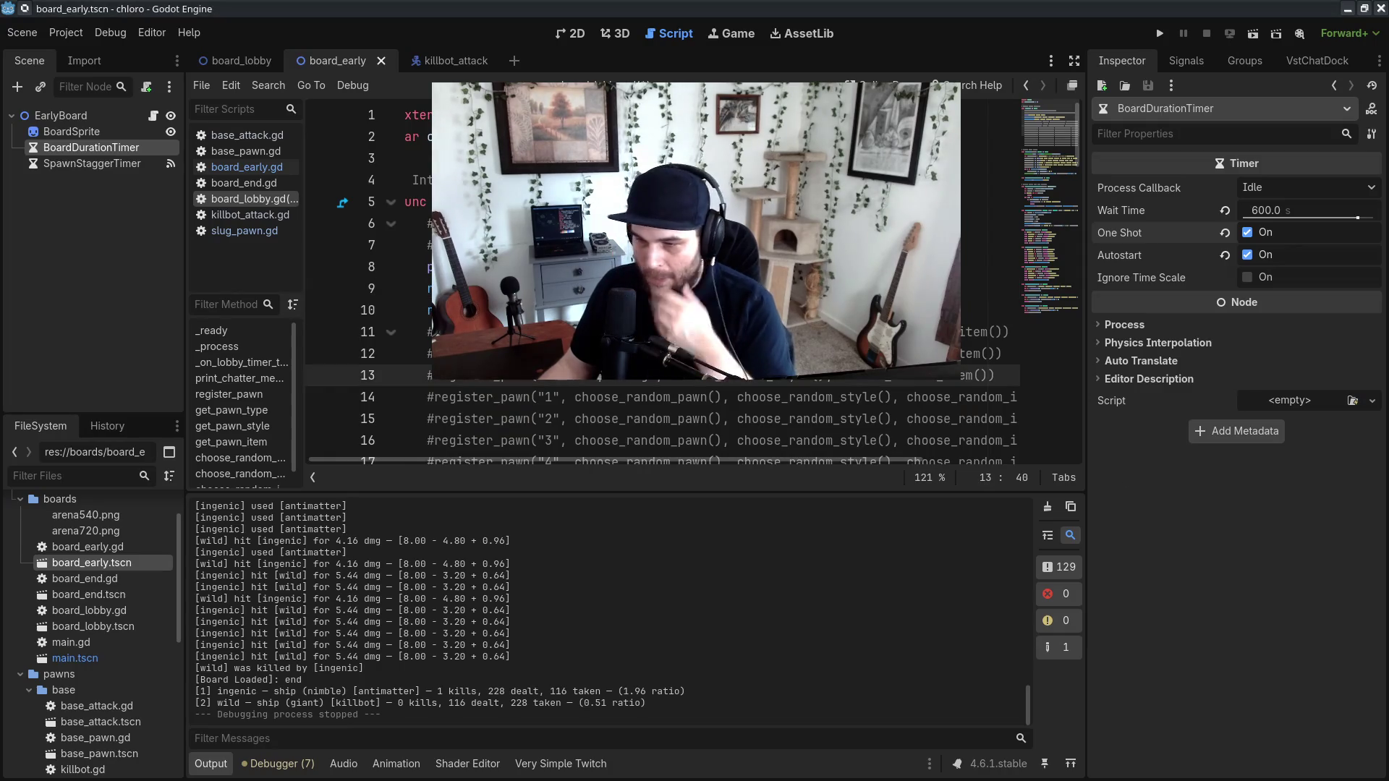
click(588, 310)
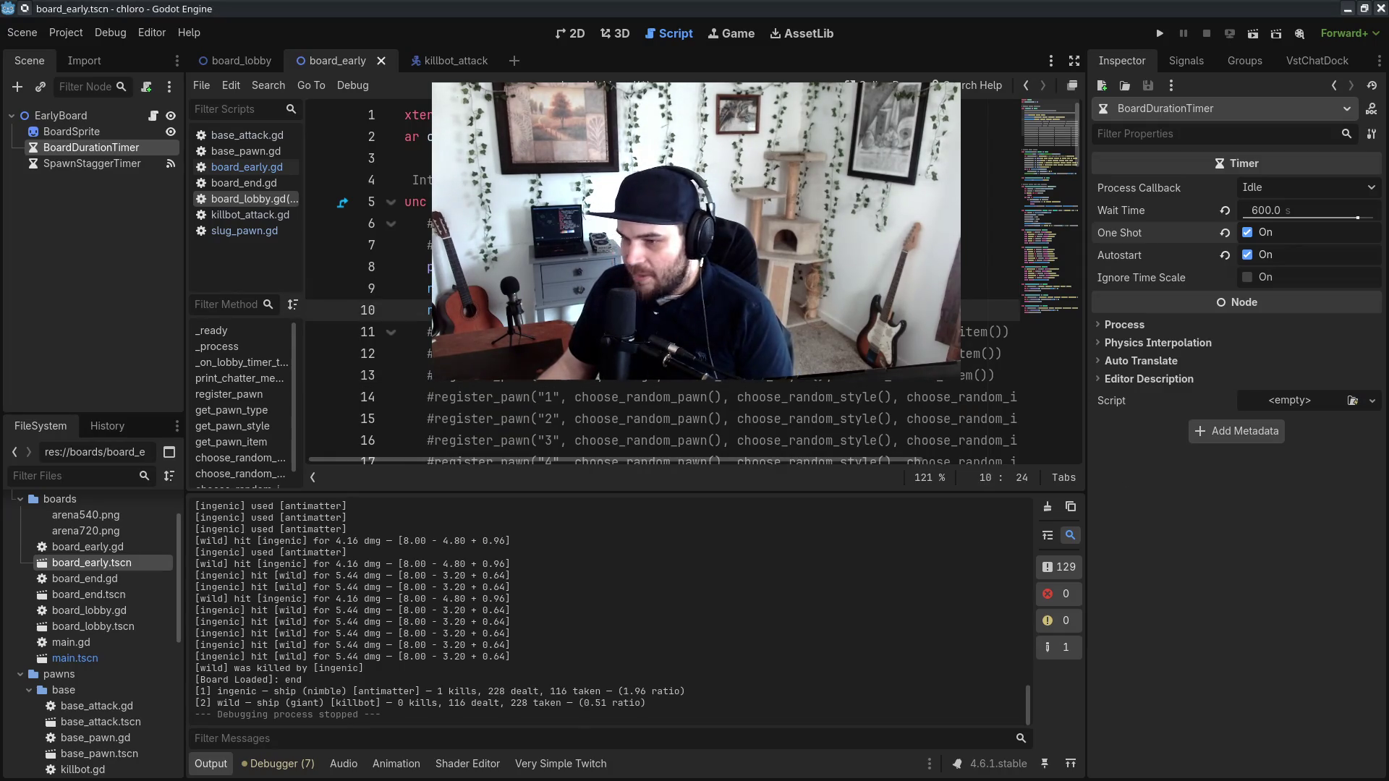
text(,)
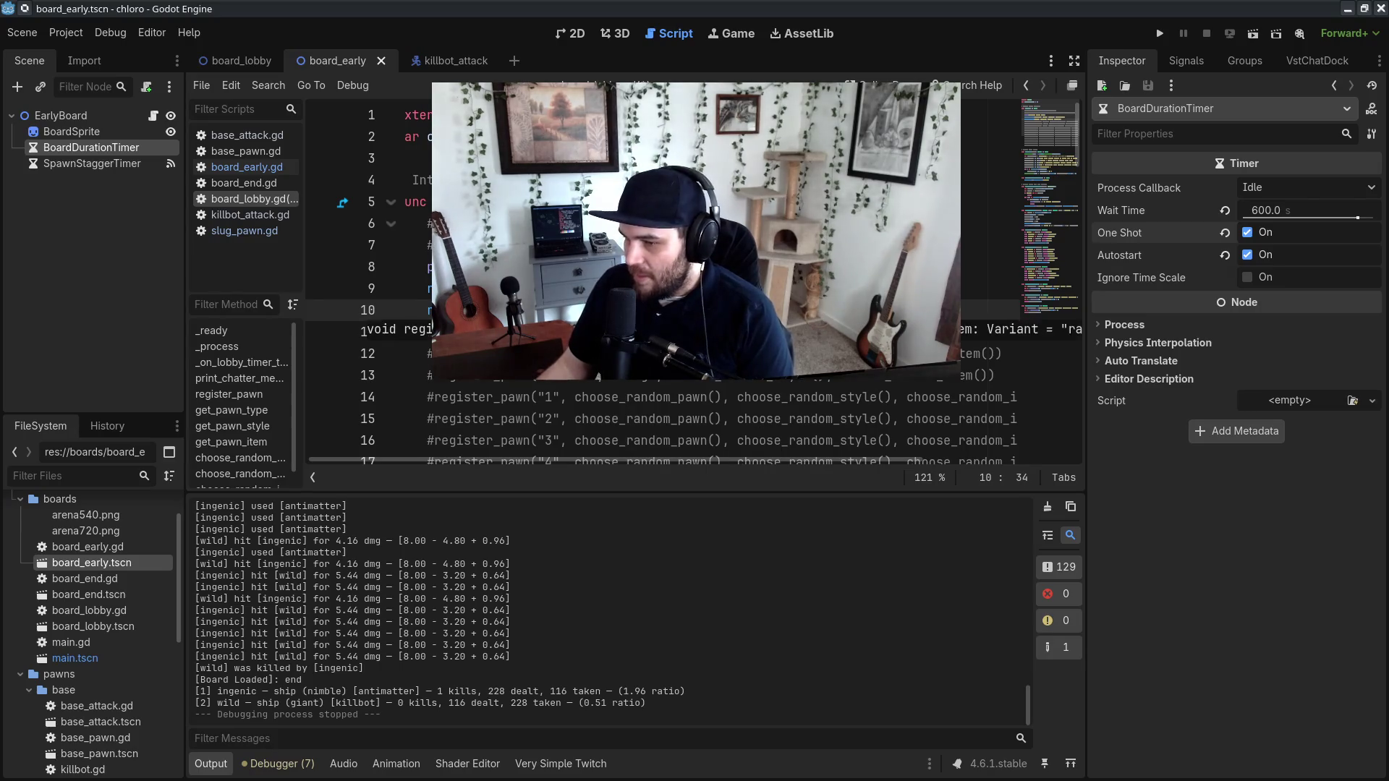
key(ctrl+v)
text(,)
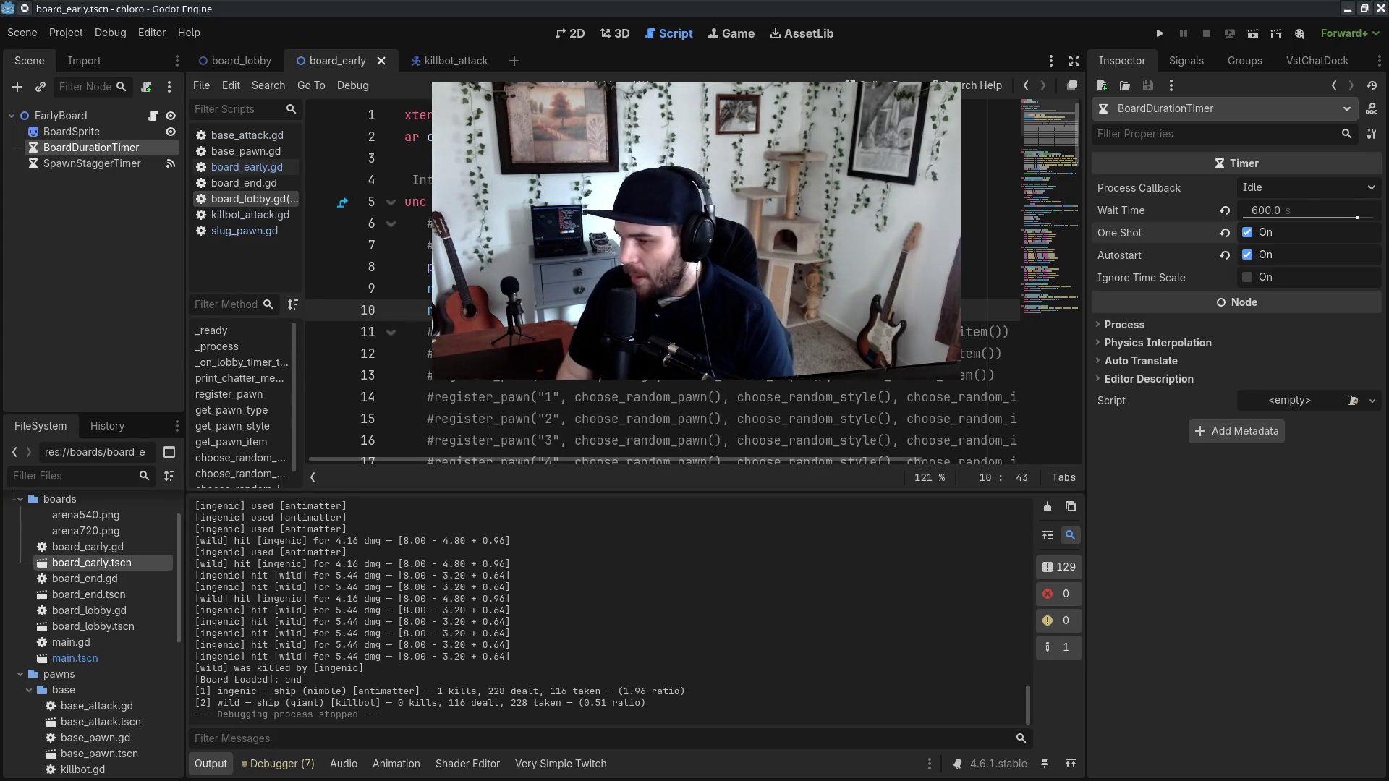
key(ctrl+v)
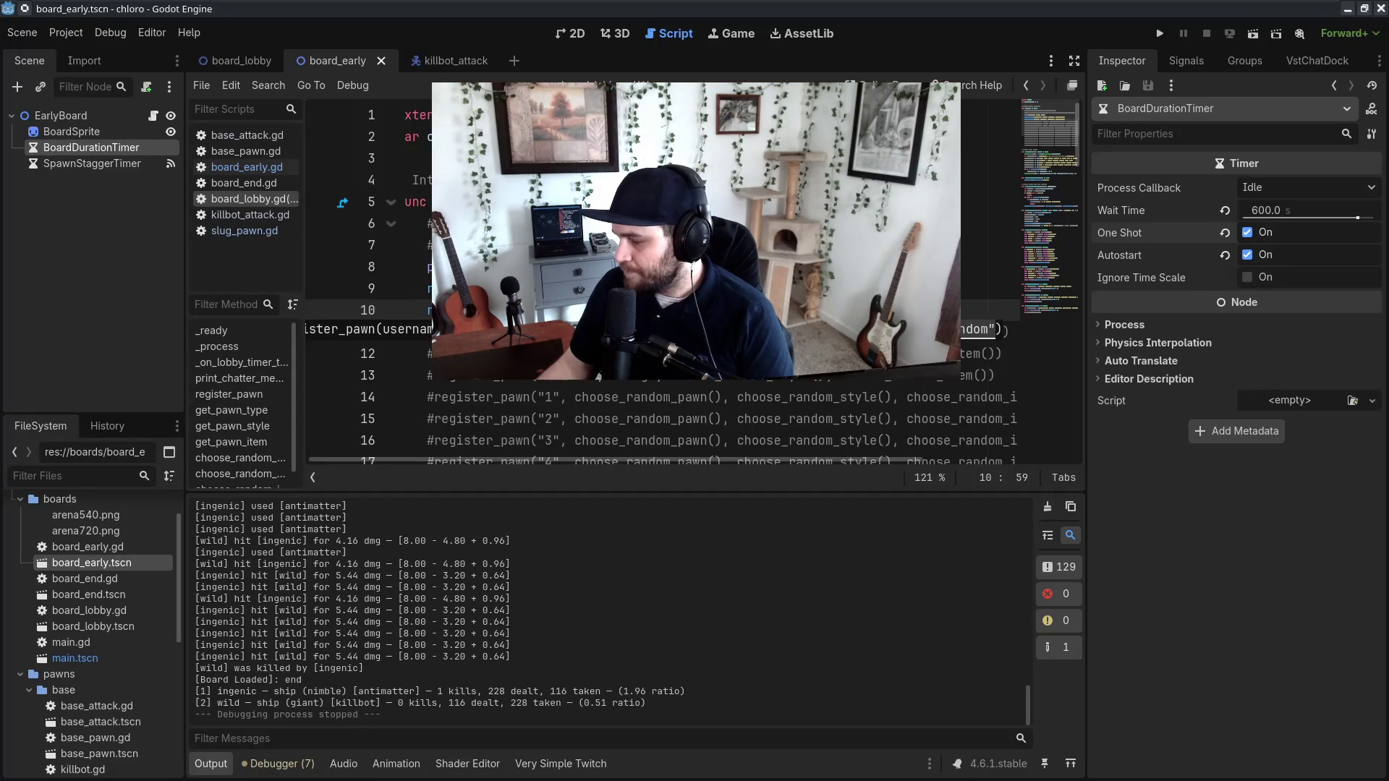
click(746, 394)
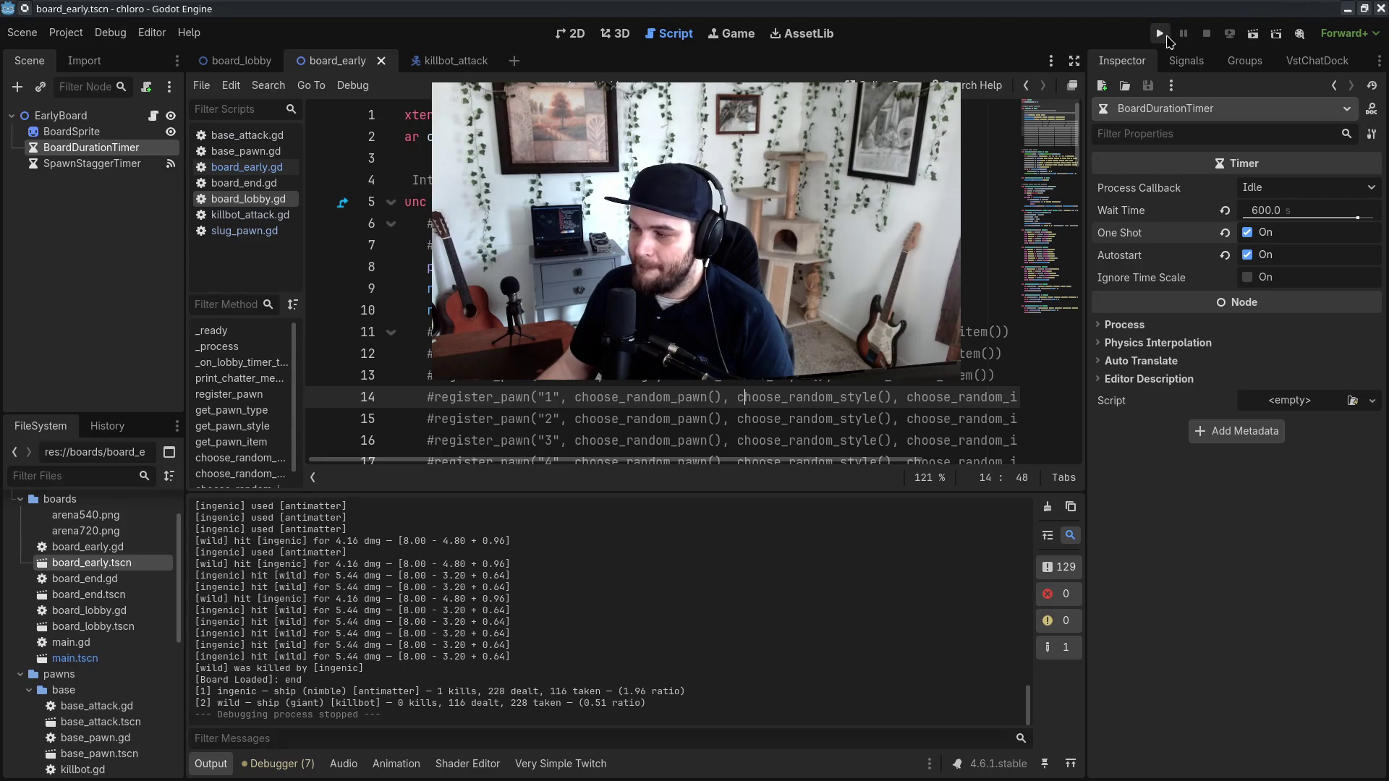
Step: Run the chloro project and place the debug game window over the script editor
click(1164, 35)
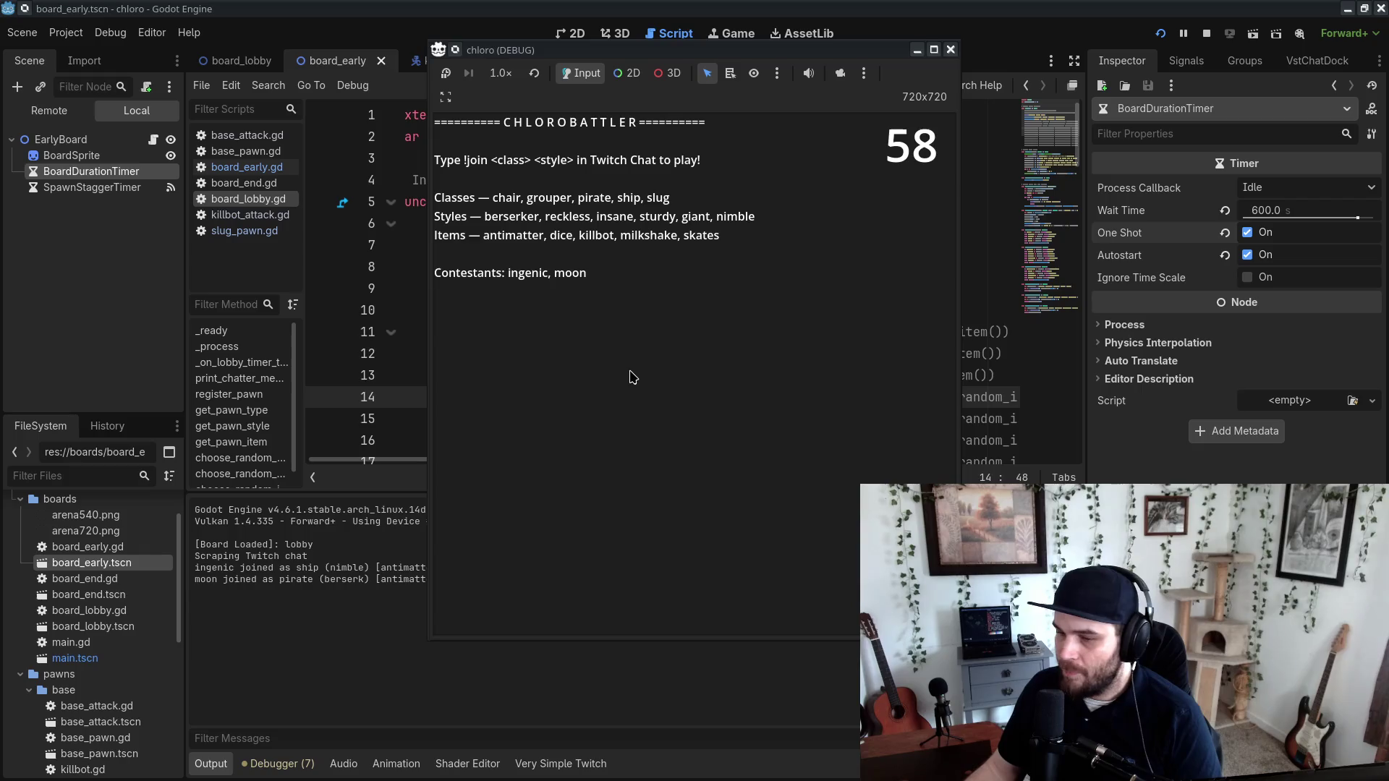
drag(654, 50, 867, 48)
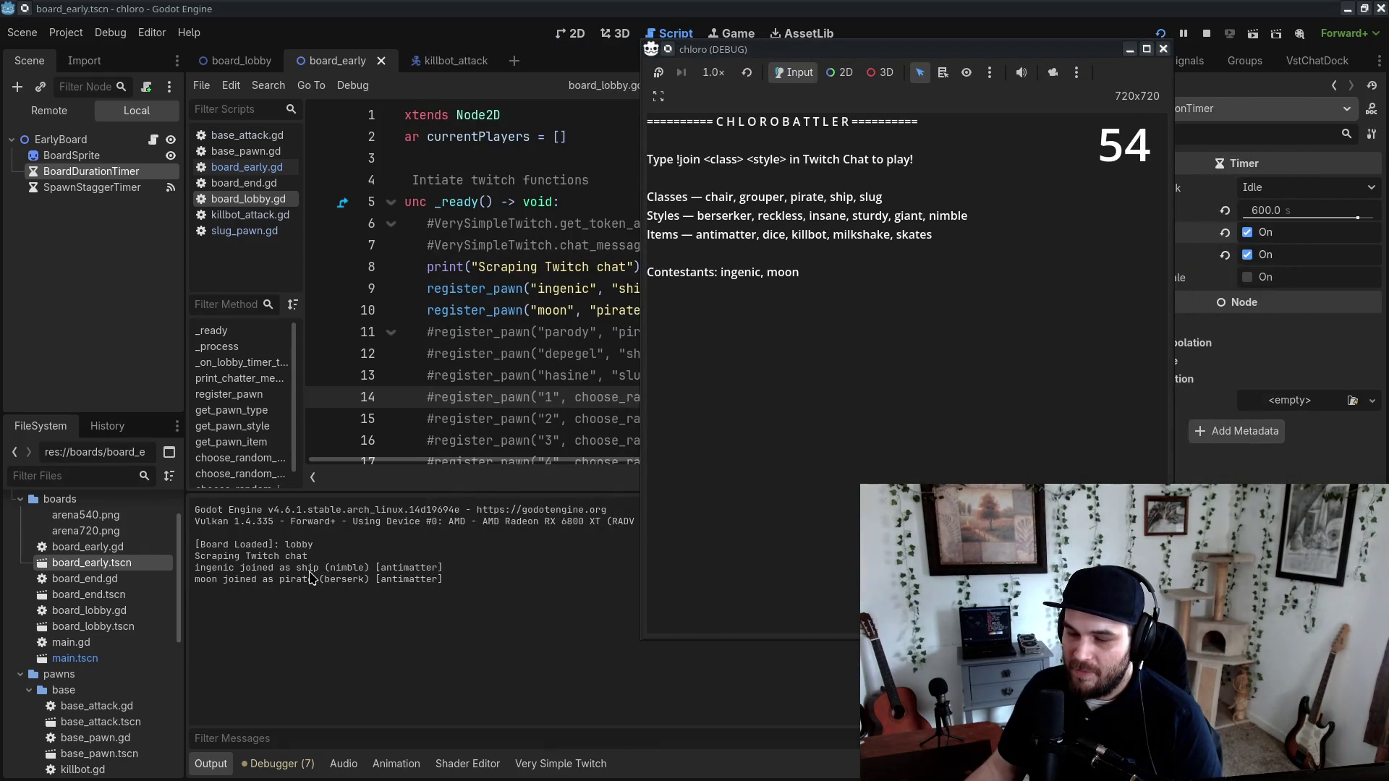
mouse_move(780, 50)
mouse_down()
mouse_move(490, 65)
mouse_move(451, 80)
mouse_move(475, 82)
mouse_up()
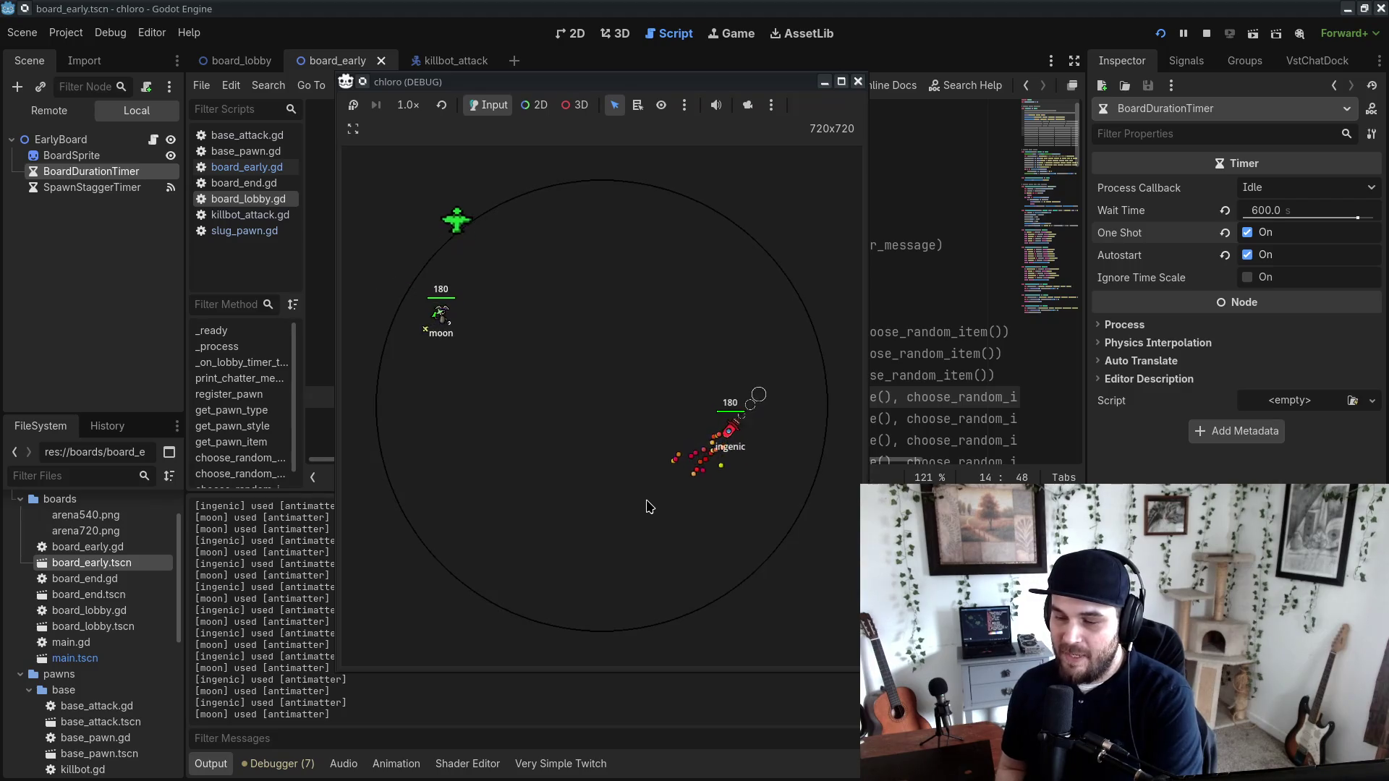
click(408, 105)
Step: Run the battle at 4.0× speed, then reset to normal speed until the winner is declared
click(418, 297)
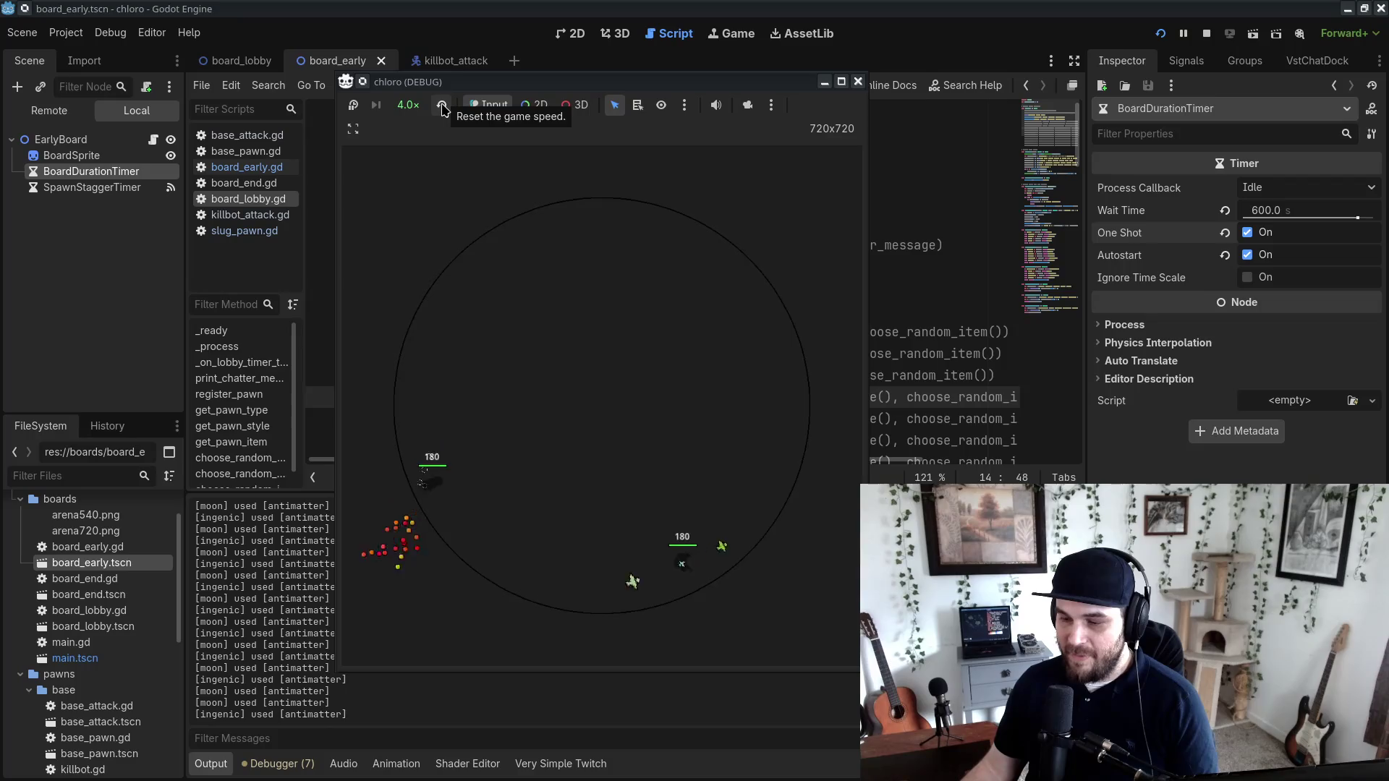
click(442, 106)
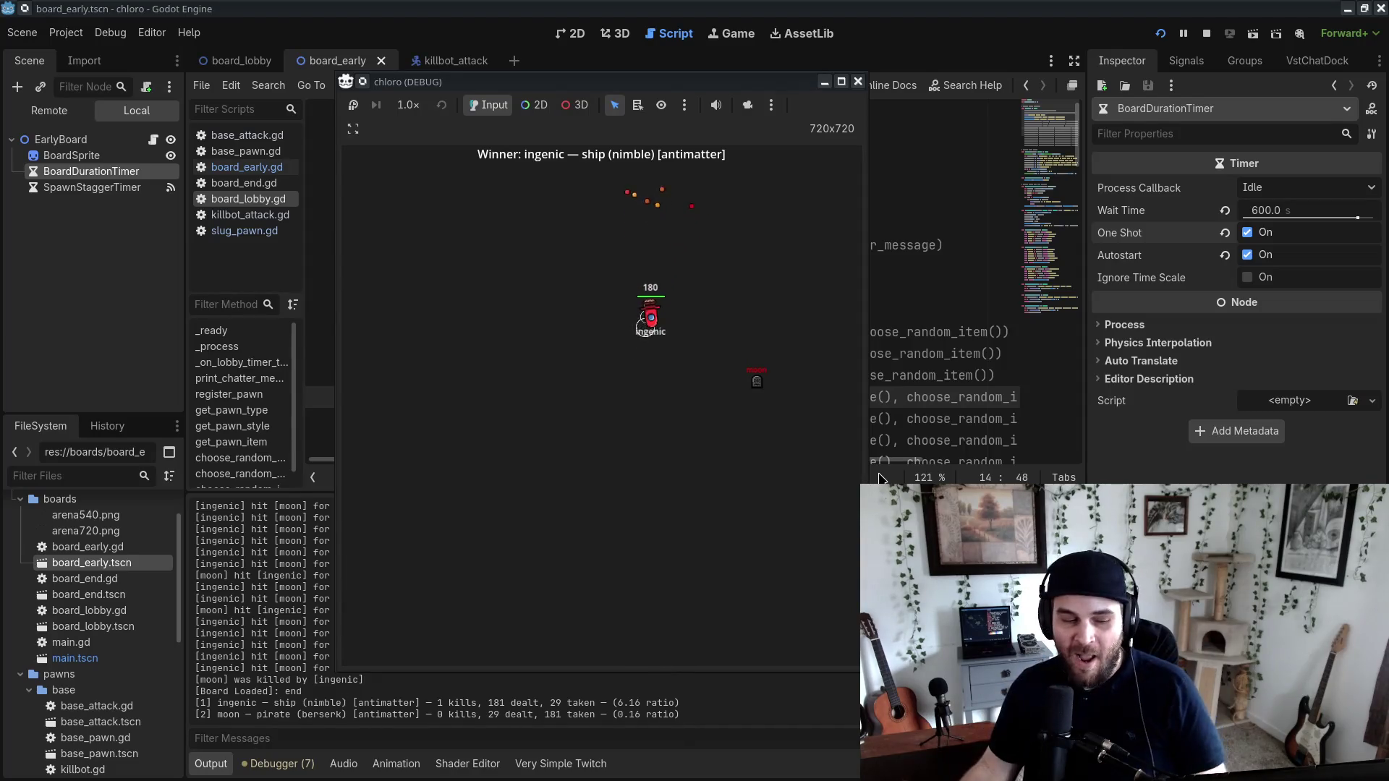
Step: Check the tournament prize notes in CudaText, then bring the EVE Online client forward
key(alt+Tab)
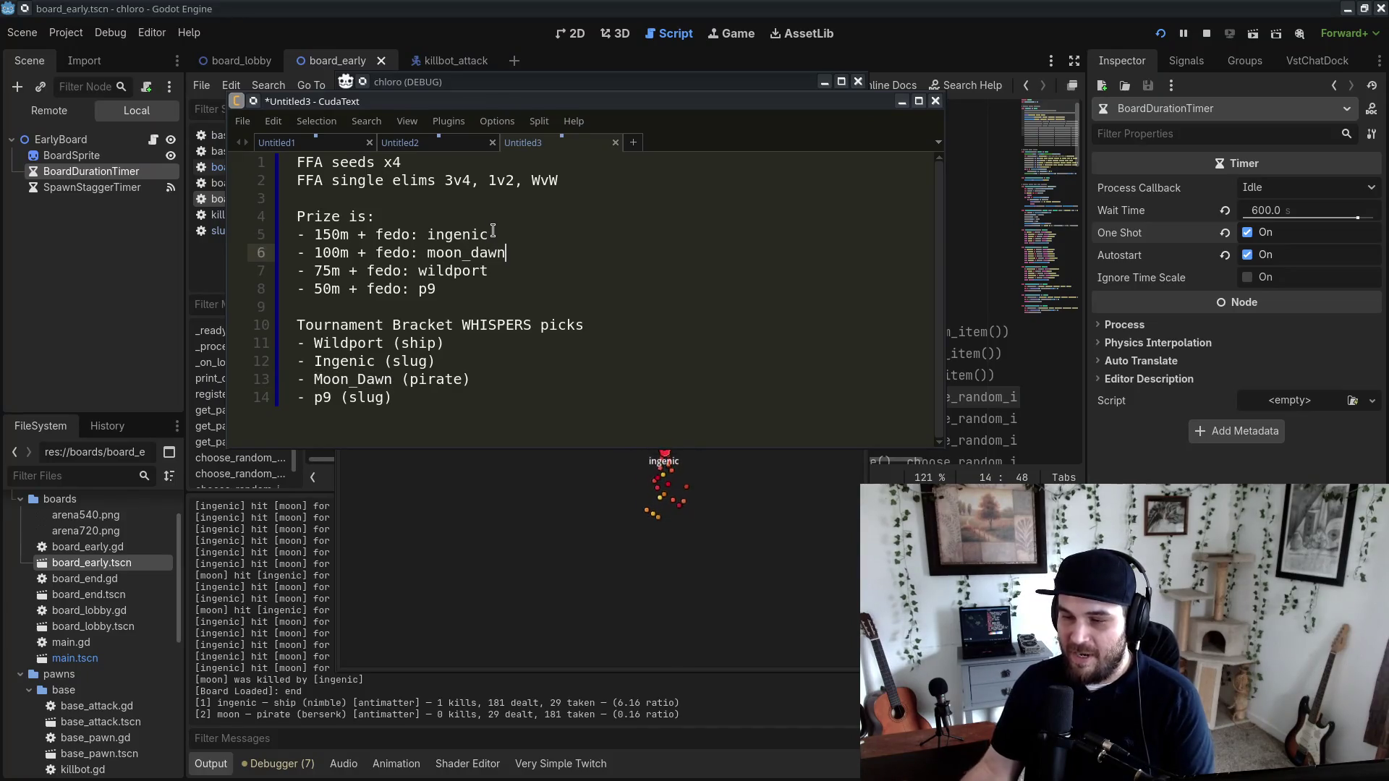
click(902, 102)
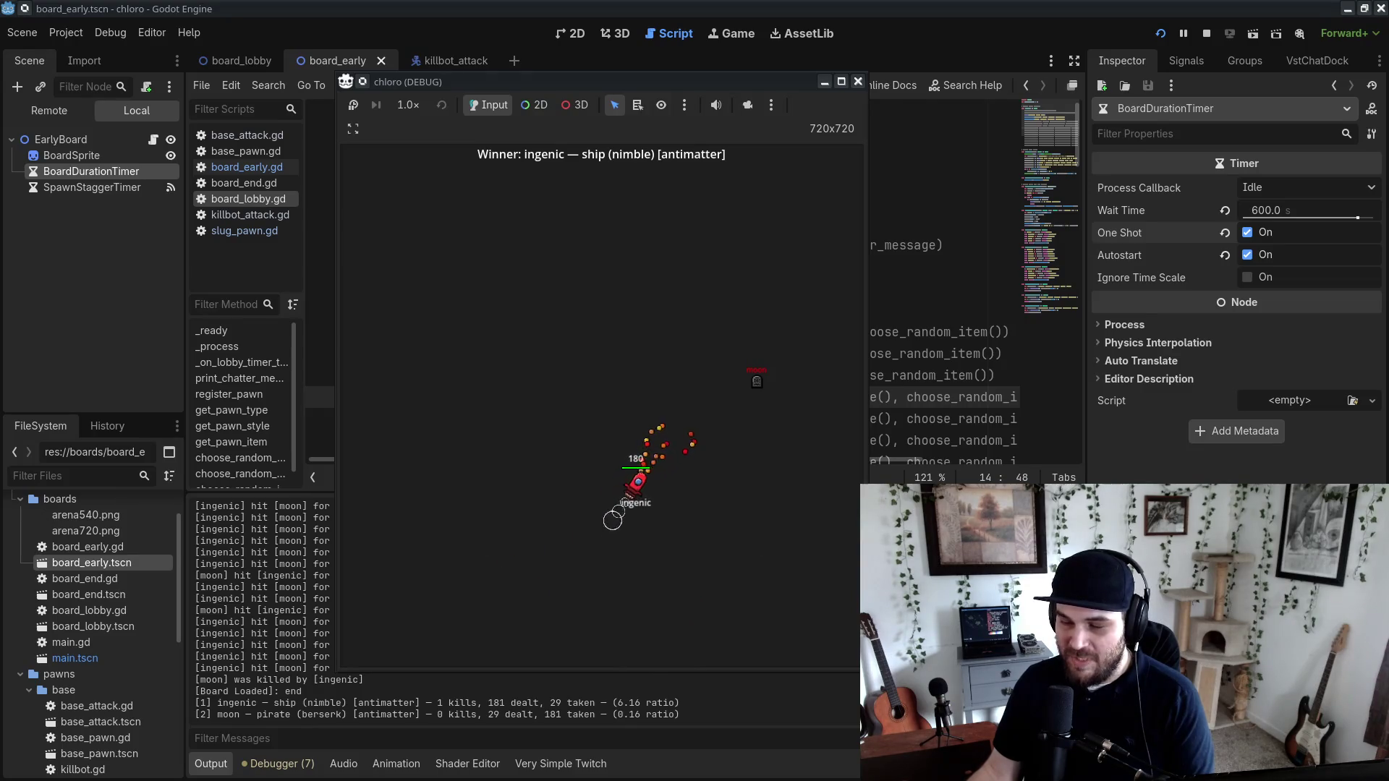
key(alt+Tab)
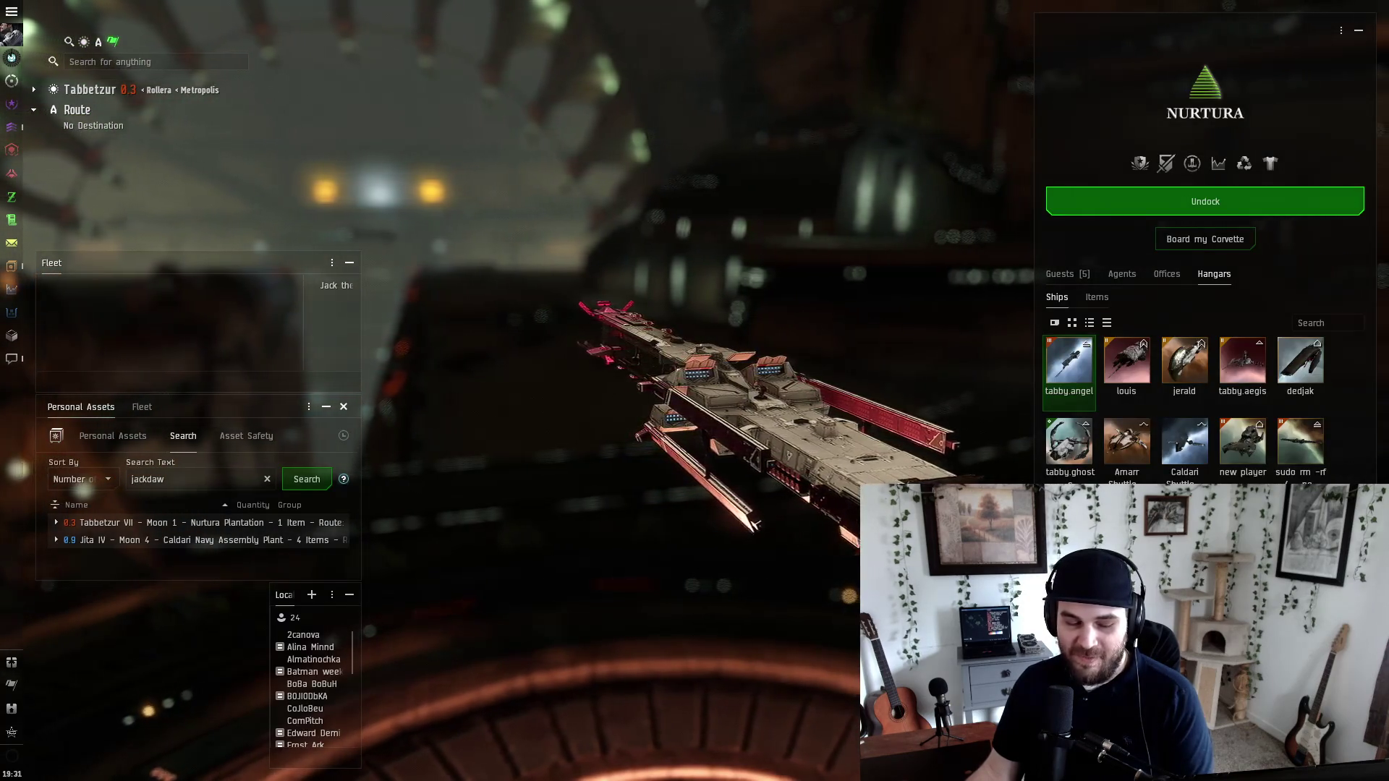
Step: Search the line-5 winner's character from the notes and send them a 100000 ISK transfer
key(alt+Tab)
mouse_move(507, 183)
mouse_down()
mouse_move(651, 134)
mouse_move(732, 129)
mouse_up()
double_click(730, 261)
key(ctrl+c)
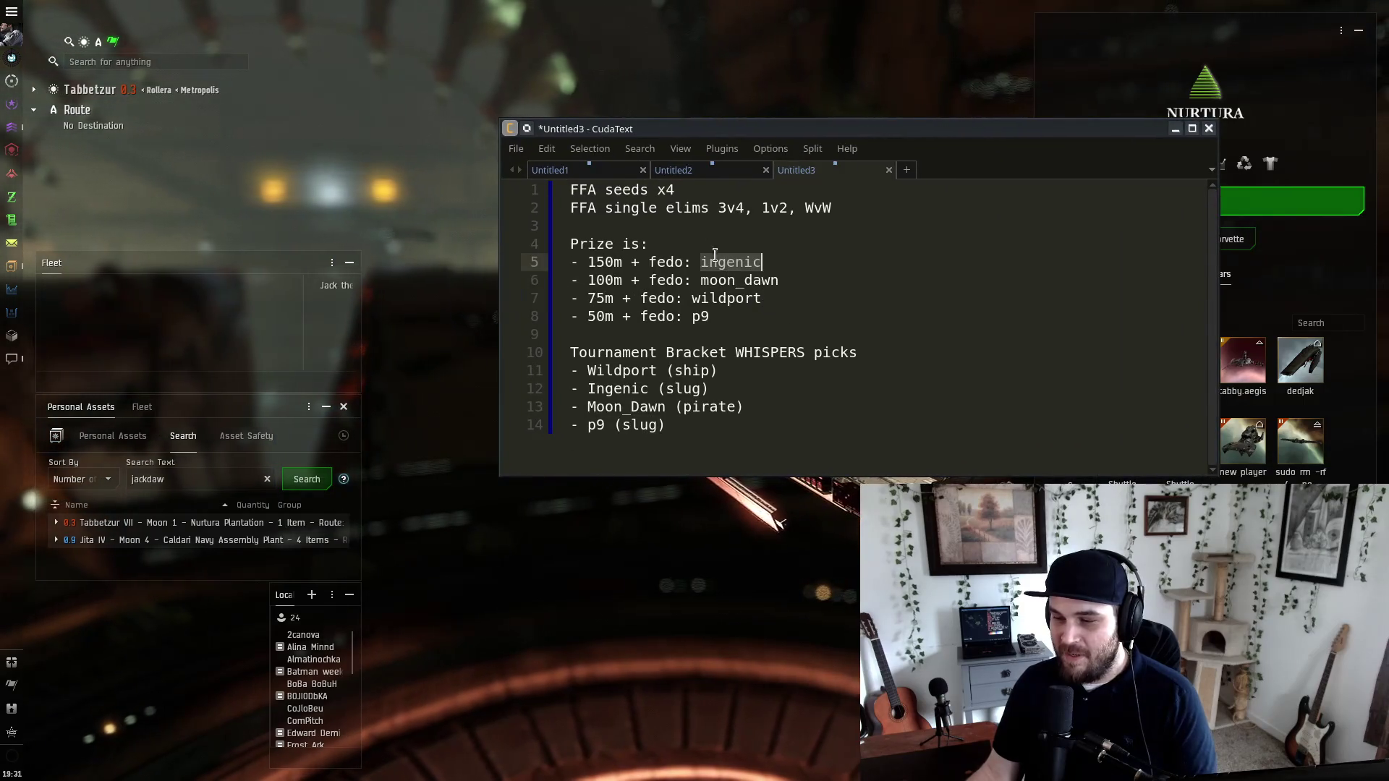
click(107, 61)
key(ctrl+v)
key(Return)
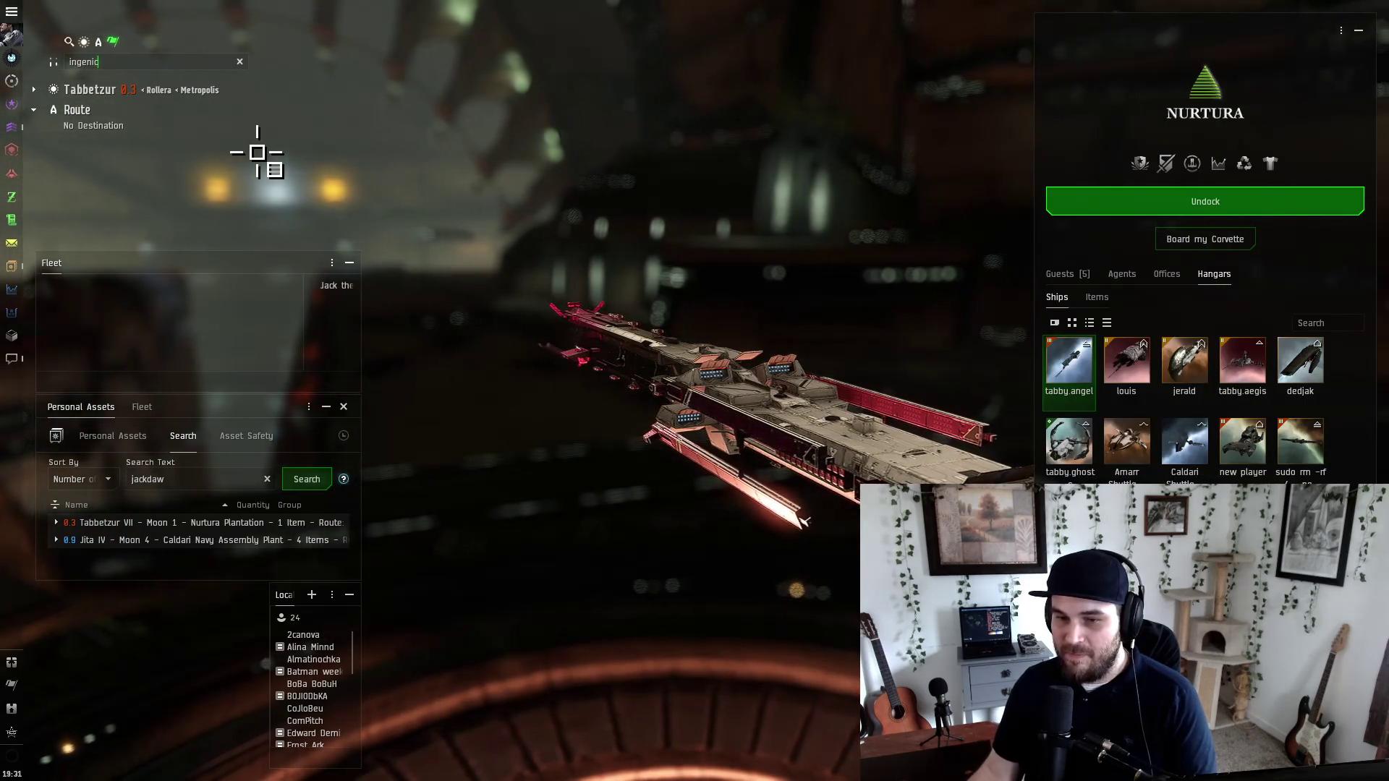
right_click(1107, 179)
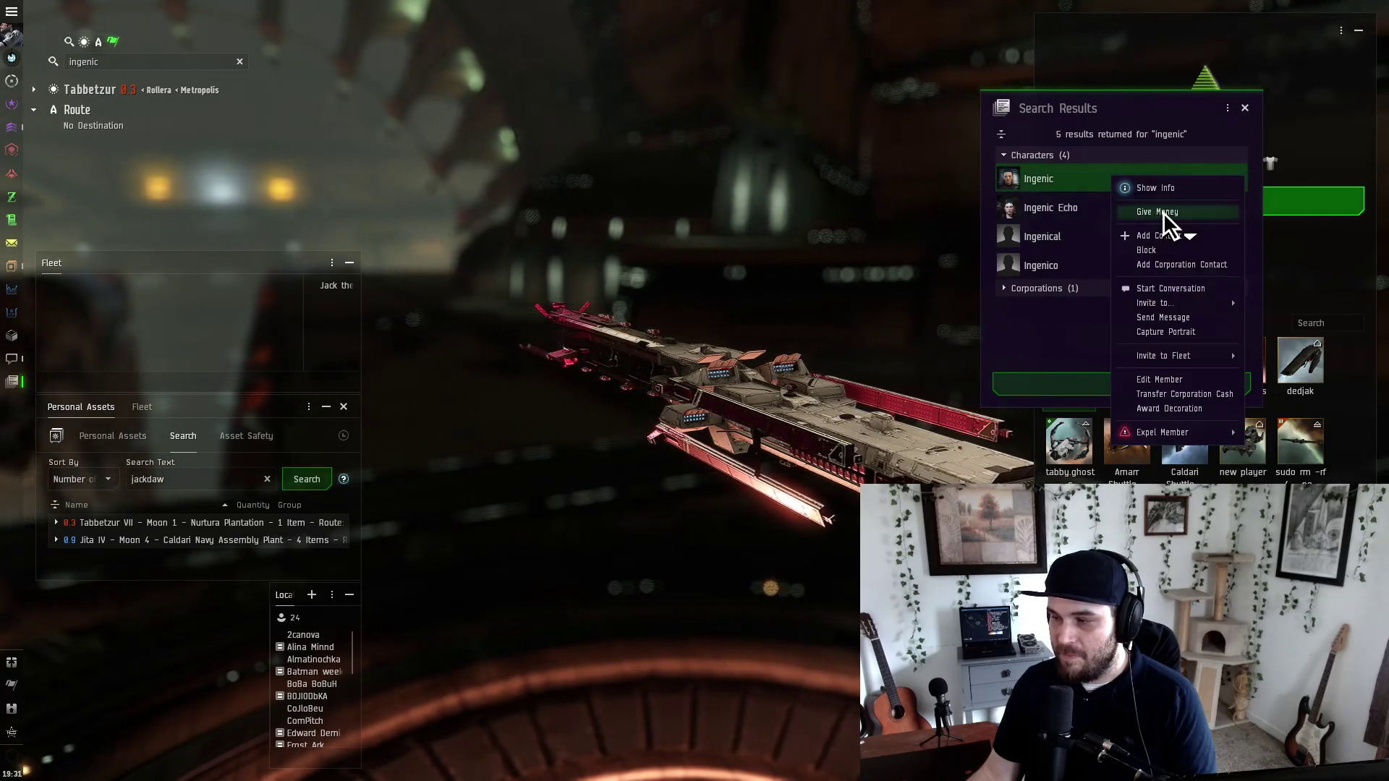
click(1160, 208)
text(1000000,000)
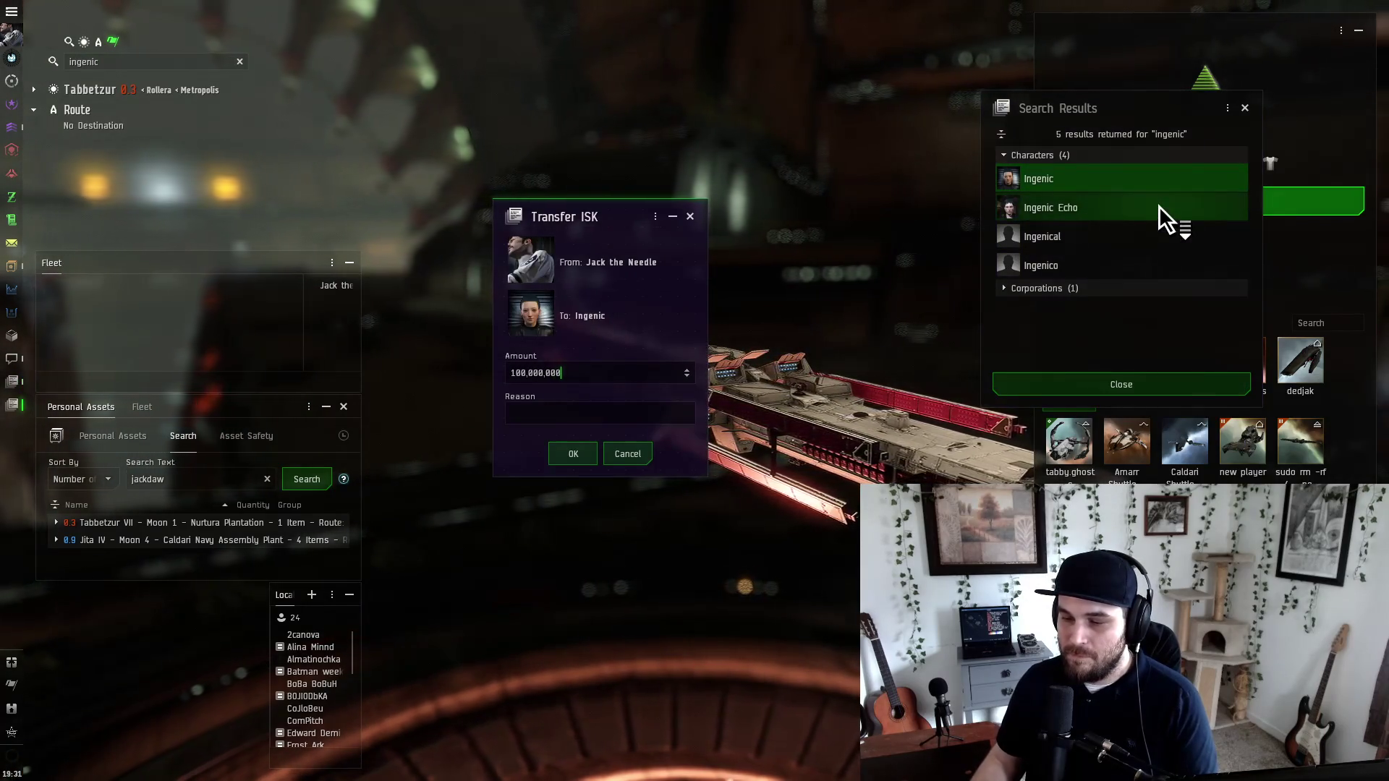
key(Return)
Step: Pick out the next winners' names on lines 6 and 7 of the prize notes
key(alt+Tab)
key(Down)
key(End)
key(ctrl+shift+Left)
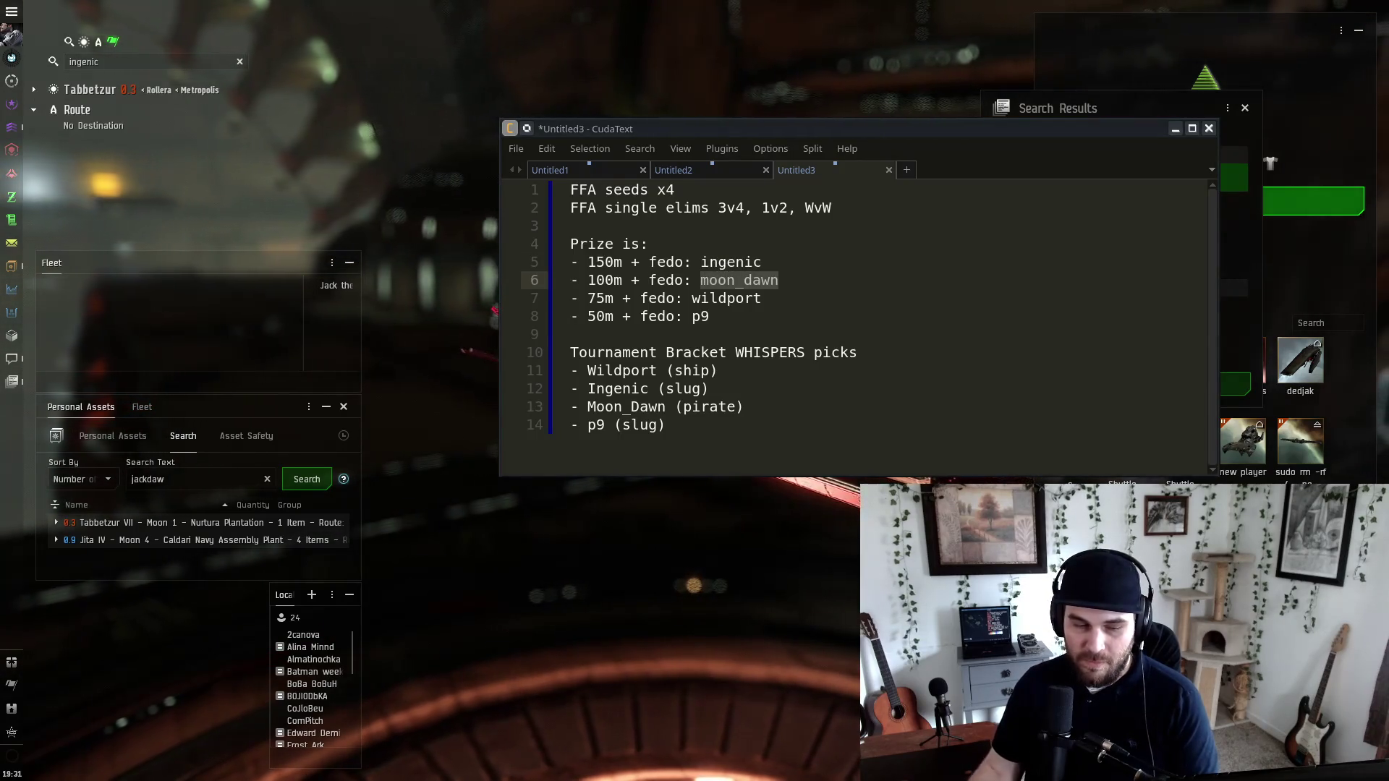
click(716, 298)
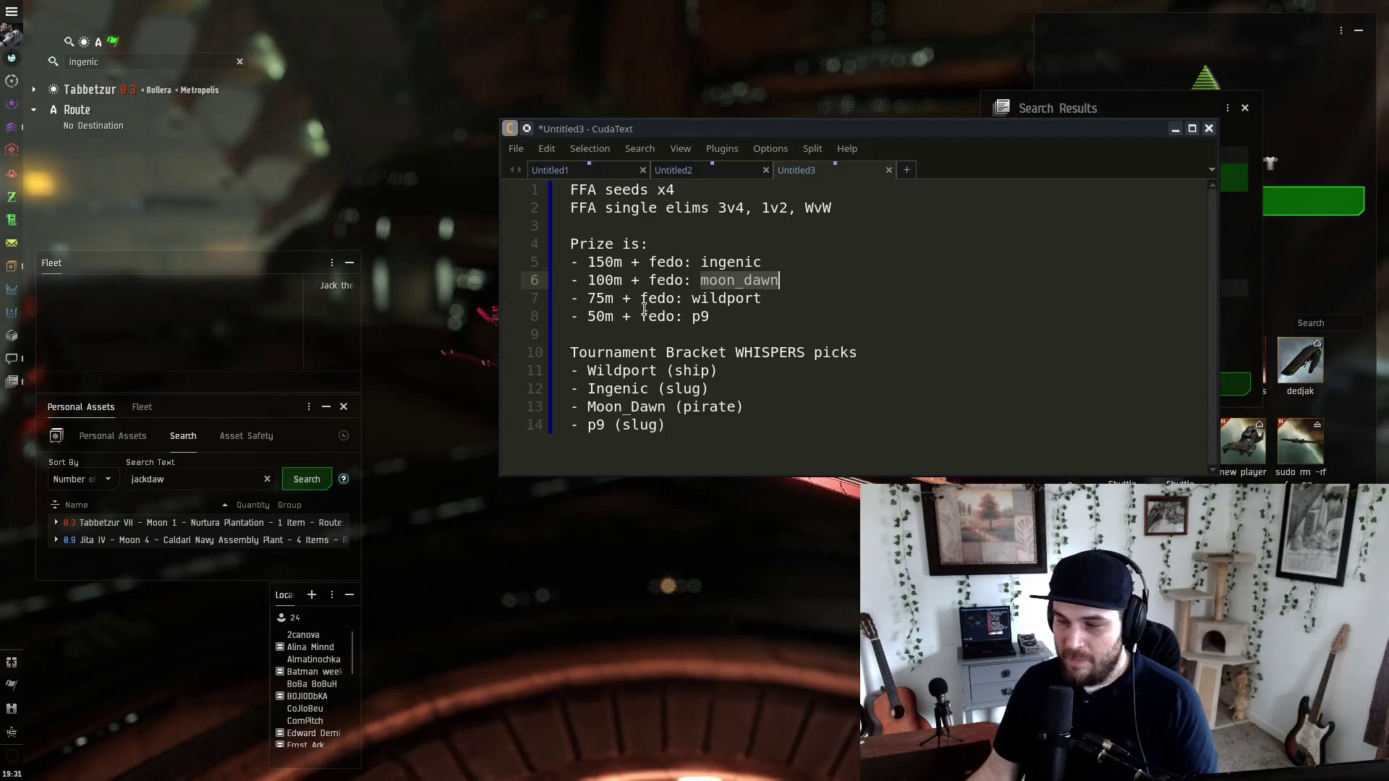
double_click(714, 298)
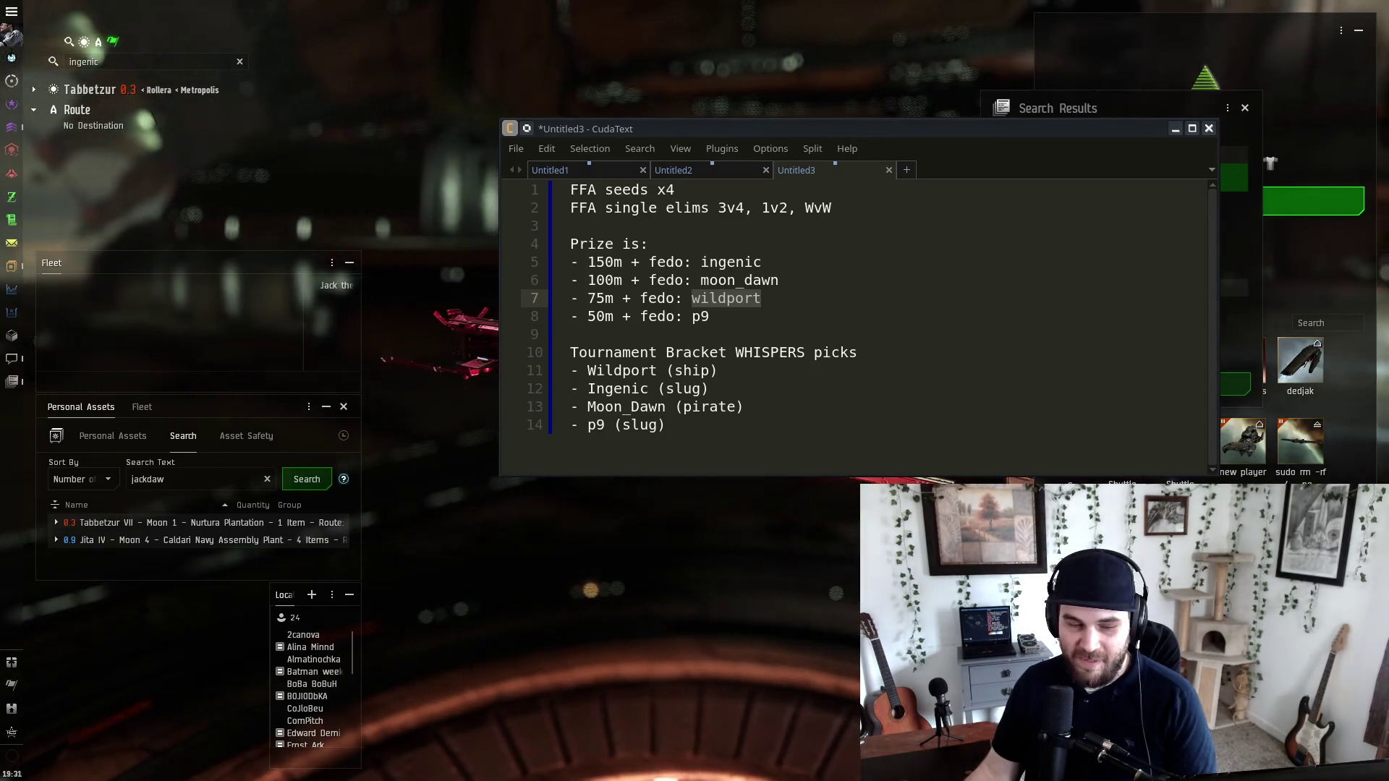
Step: Search the 75m prize winner's character and give them 75,000,000 ISK
click(98, 62)
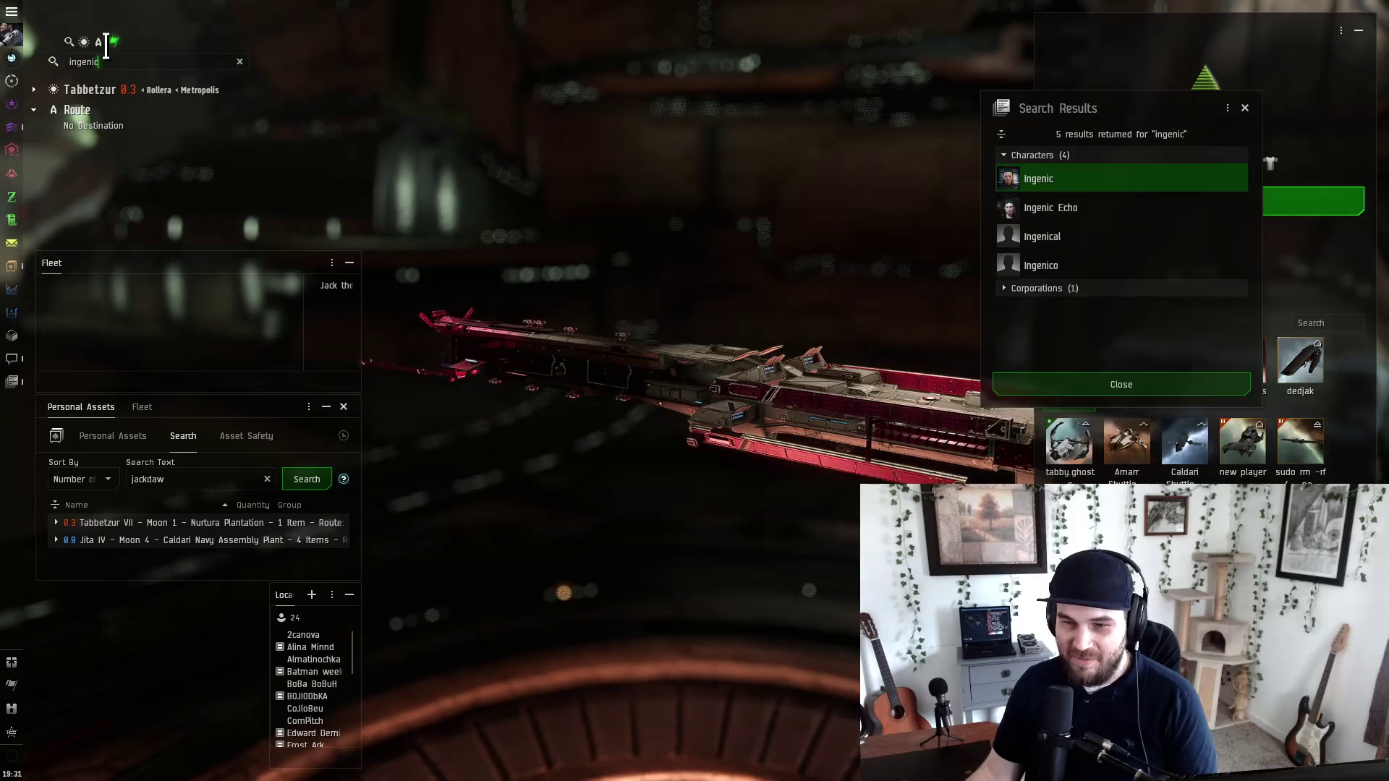
text("Spacejazz")
key(Return)
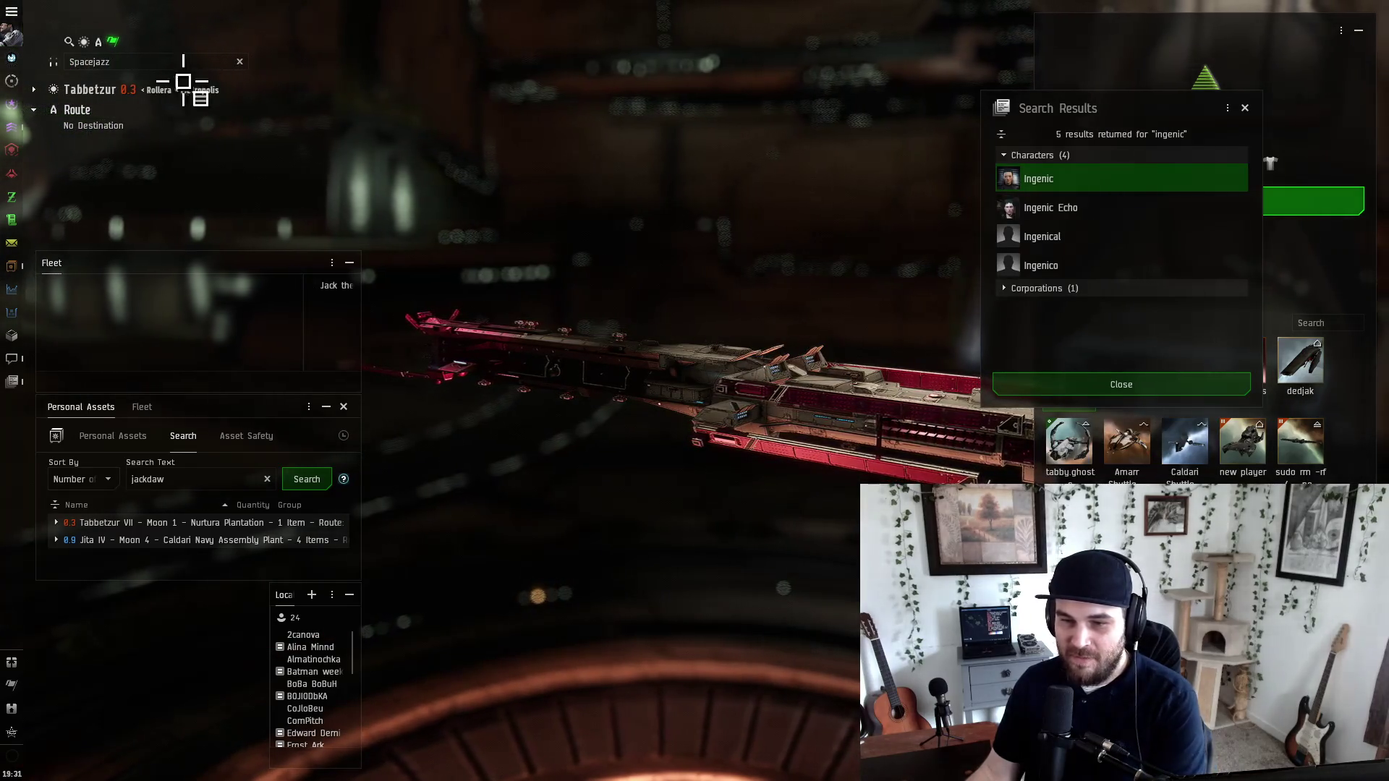
right_click(1094, 211)
click(1118, 268)
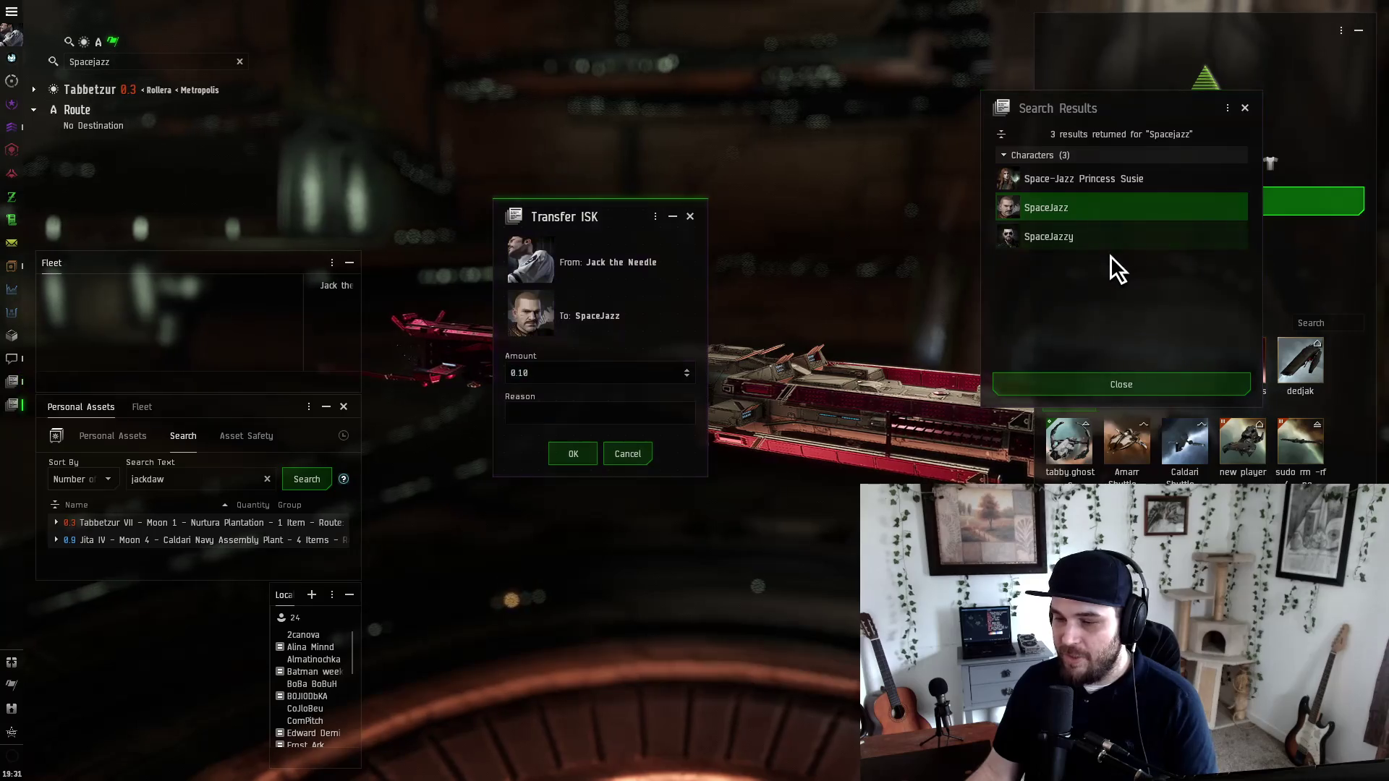
key(alt+Tab)
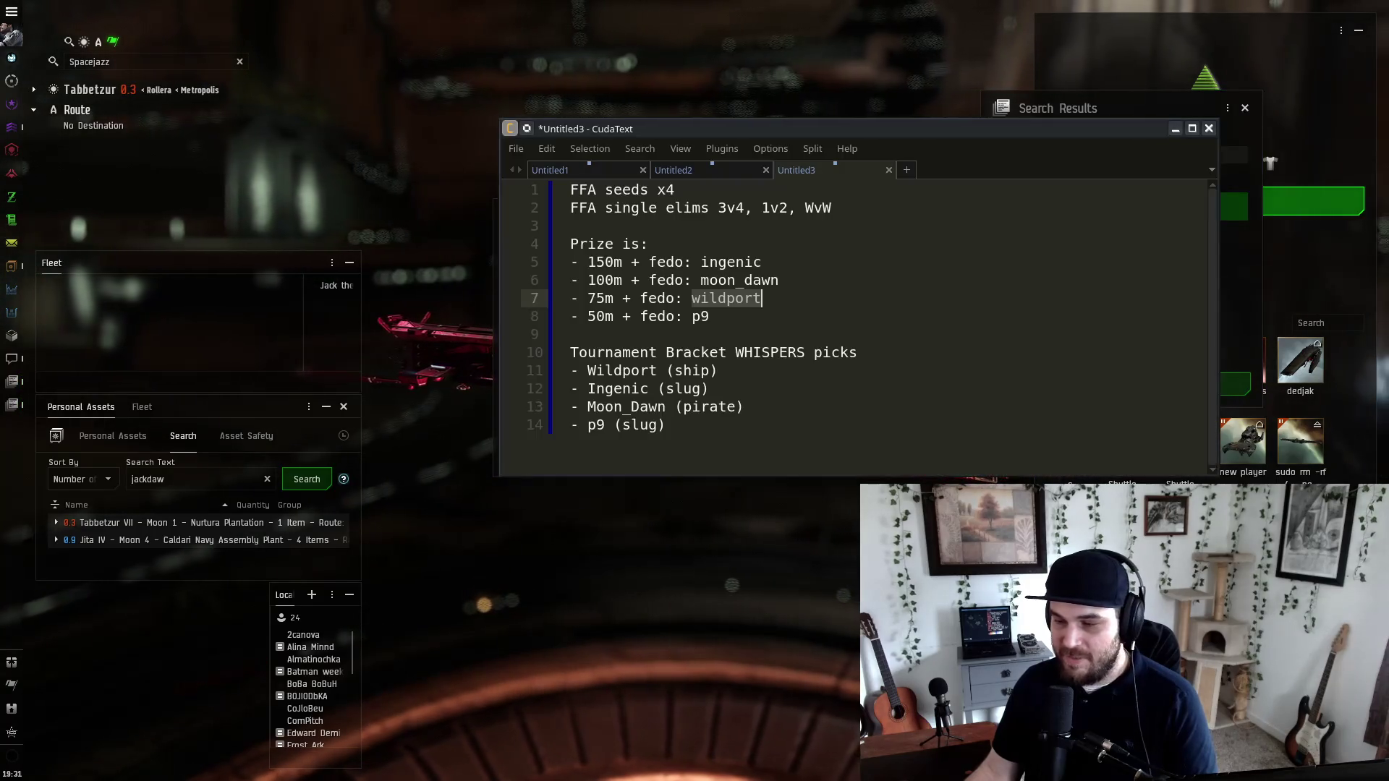
key(alt+Tab)
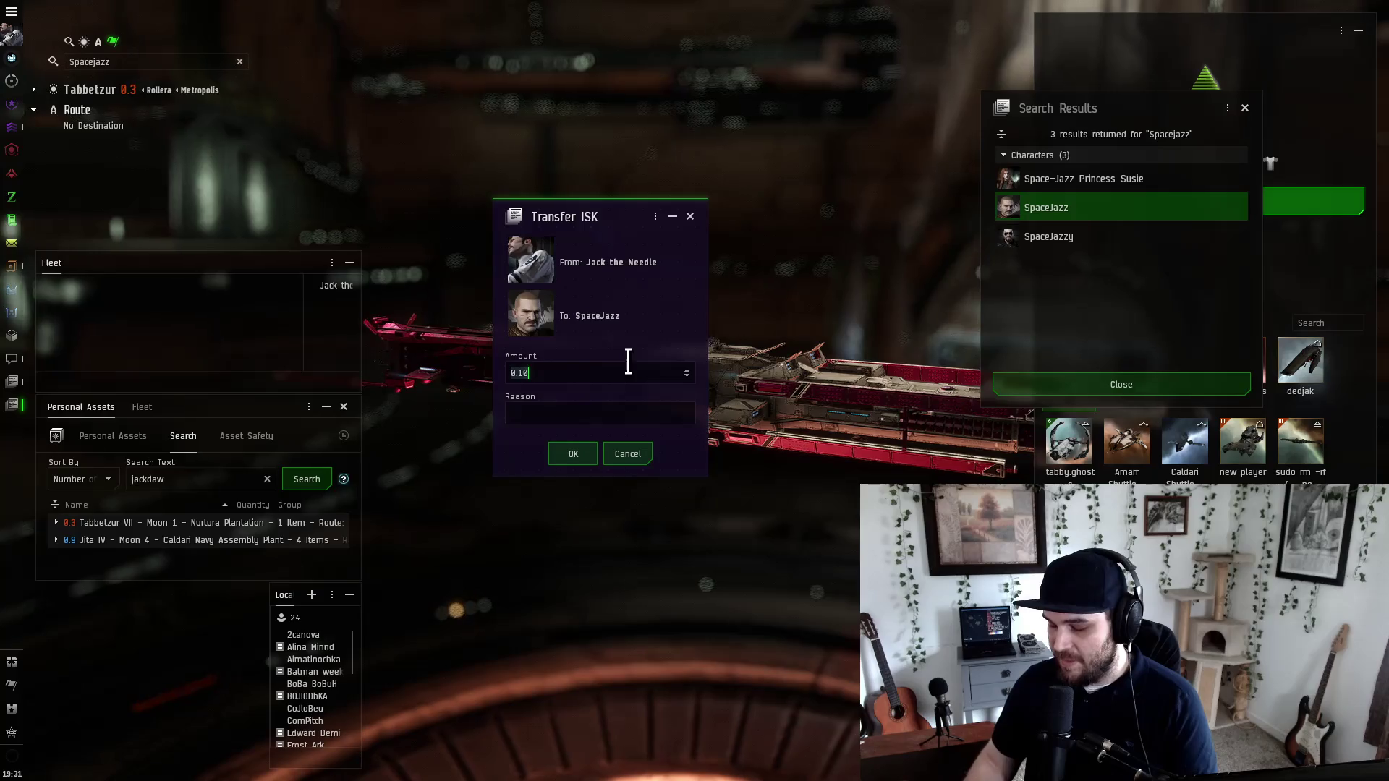
text(75000000)
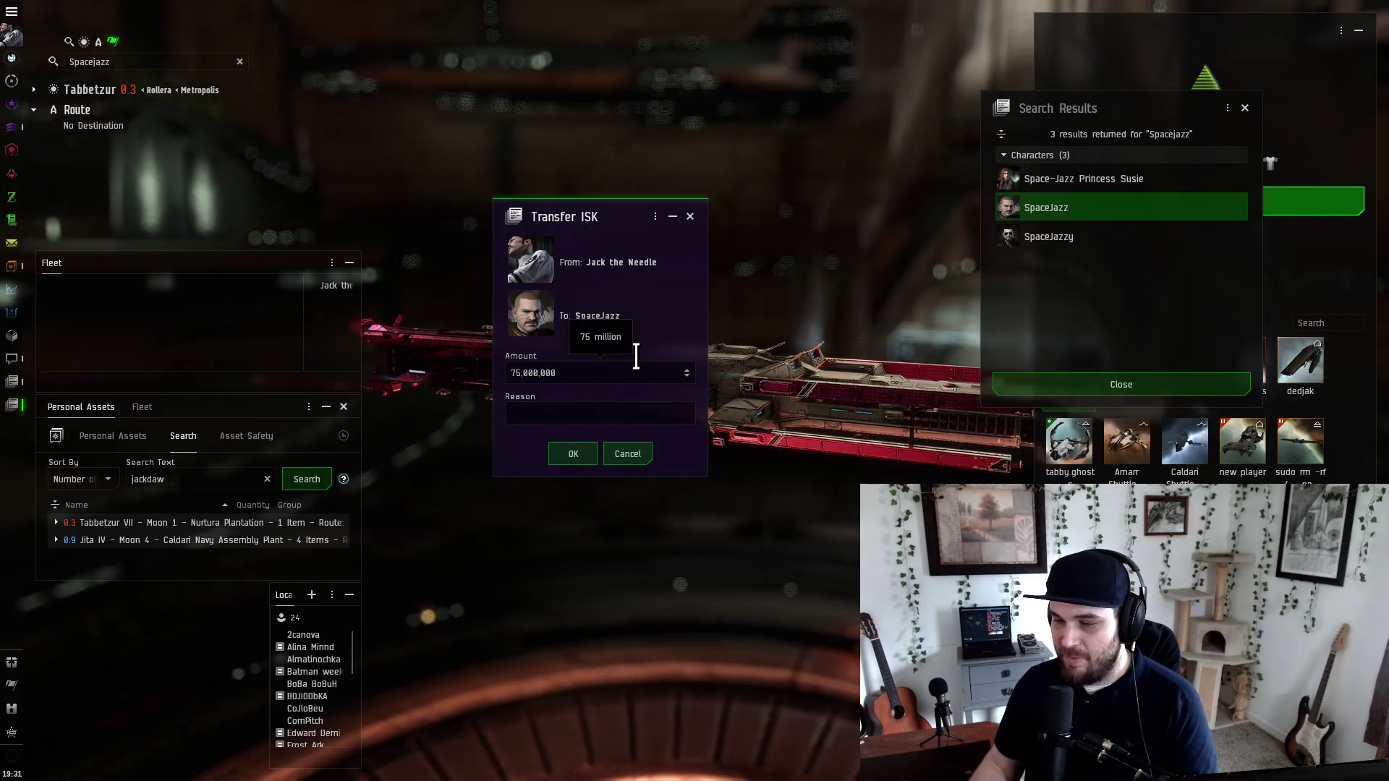
key(alt+Tab)
Step: Search the line-6 winner's character, correcting a misspelling, and confirm their ISK transfer
double_click(724, 280)
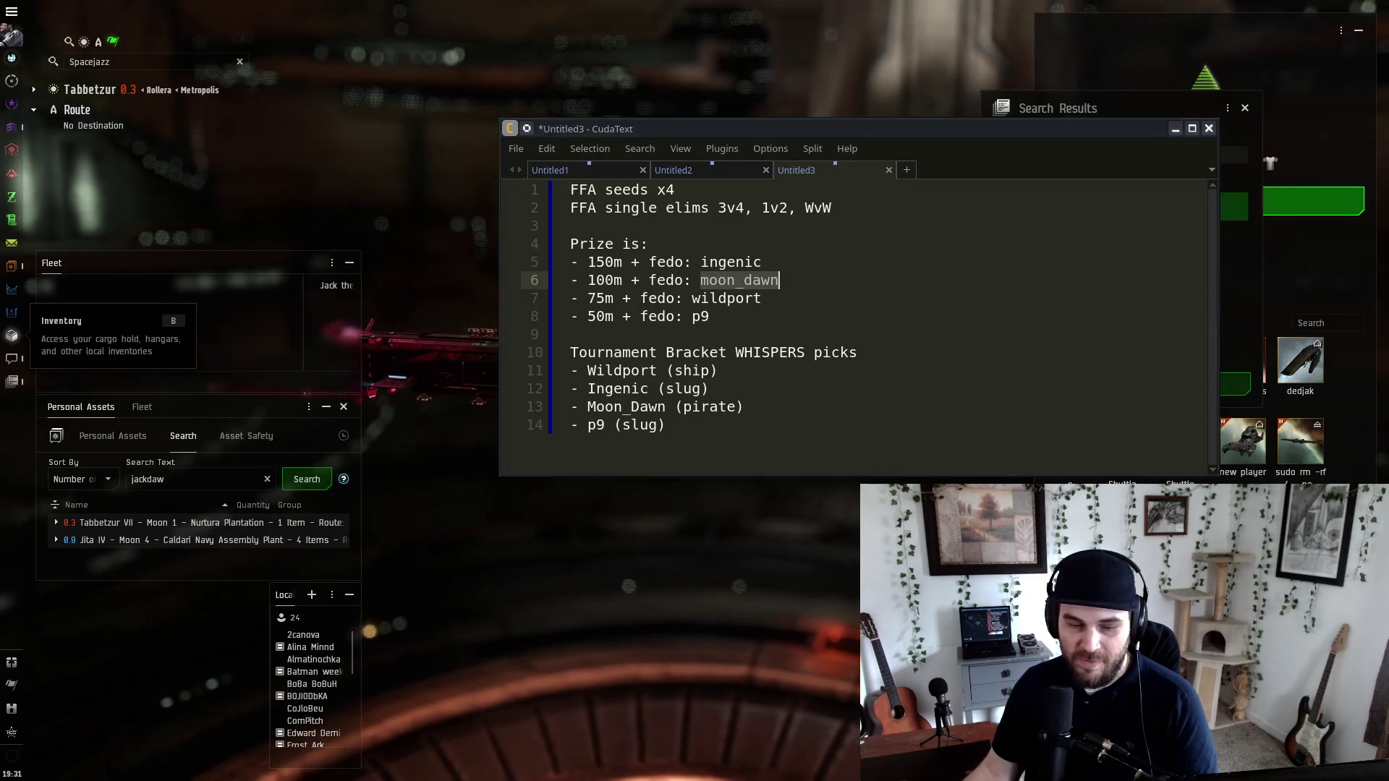
double_click(166, 62)
text(Moon Dawn)
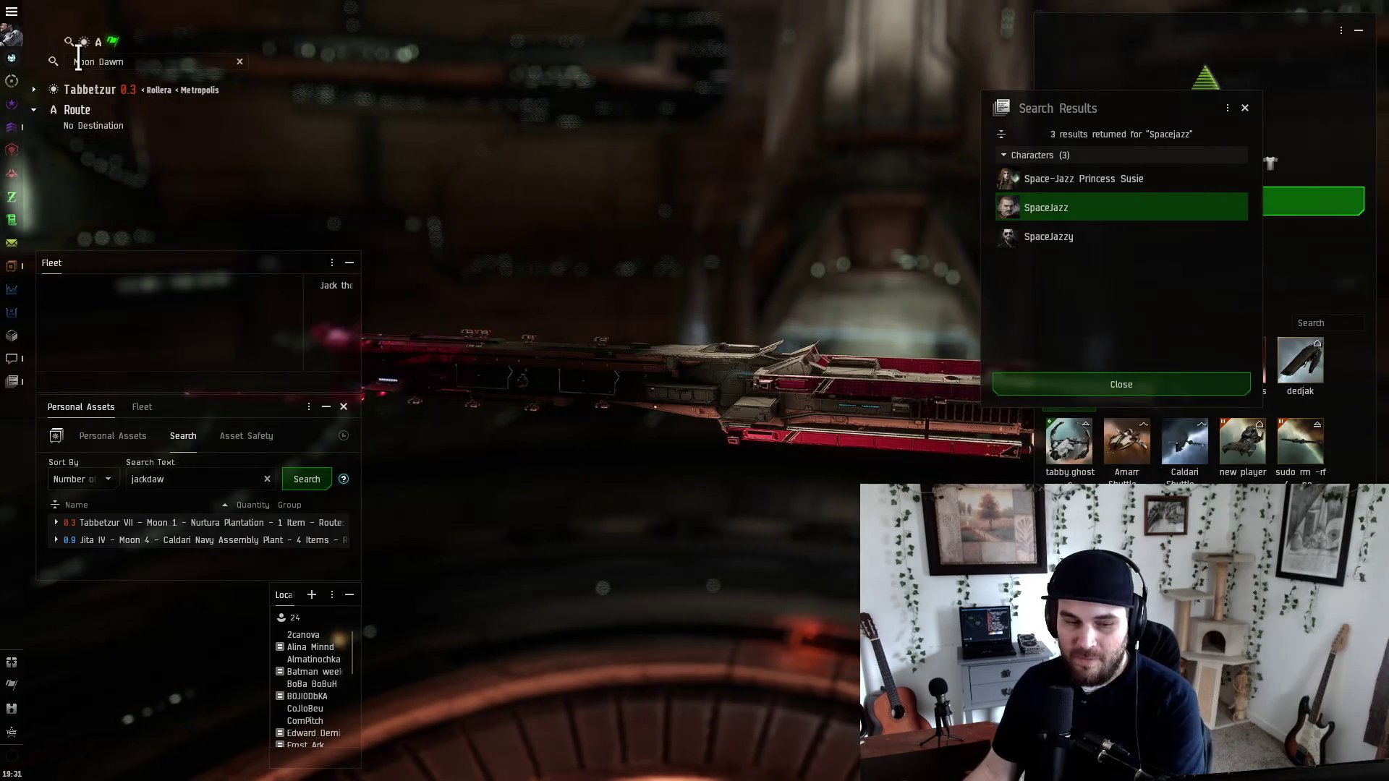
key(Return)
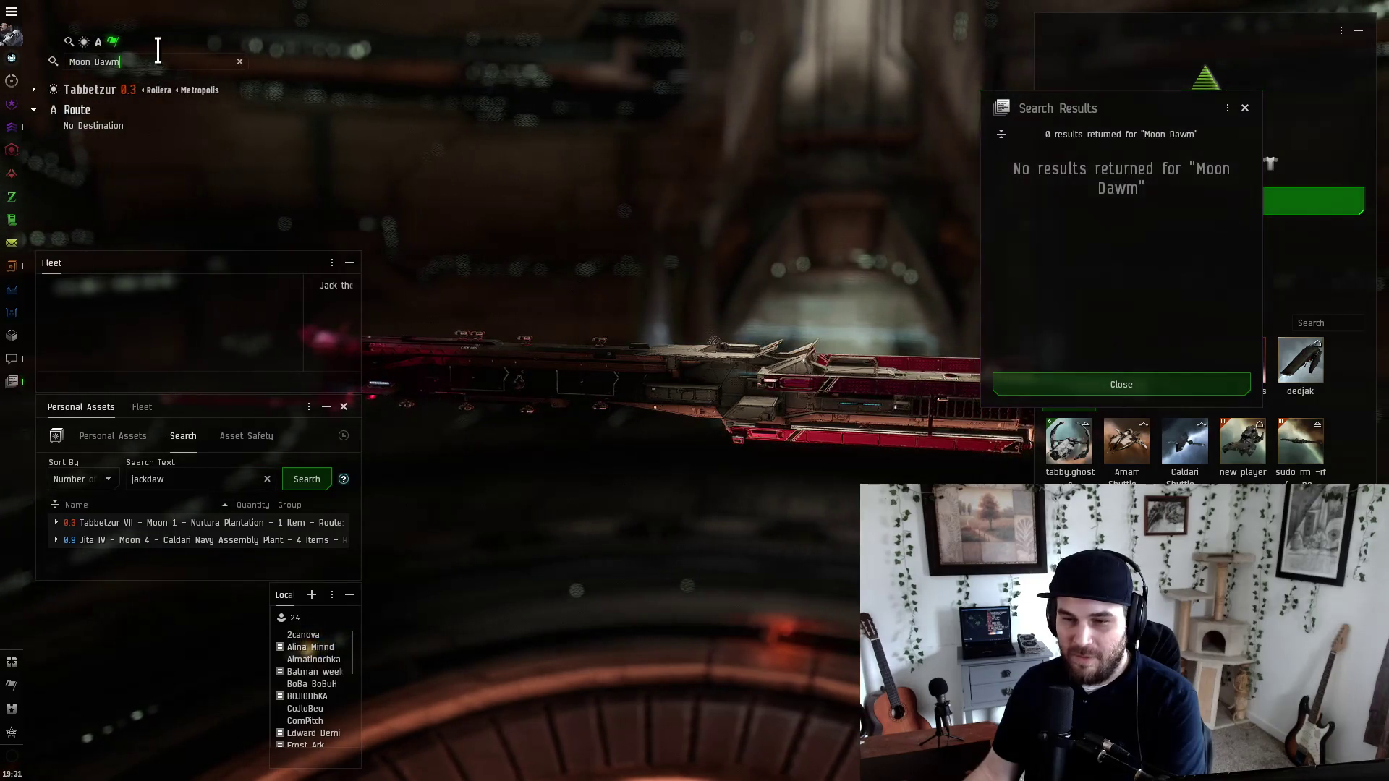
key(BackSpace)
text(n)
key(Return)
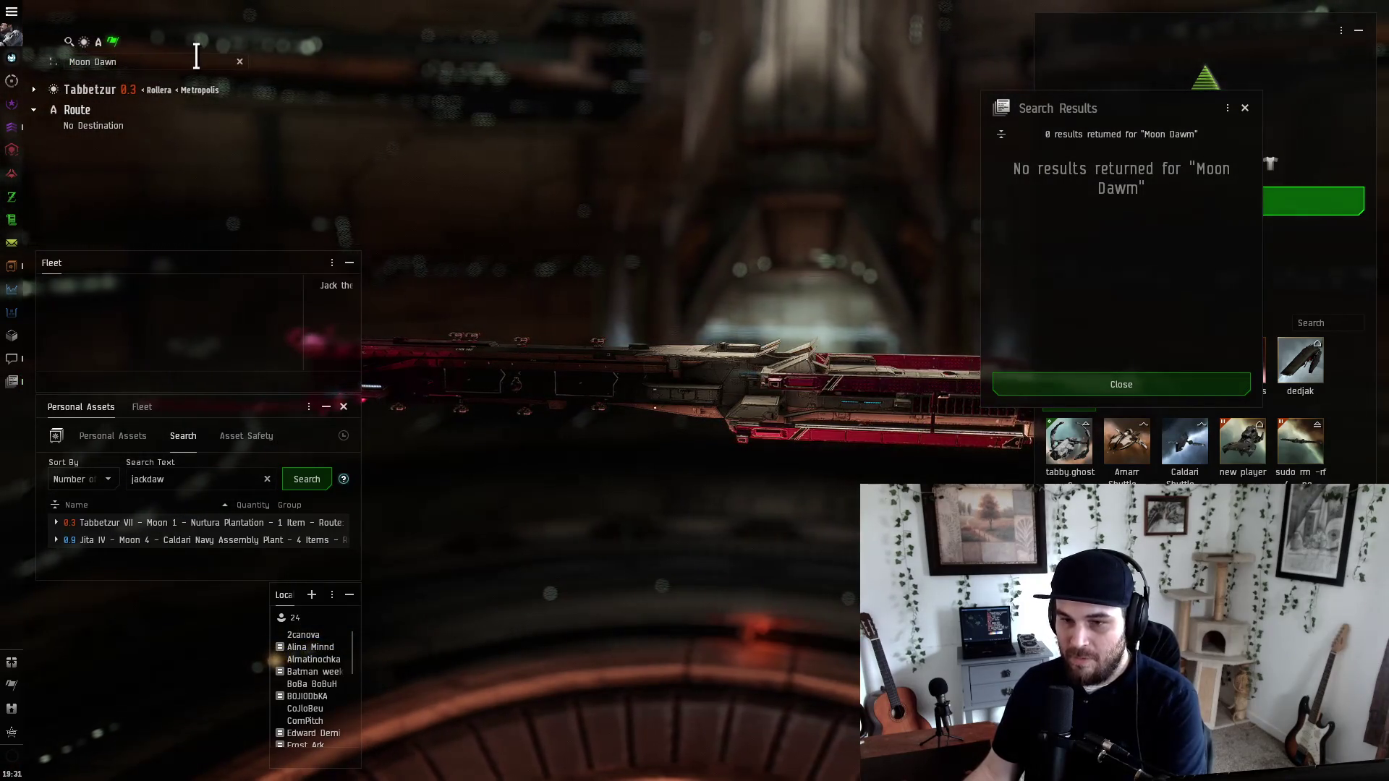
right_click(1092, 236)
click(1139, 279)
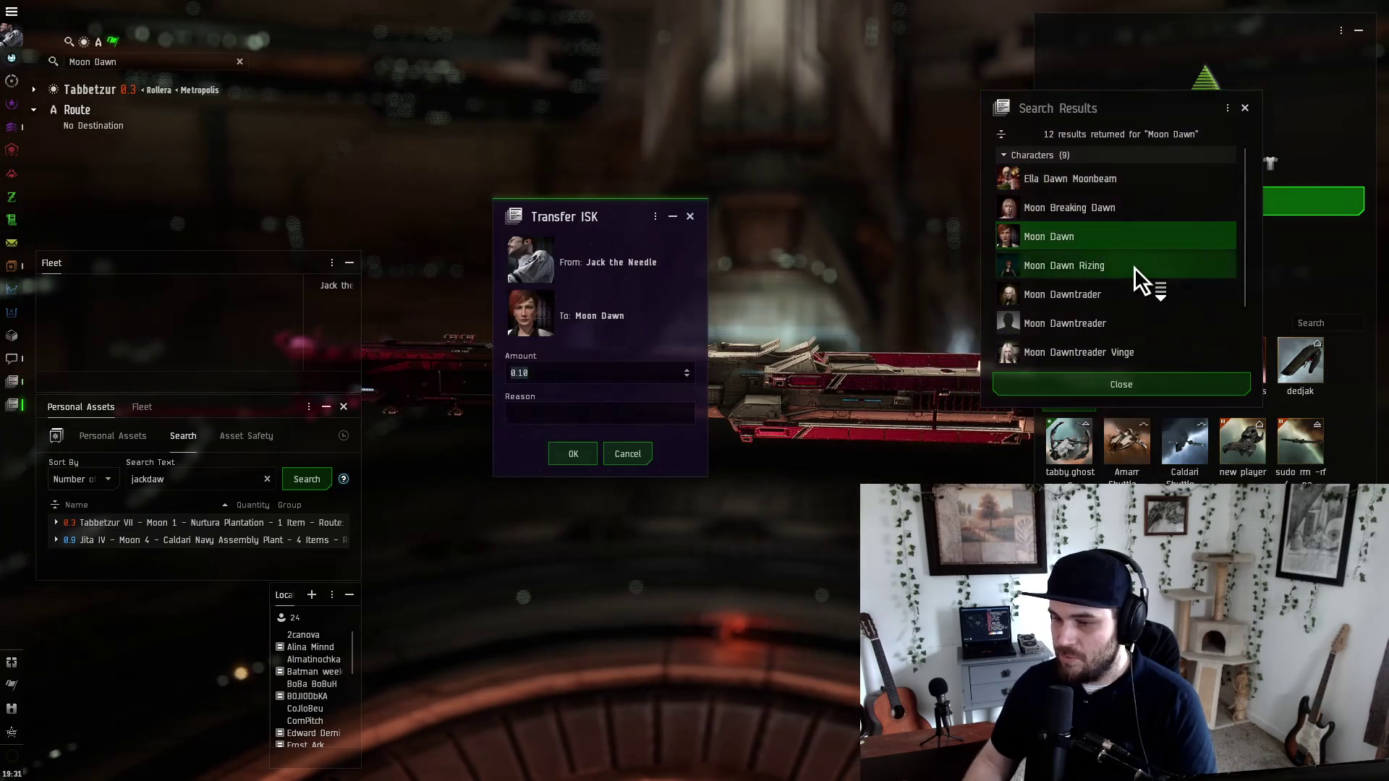
key(alt+Tab)
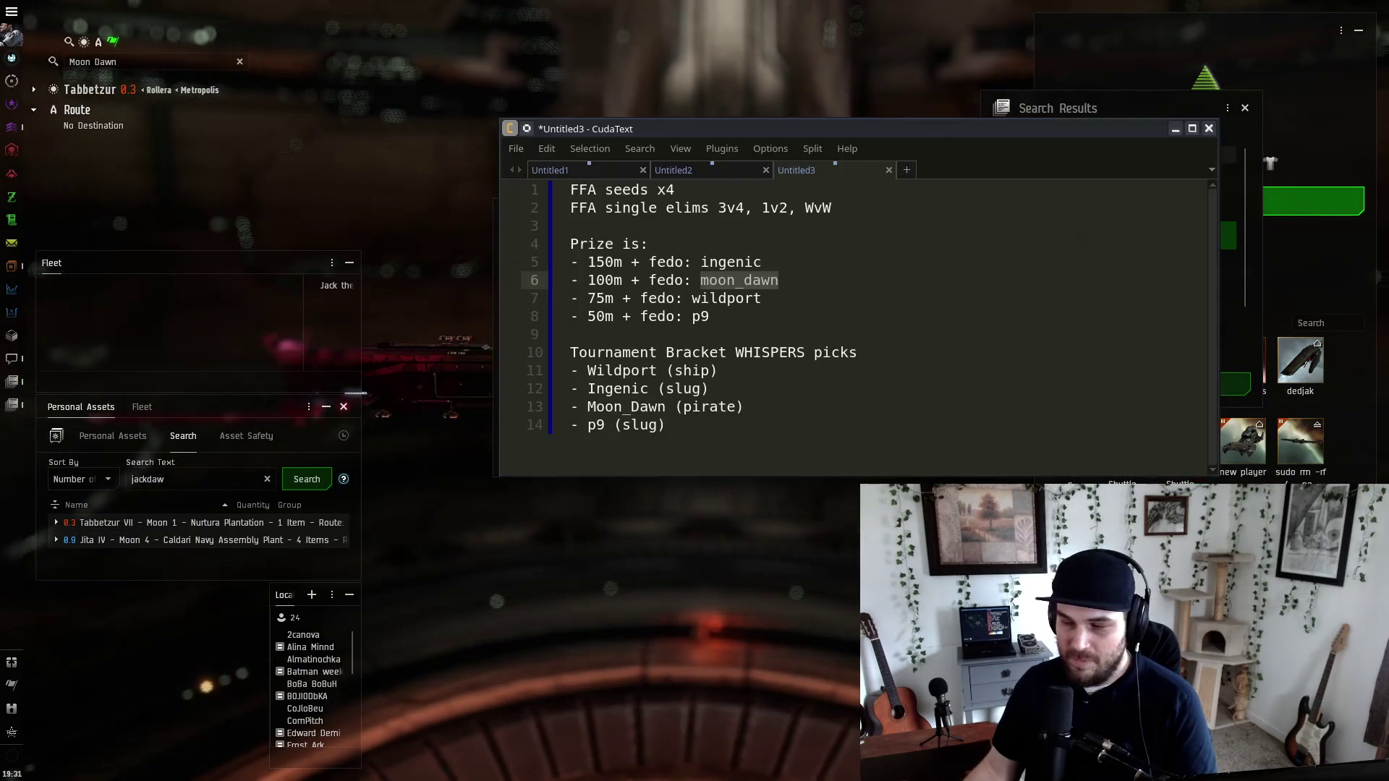
key(alt+Tab)
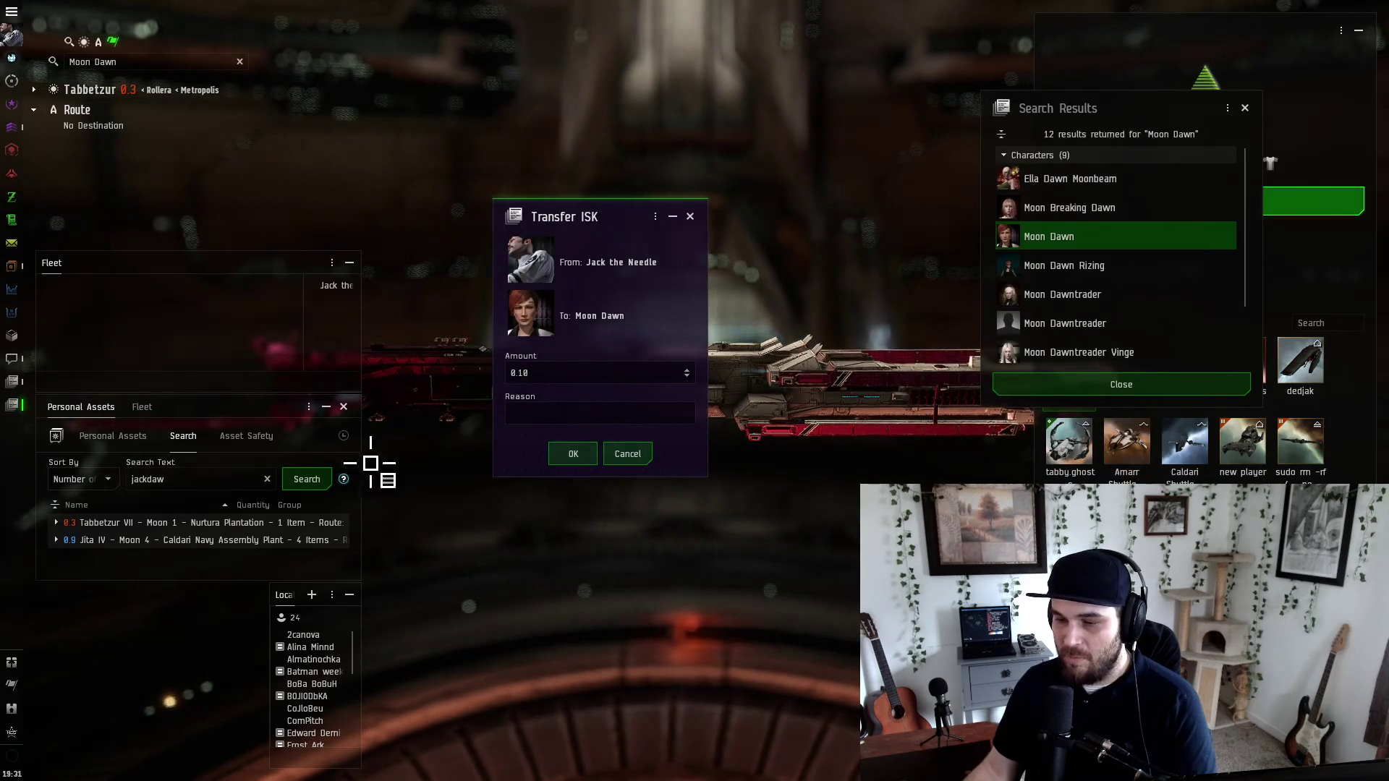
key(alt+Tab)
key(alt+Tab)
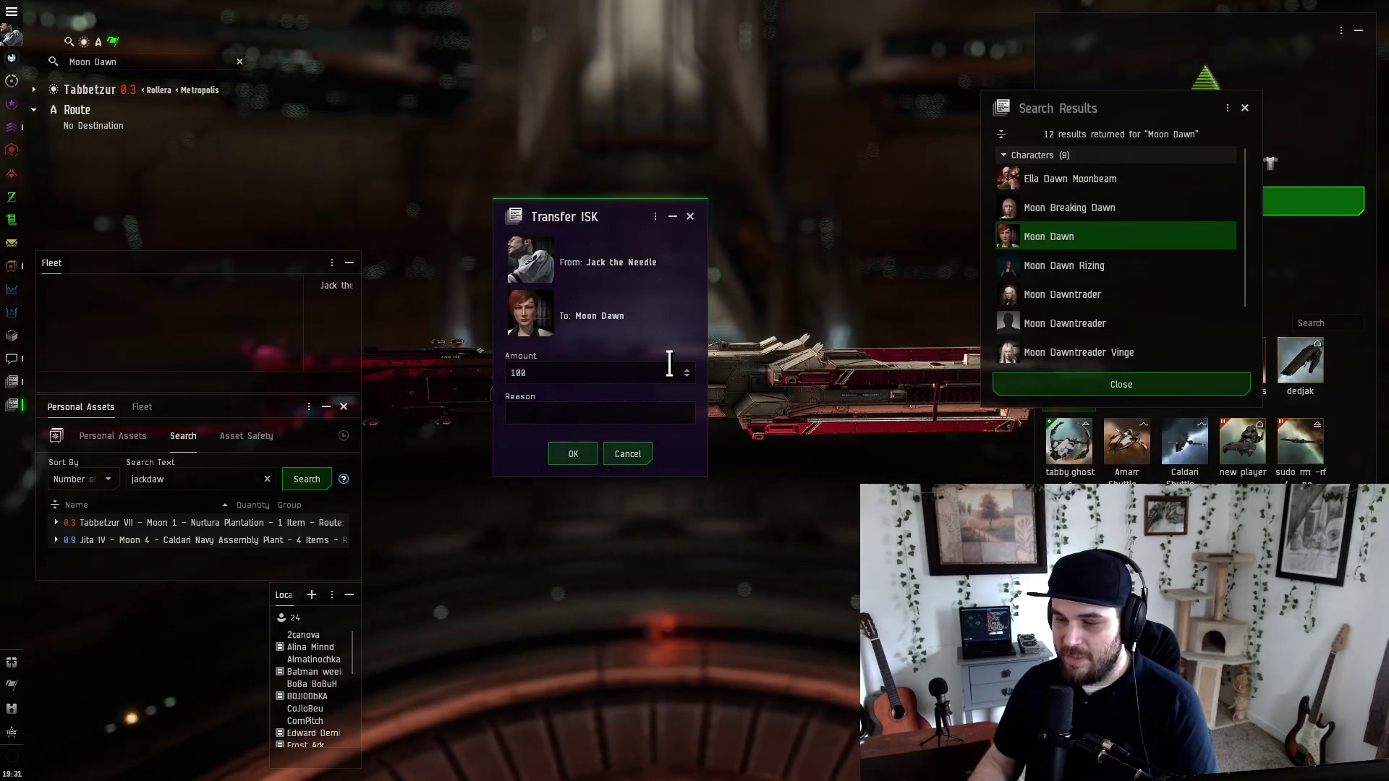
key(Return)
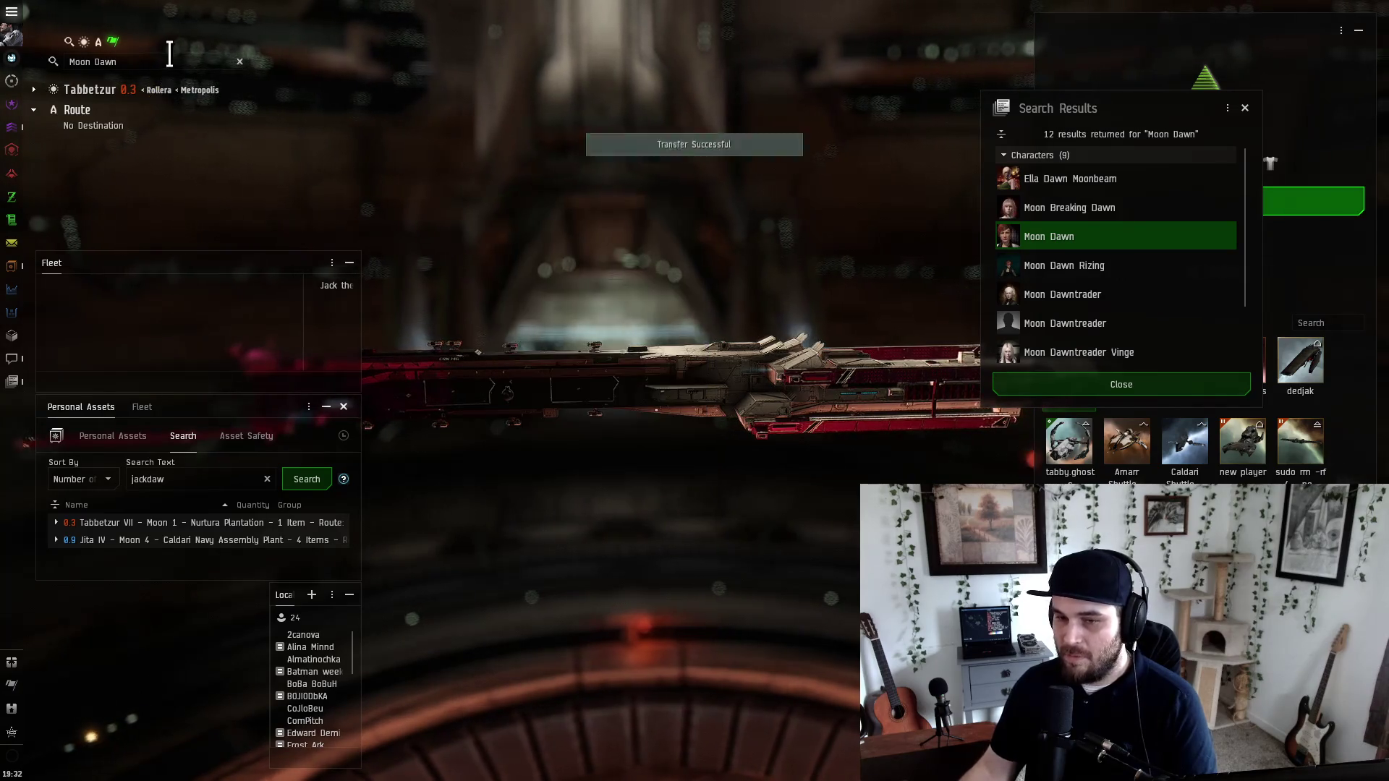
text(in)
Step: Search the next winner's character again and confirm a 50,000,000 ISK transfer
key(ctrl+a)
text(ingenic)
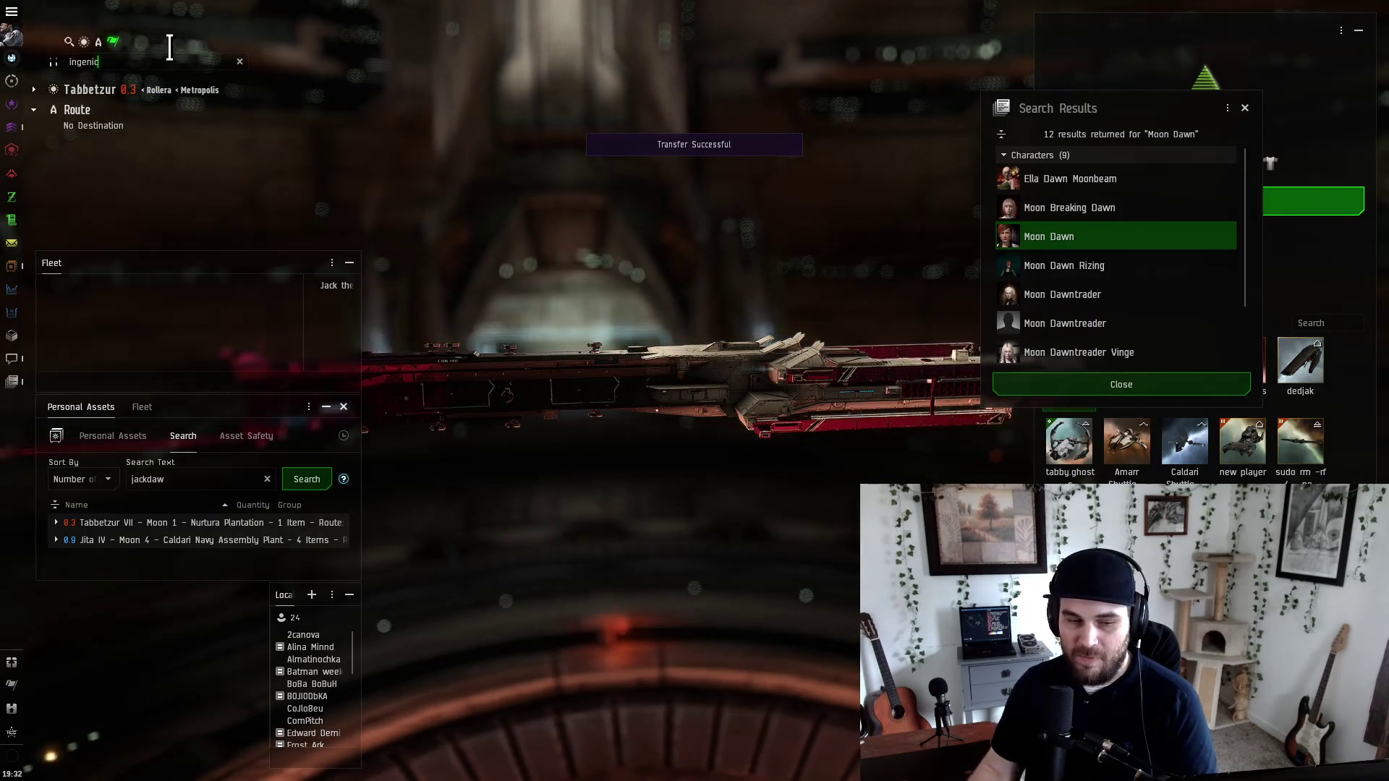
key(Return)
right_click(1085, 179)
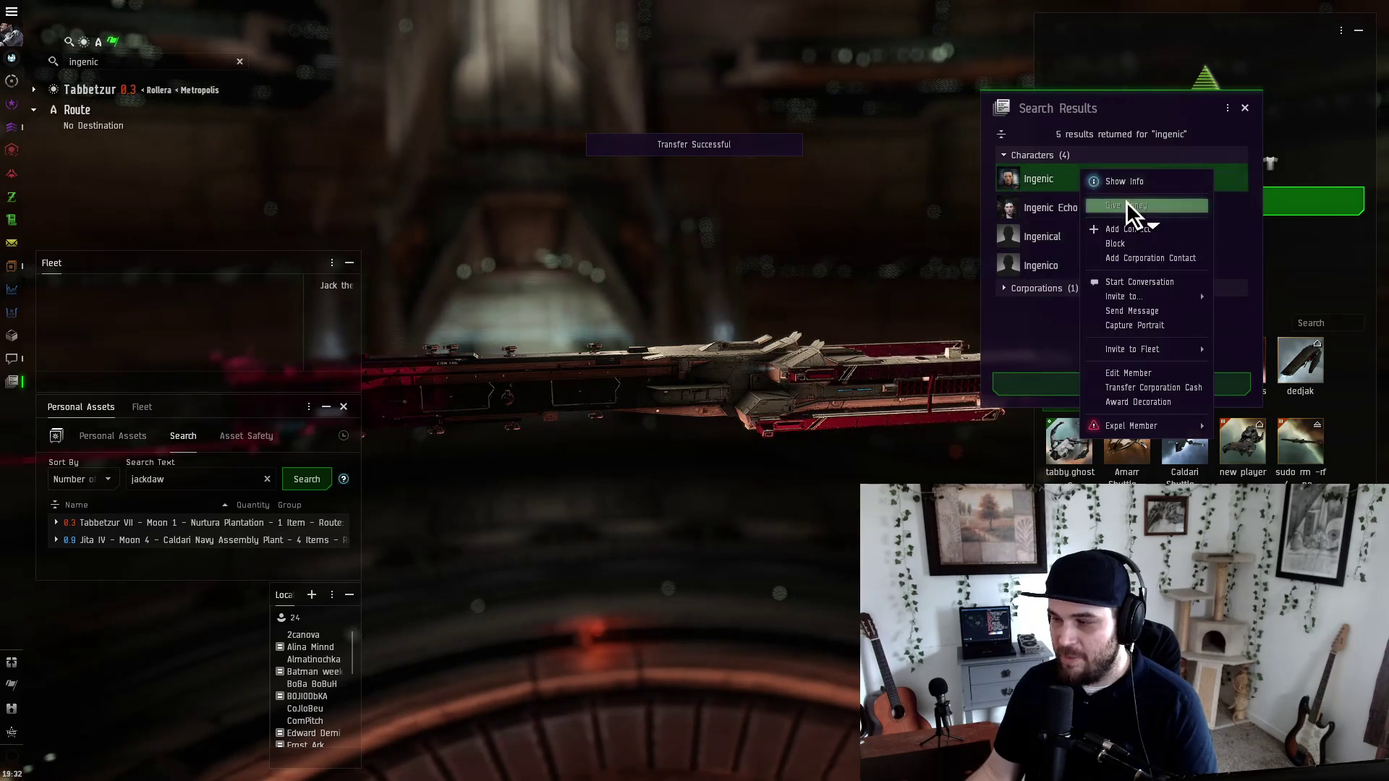
click(1126, 210)
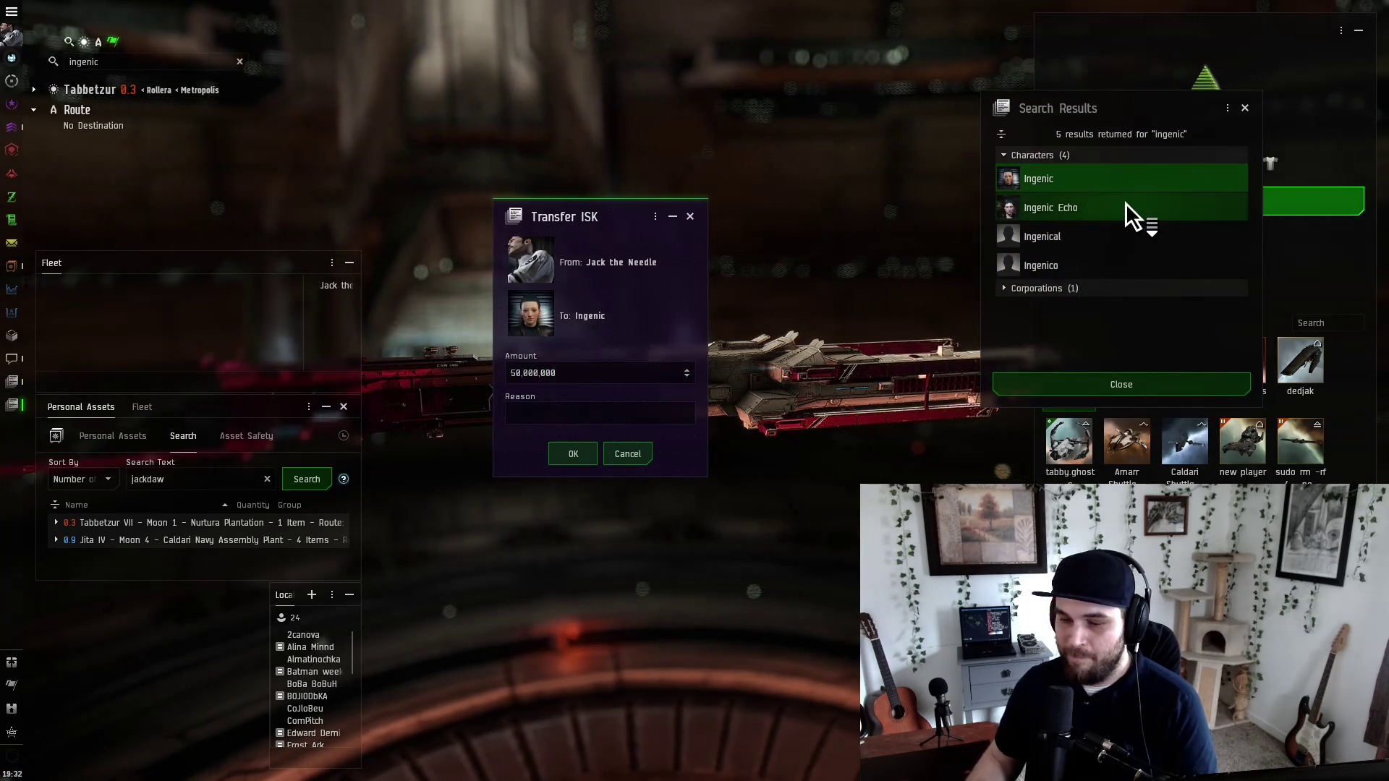
key(Return)
Step: Check the prize list, then send 50,000,000 ISK to the last winner's character
key(alt+Tab)
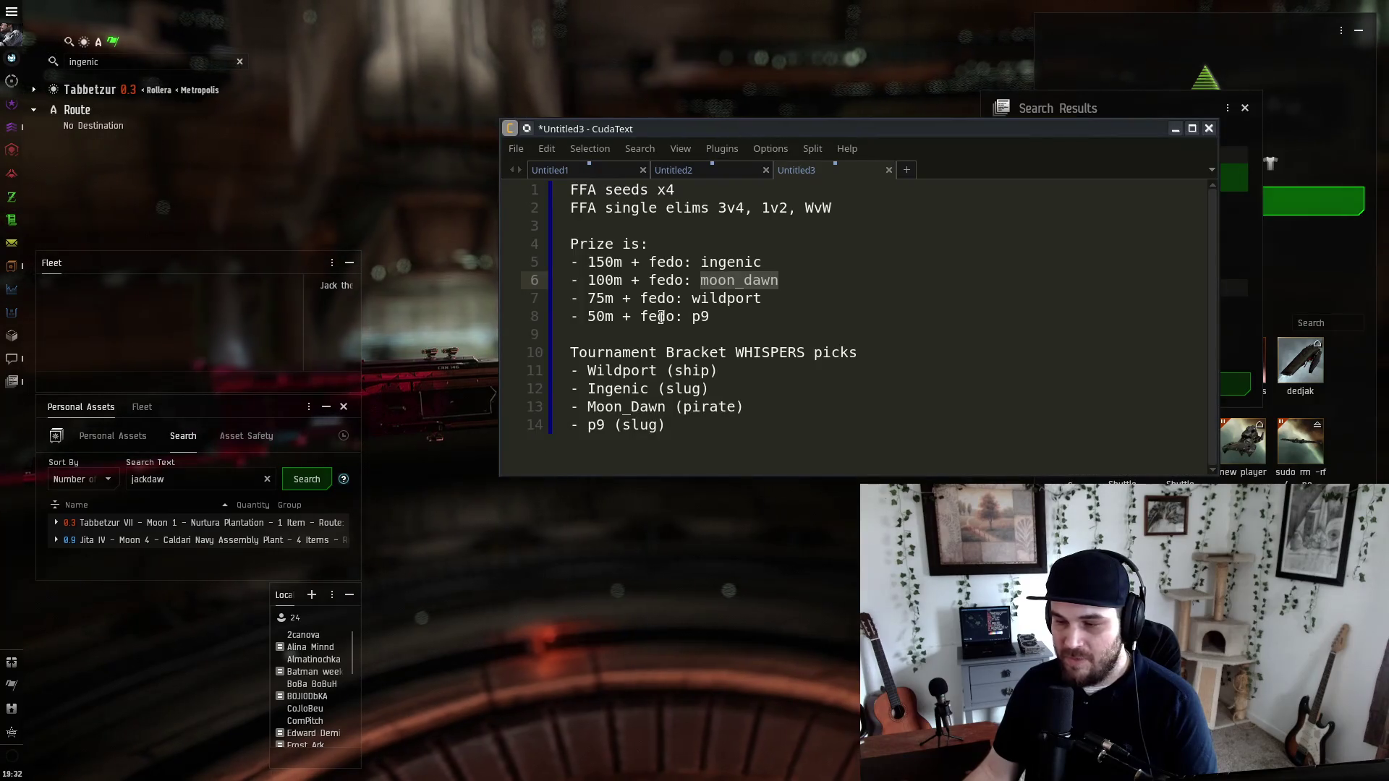
click(699, 316)
key(alt+Tab)
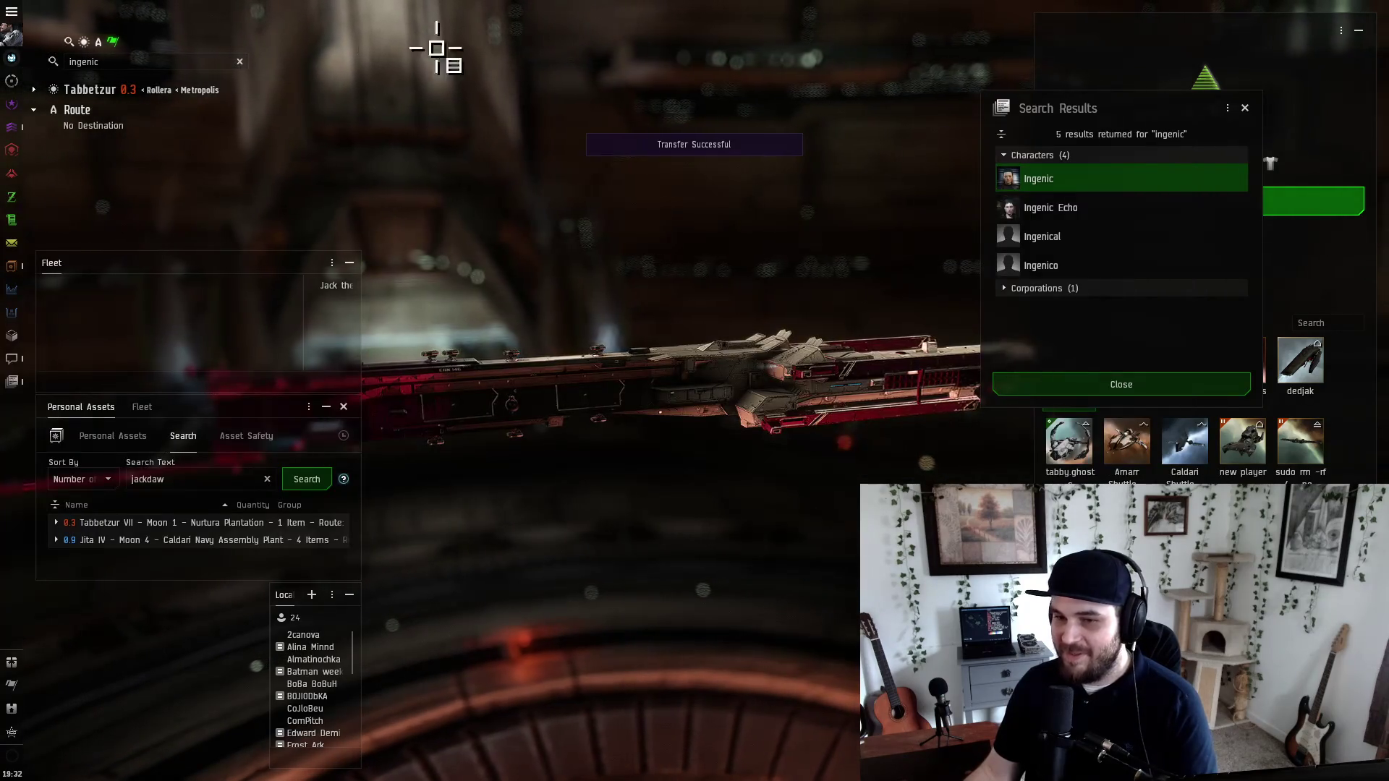
click(215, 58)
text(bagefid)
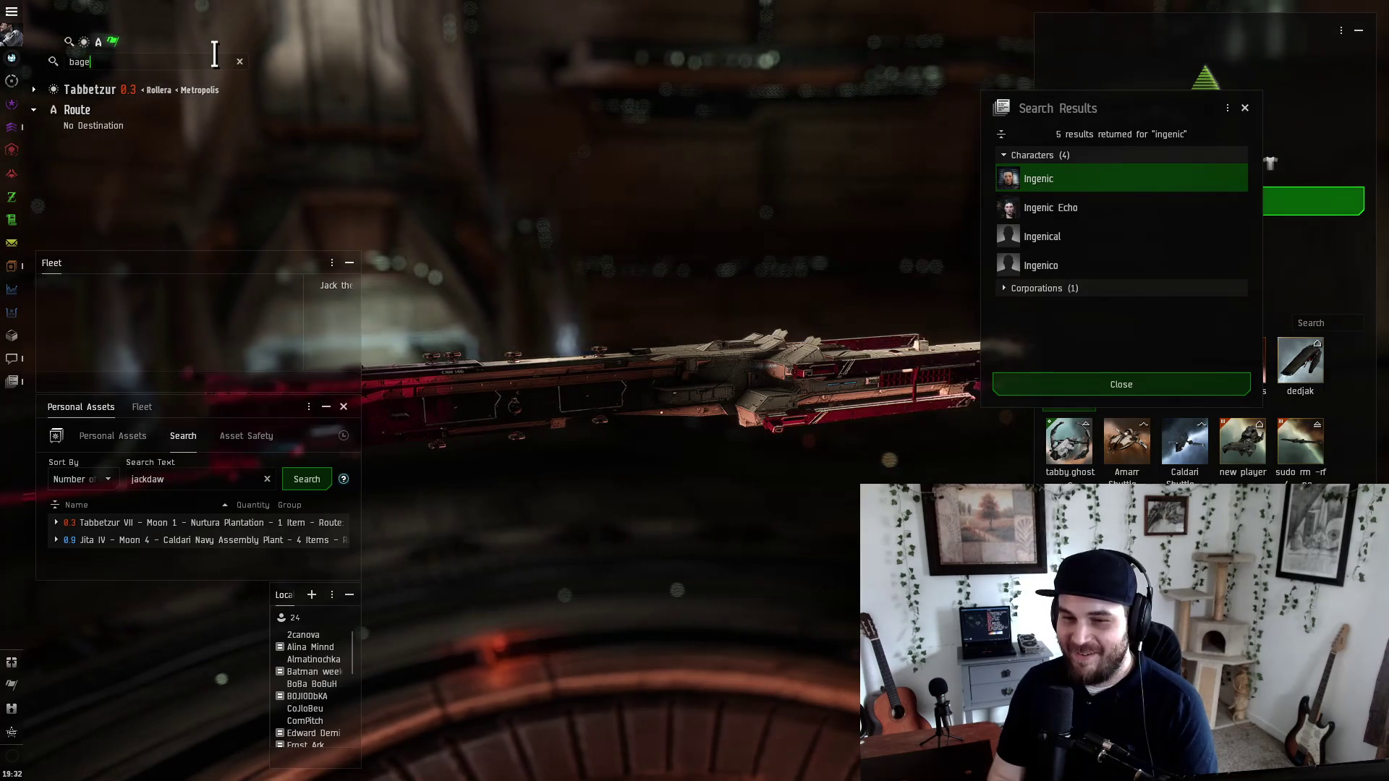
key(Return)
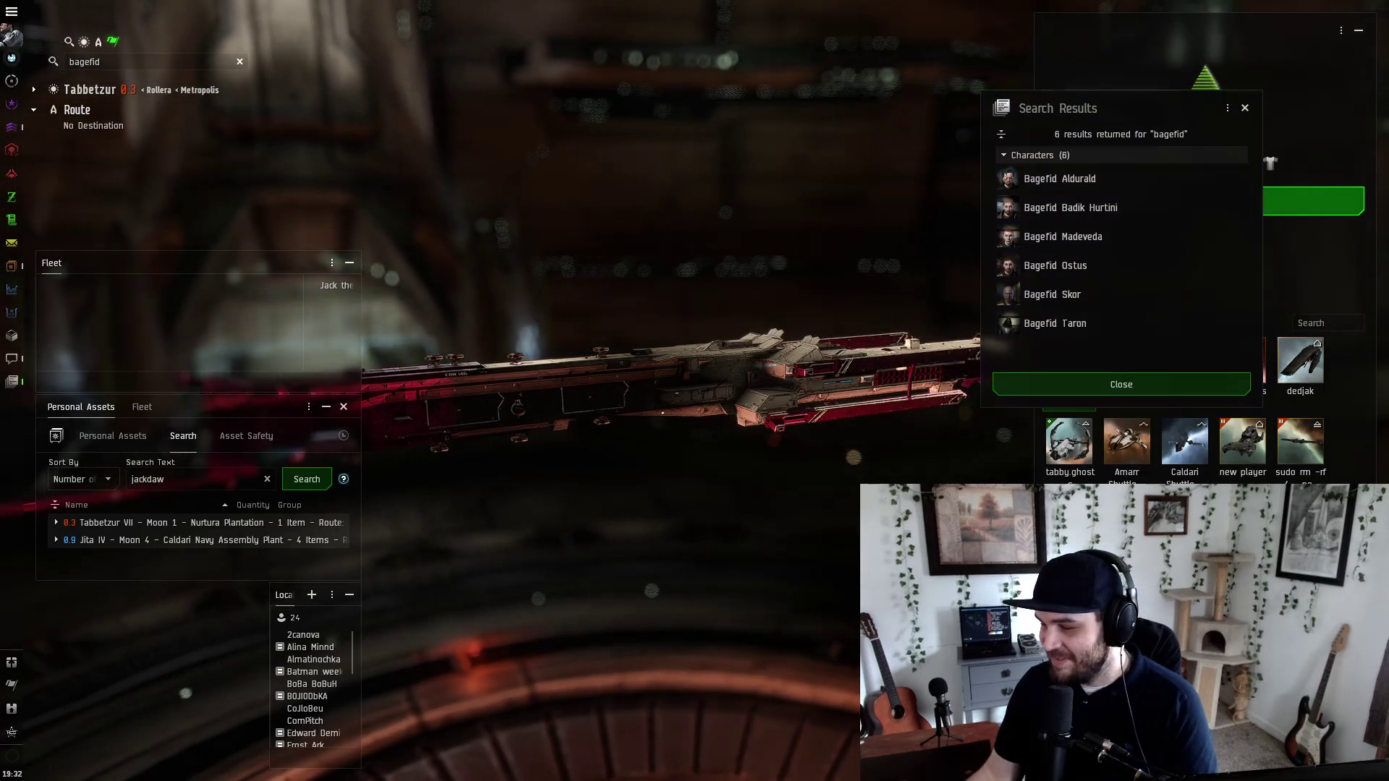
text(50000000)
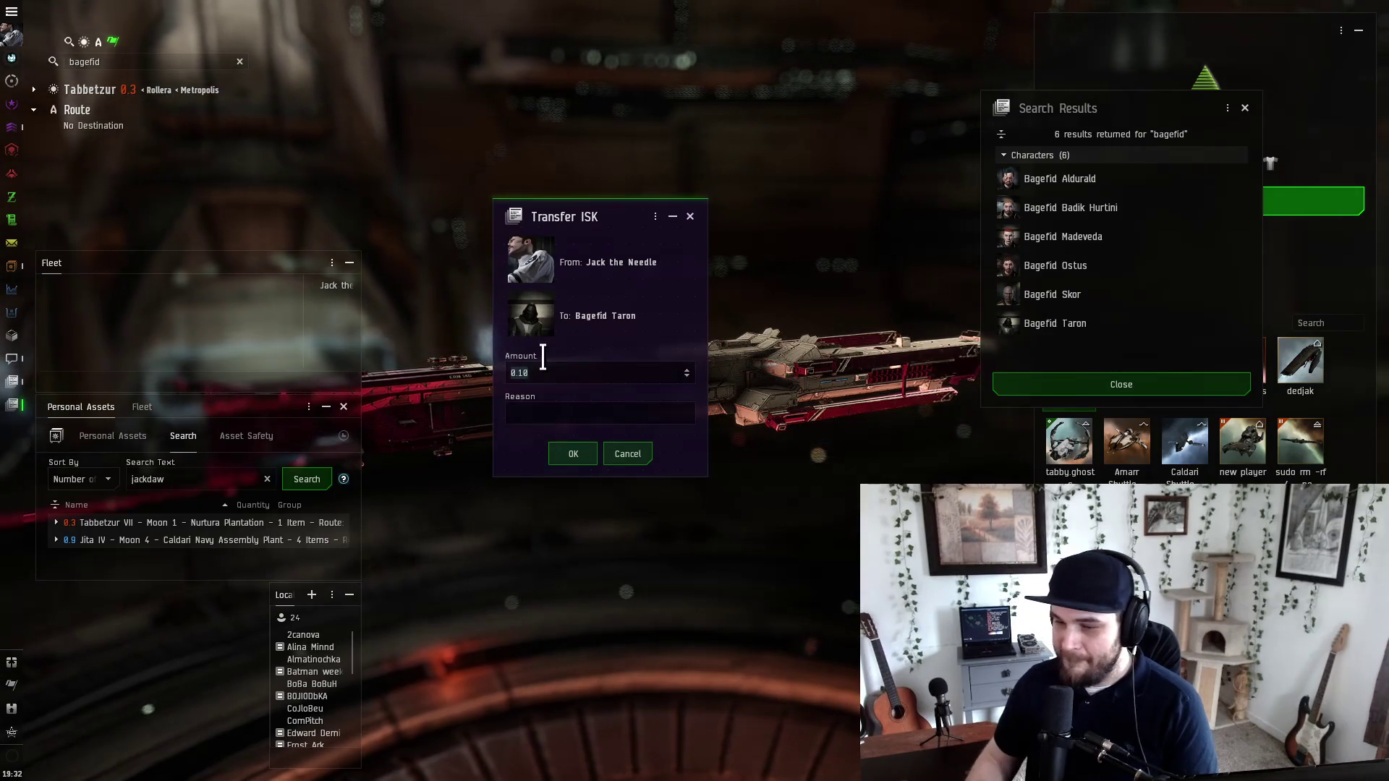
key(Return)
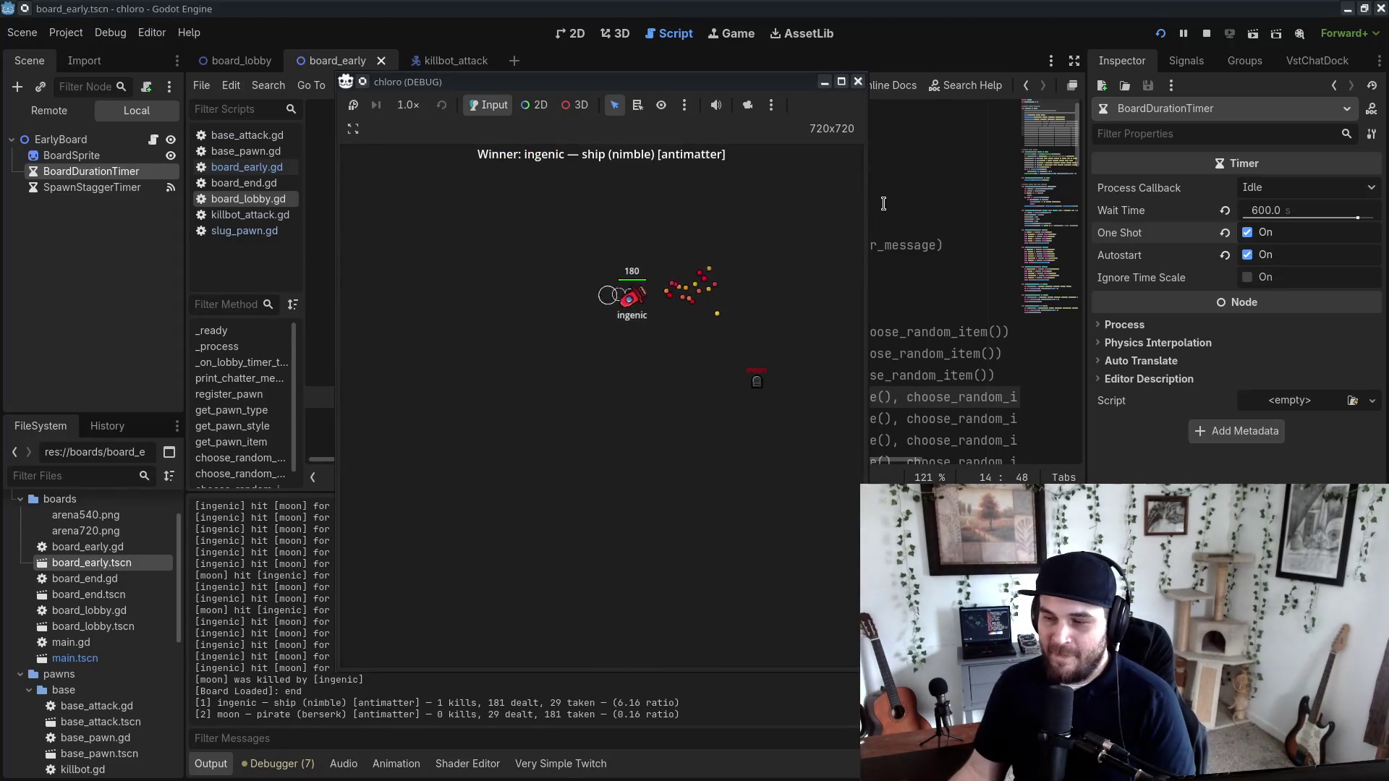
Step: Stop the game run and add 'killbot scoreboard bug' at the end of the Untitled1 to-do list
click(858, 81)
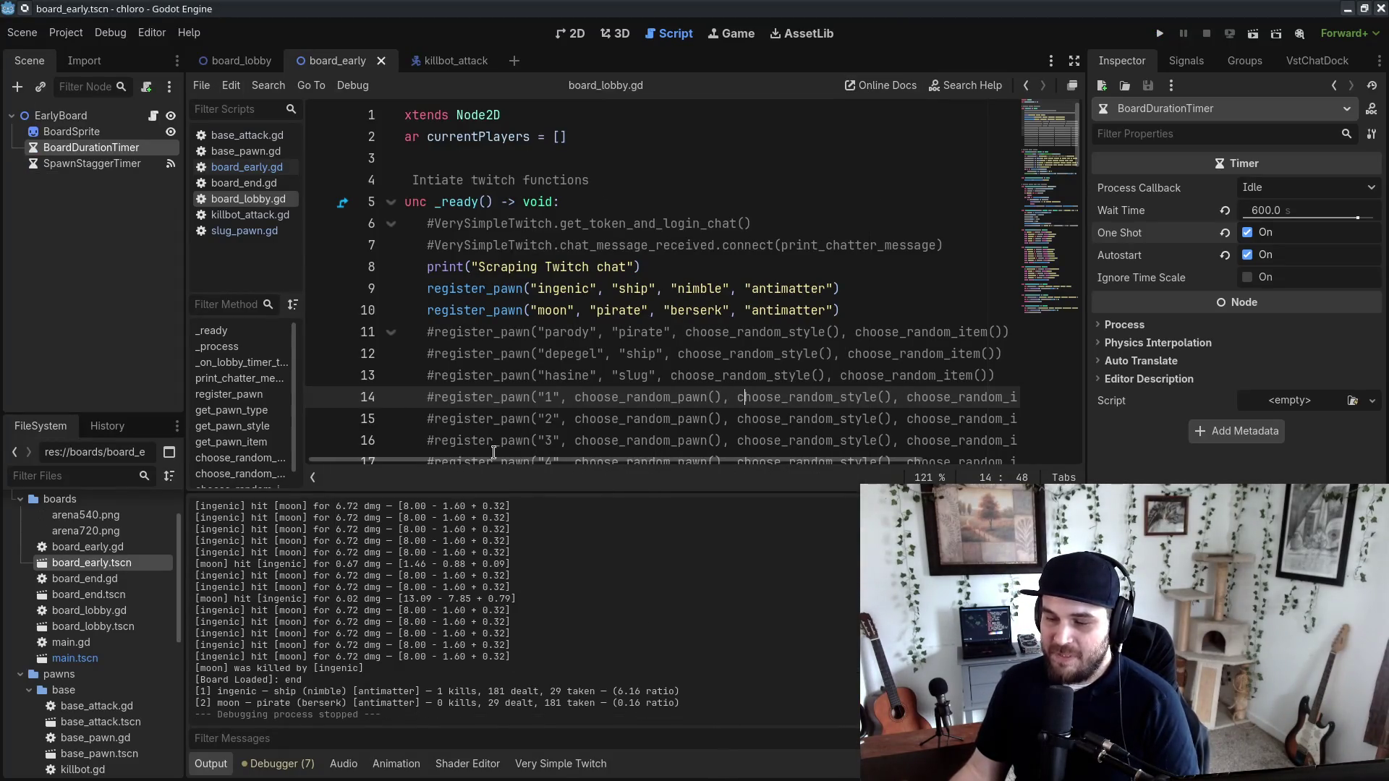
key(alt+Tab)
click(362, 183)
click(430, 183)
click(357, 183)
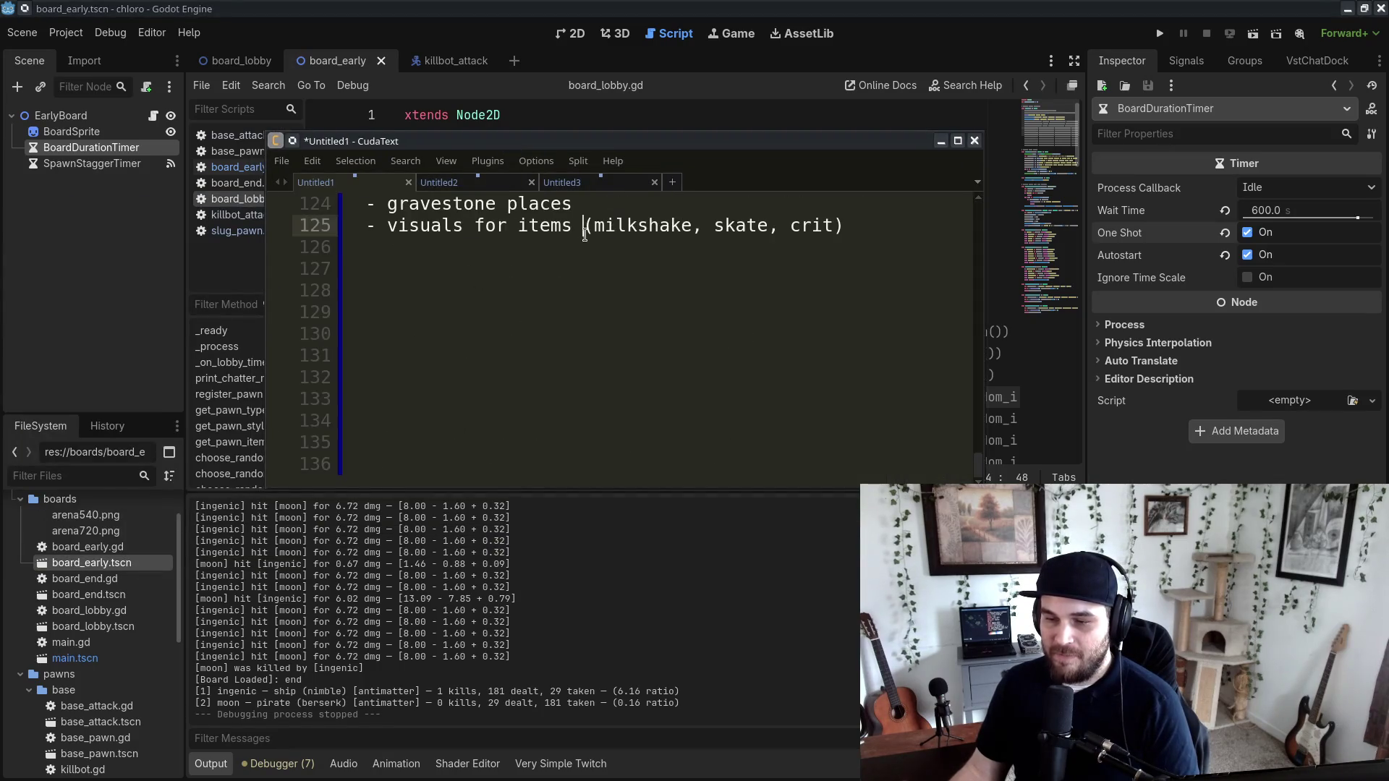
key(Down)
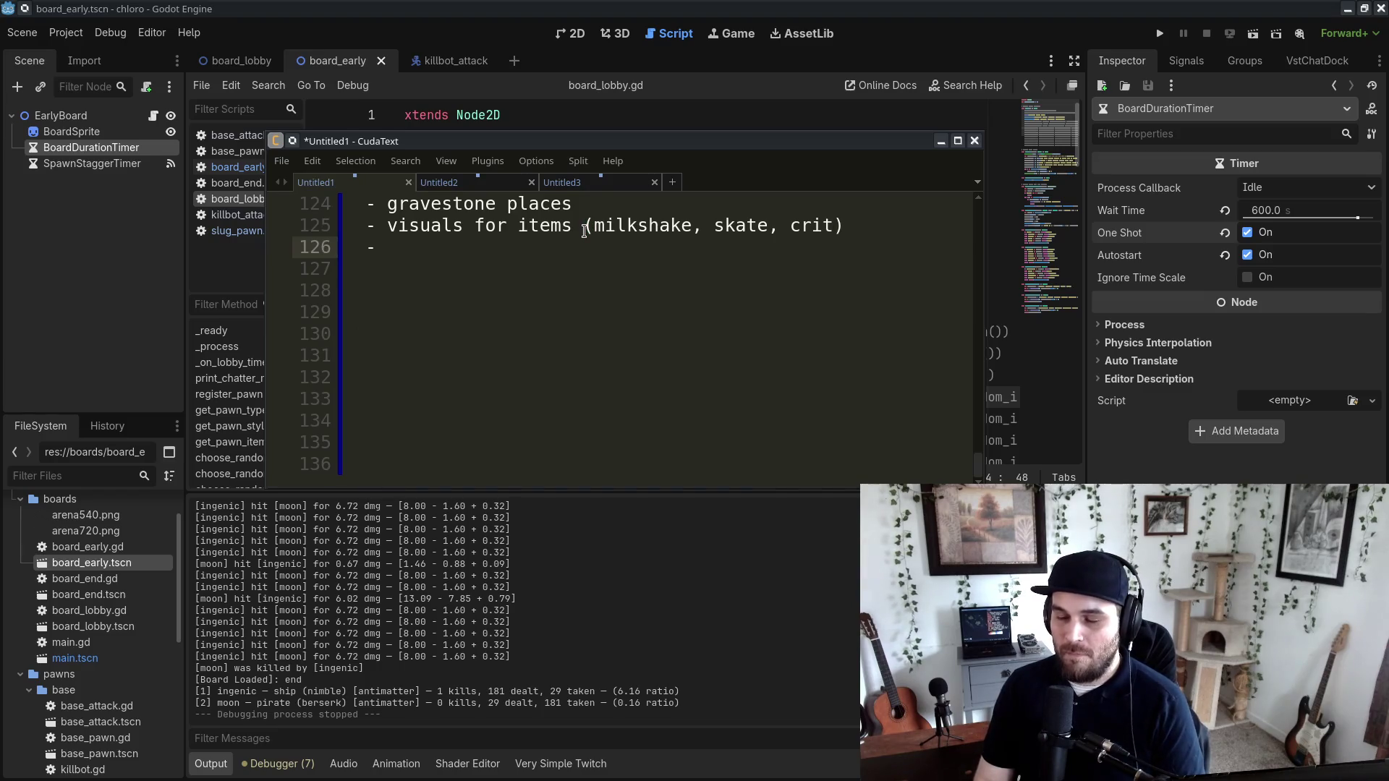
text(killbot scoreboard bug)
Step: Browse the FileSystem dock, expand the ship folder and preview the ship_pawn.png sprite
scroll(584, 231, up, 2)
drag(753, 141, 0, 229)
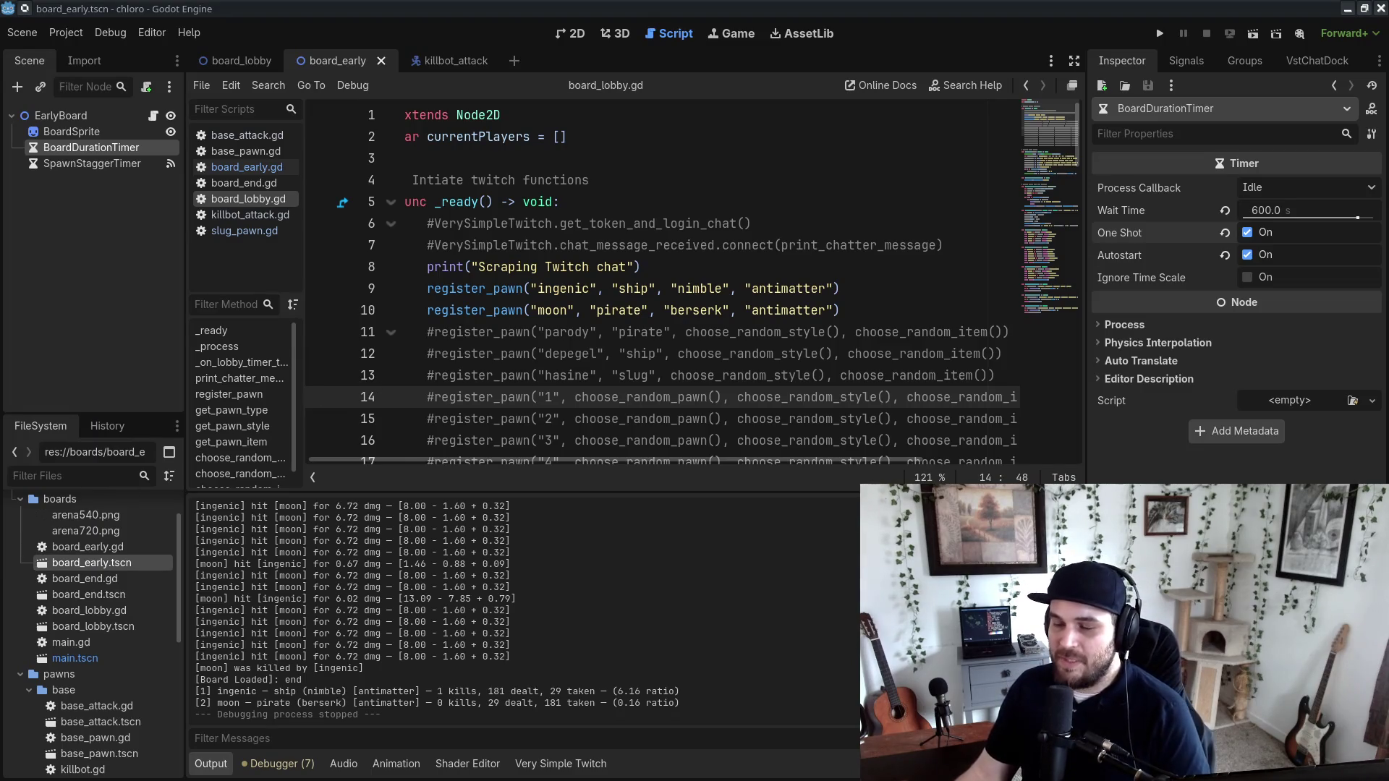
scroll(121, 680, down, 6)
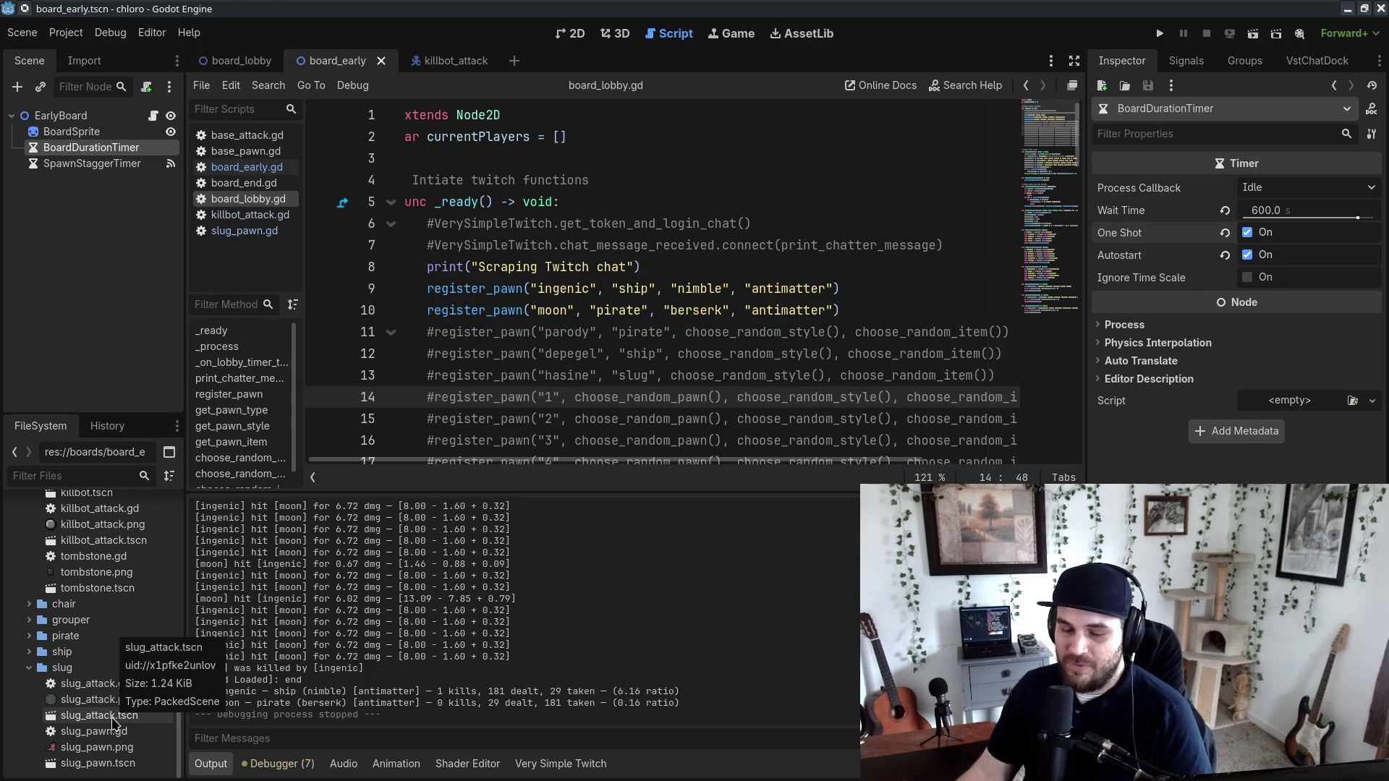
scroll(116, 724, up, 5)
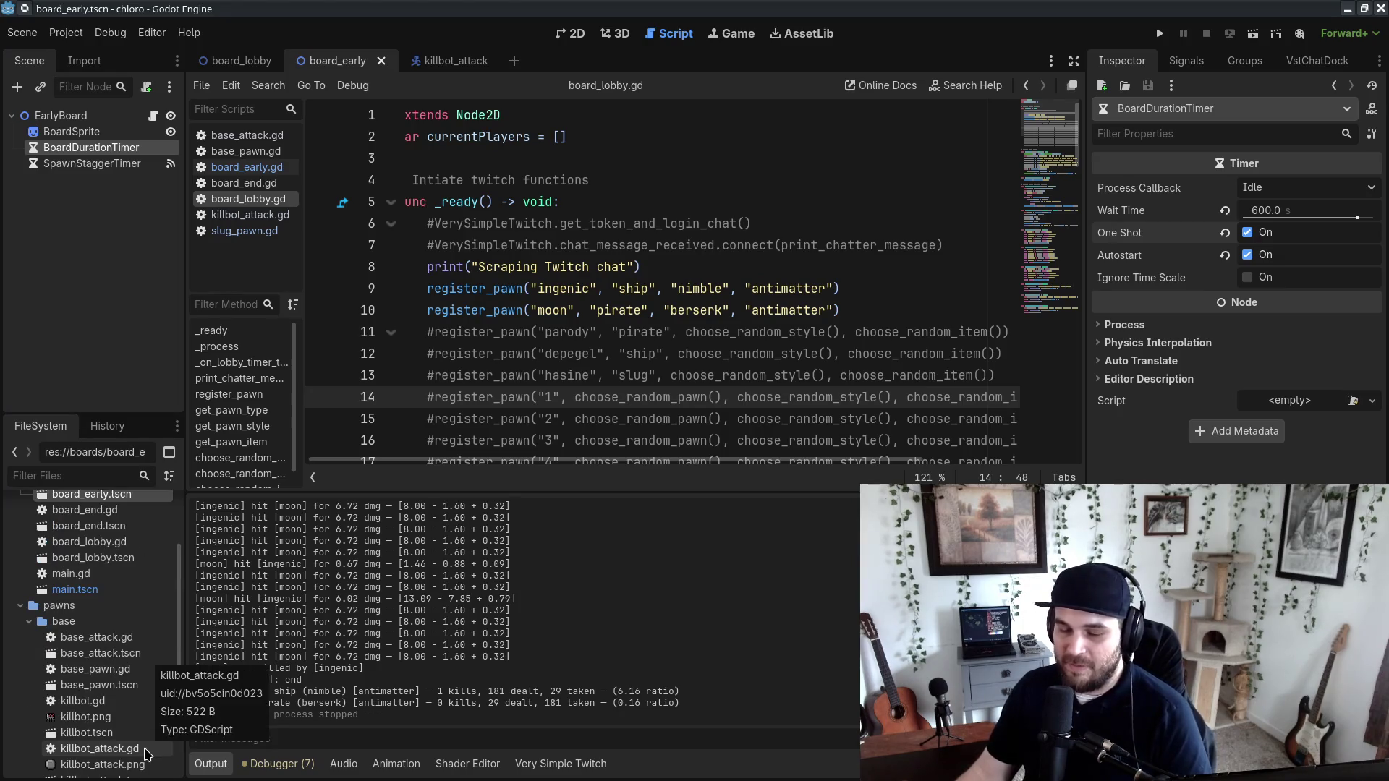
scroll(143, 734, down, 5)
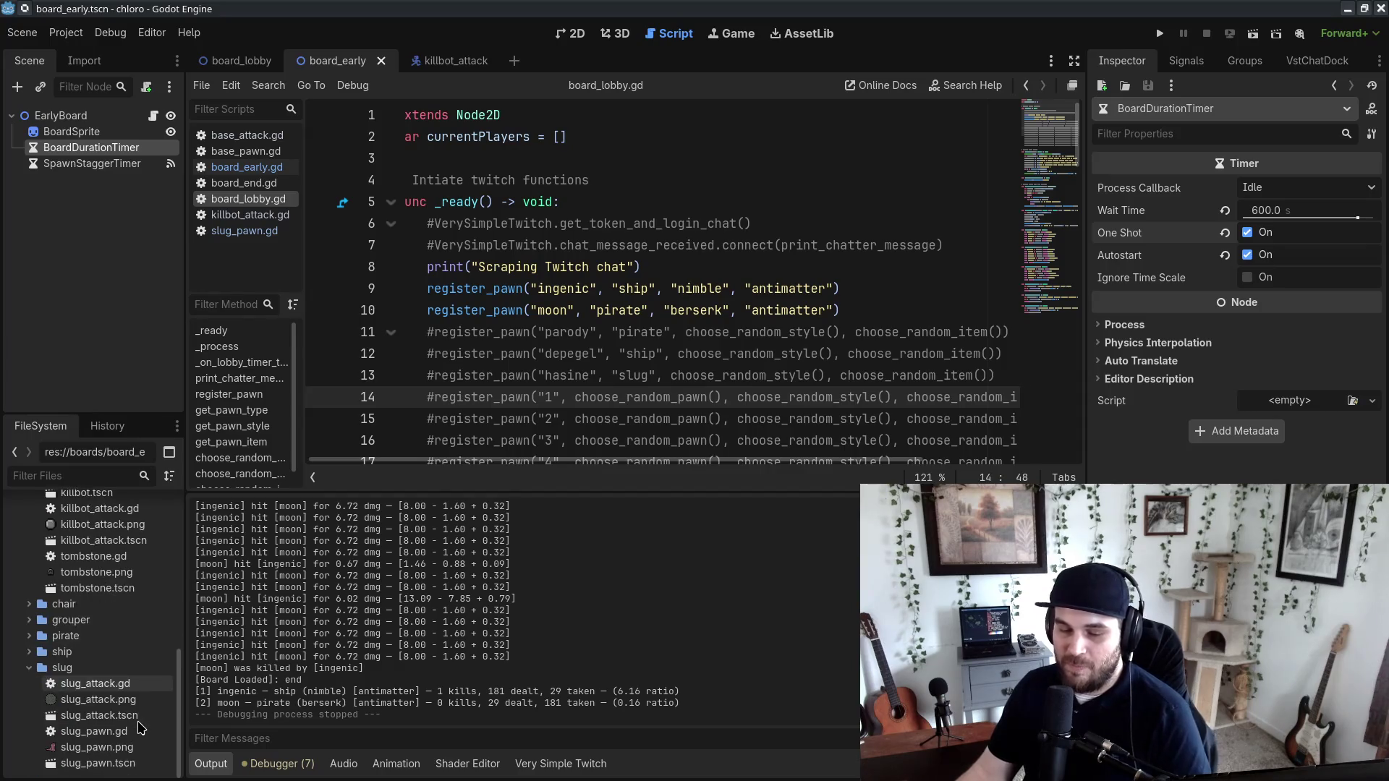
scroll(141, 727, down, 3)
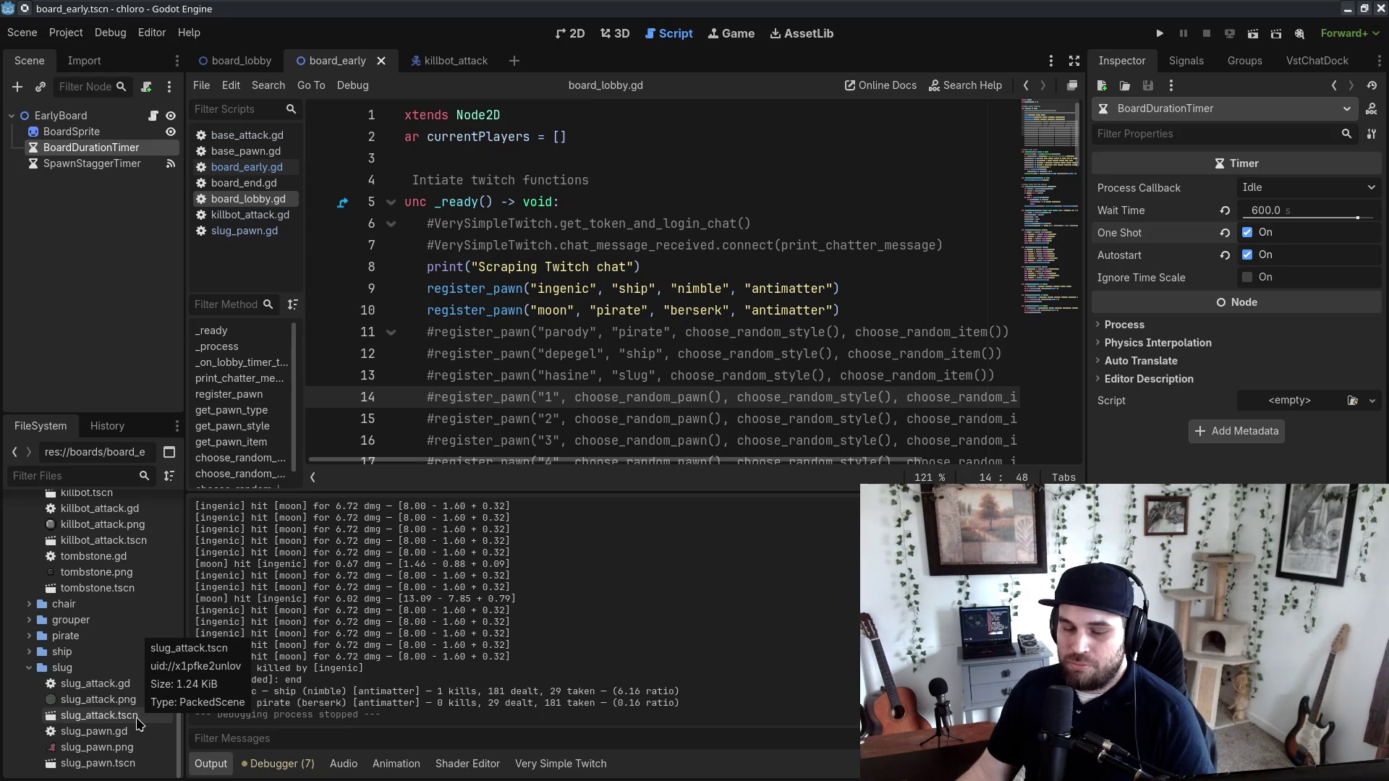
scroll(651, 289, down, 8)
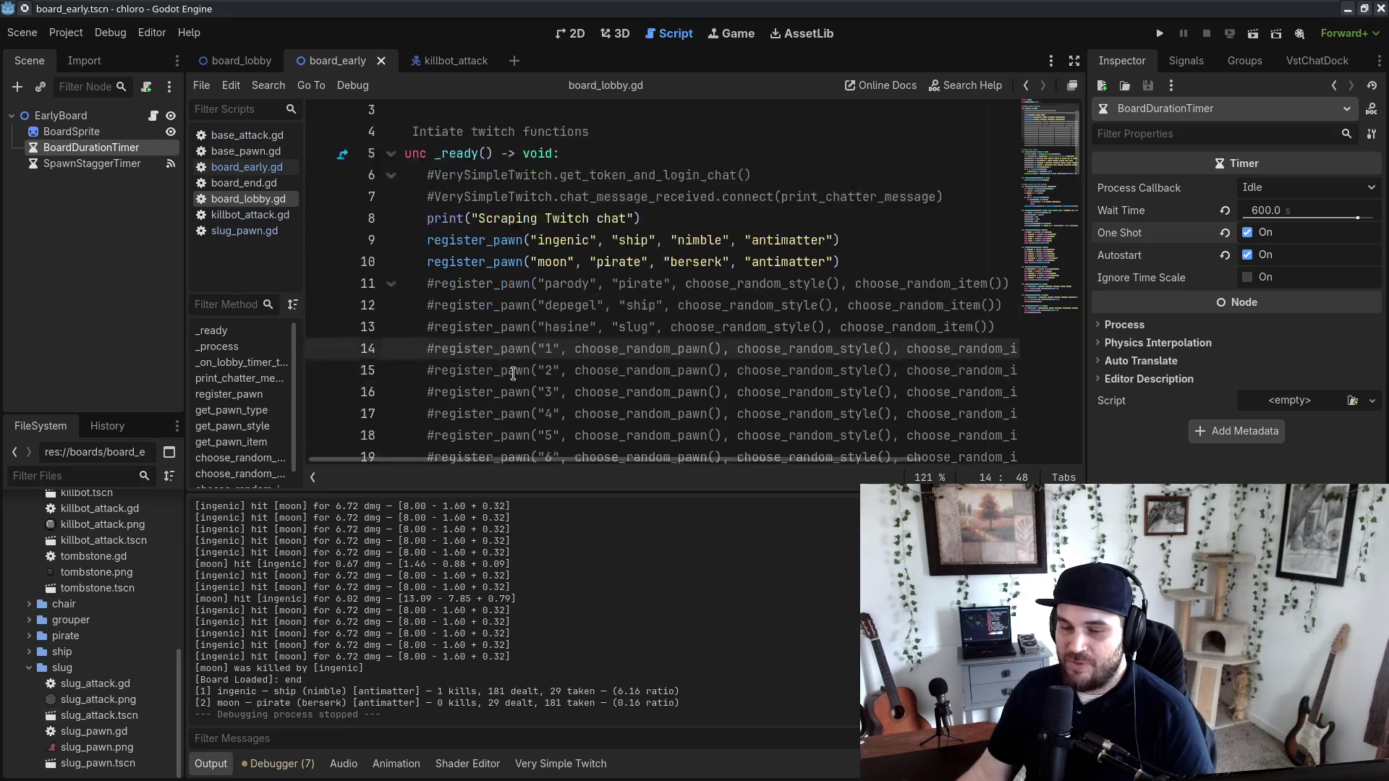
click(29, 652)
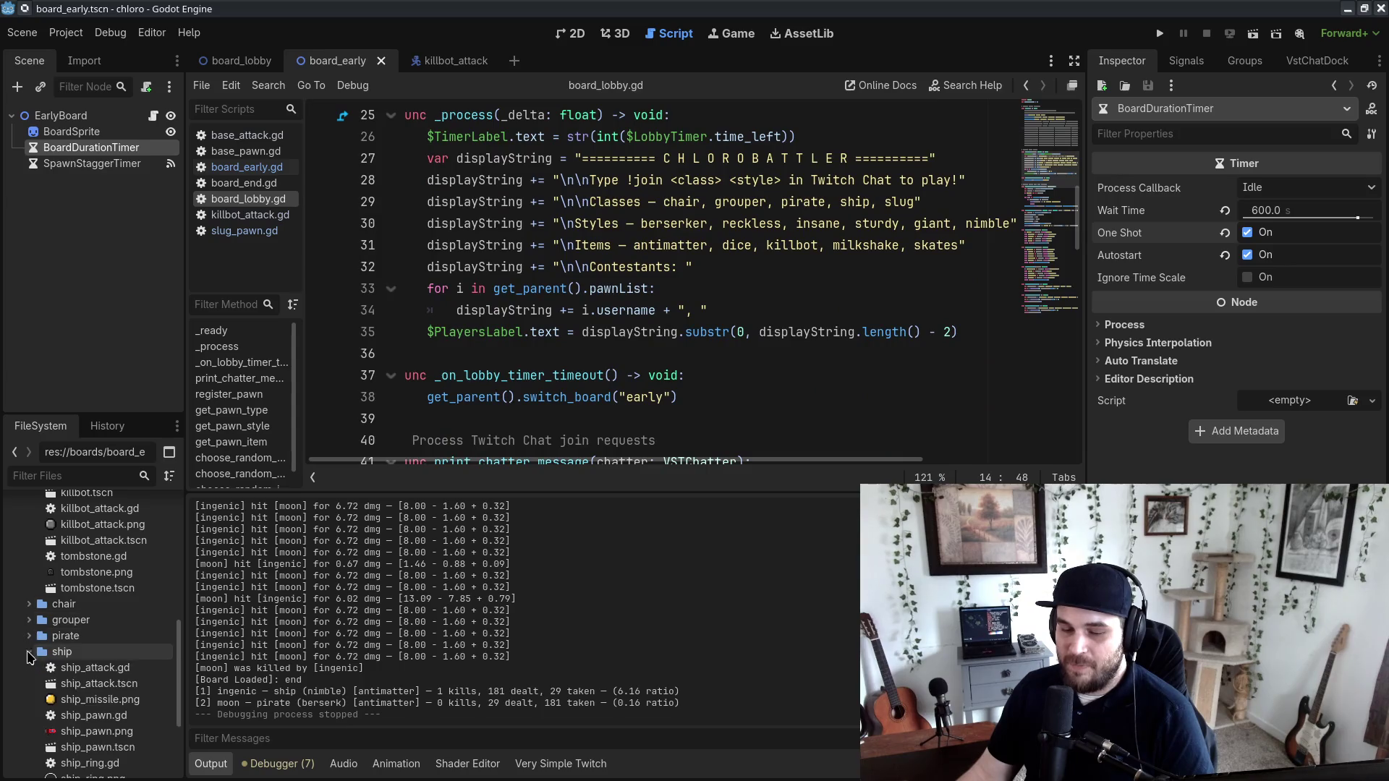
click(96, 731)
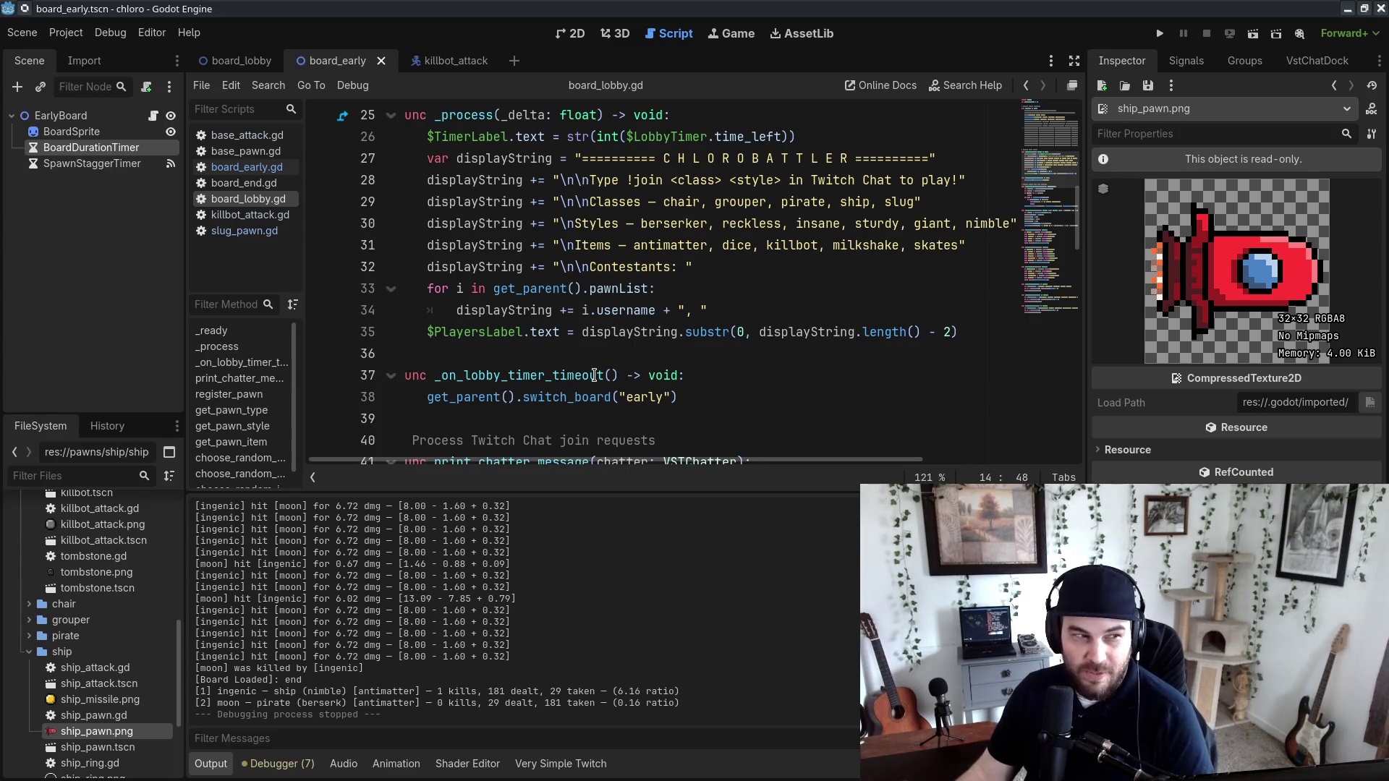
Step: Close the four open scripts from the script list
middle_click(255, 139)
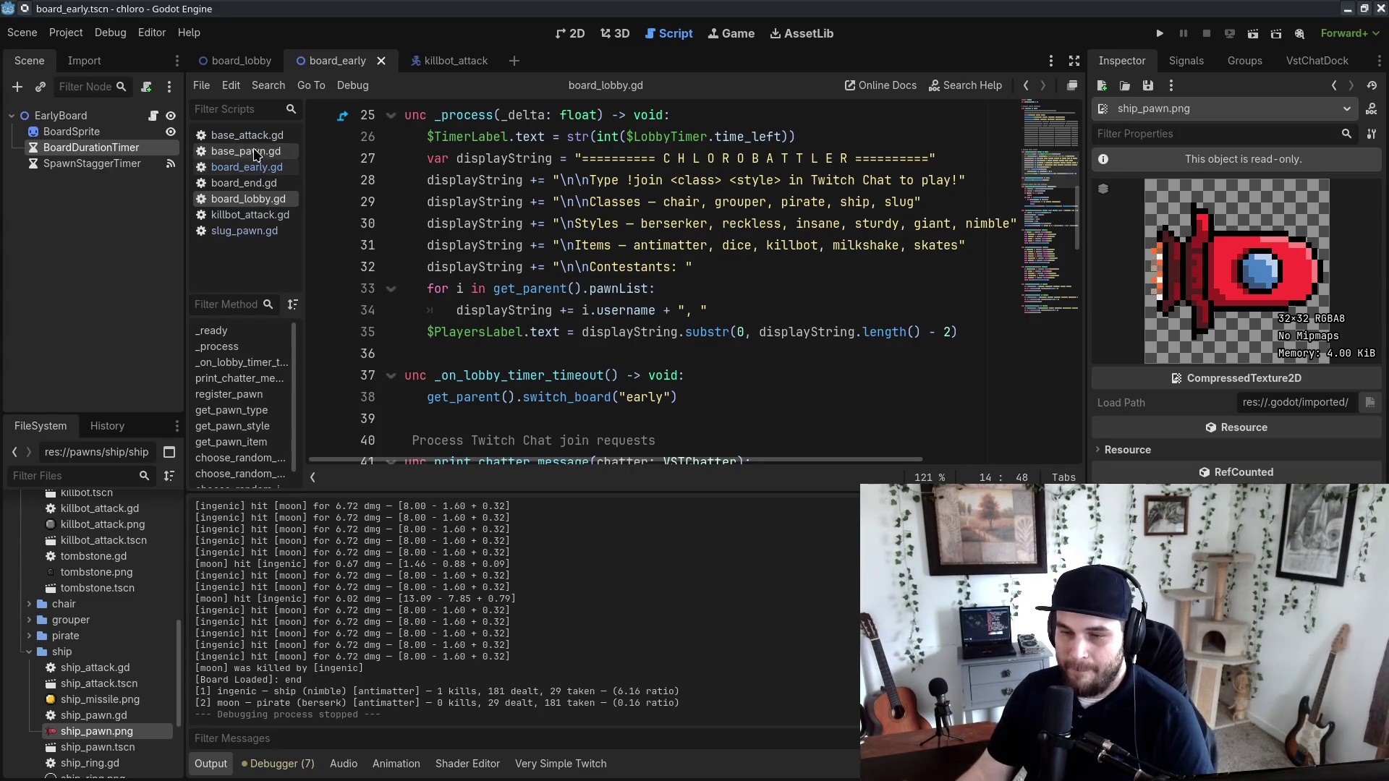
middle_click(256, 140)
middle_click(255, 140)
middle_click(255, 140)
middle_click(256, 140)
middle_click(255, 140)
middle_click(256, 139)
Step: Close the remaining scripts and scenes and open ship_pawn.gd
key(ctrl+shift+w)
key(ctrl+shift+w)
key(ctrl+shift+w)
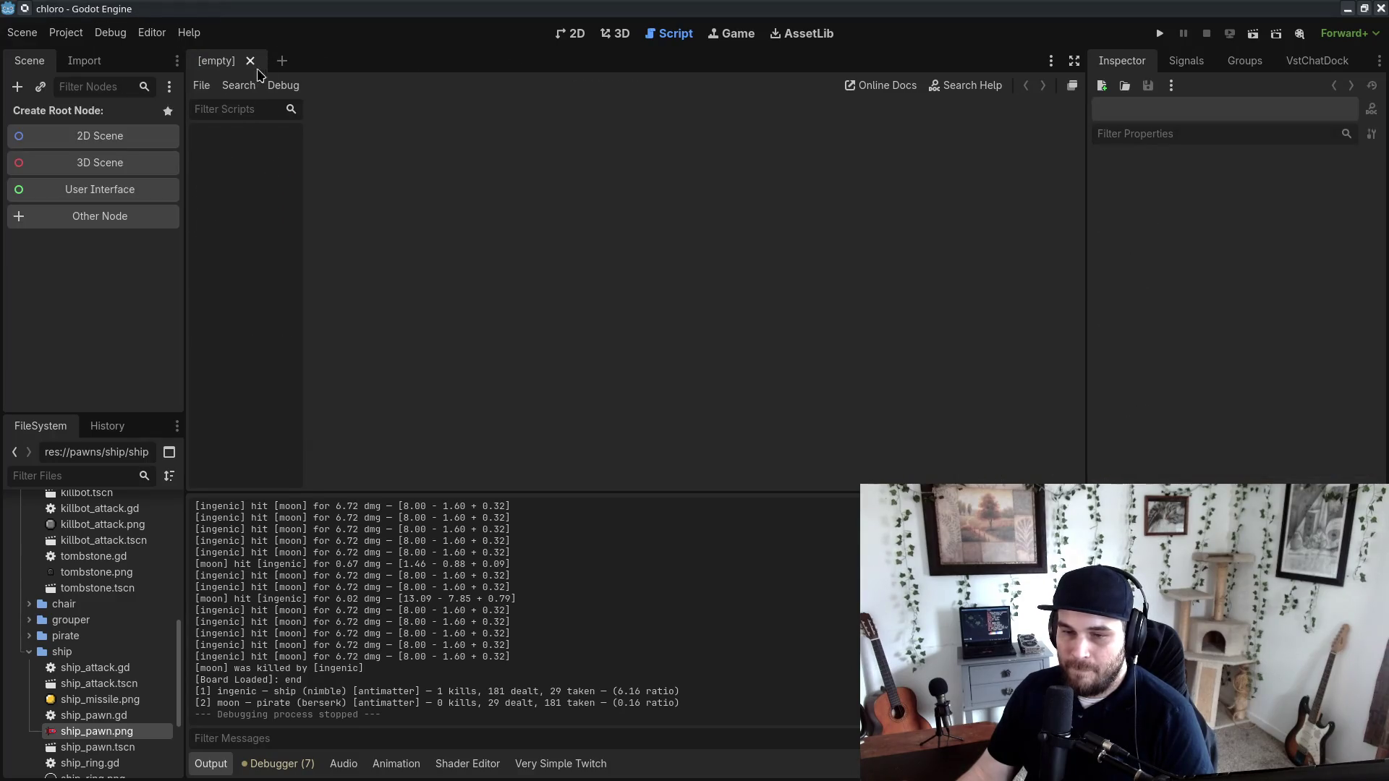
double_click(94, 715)
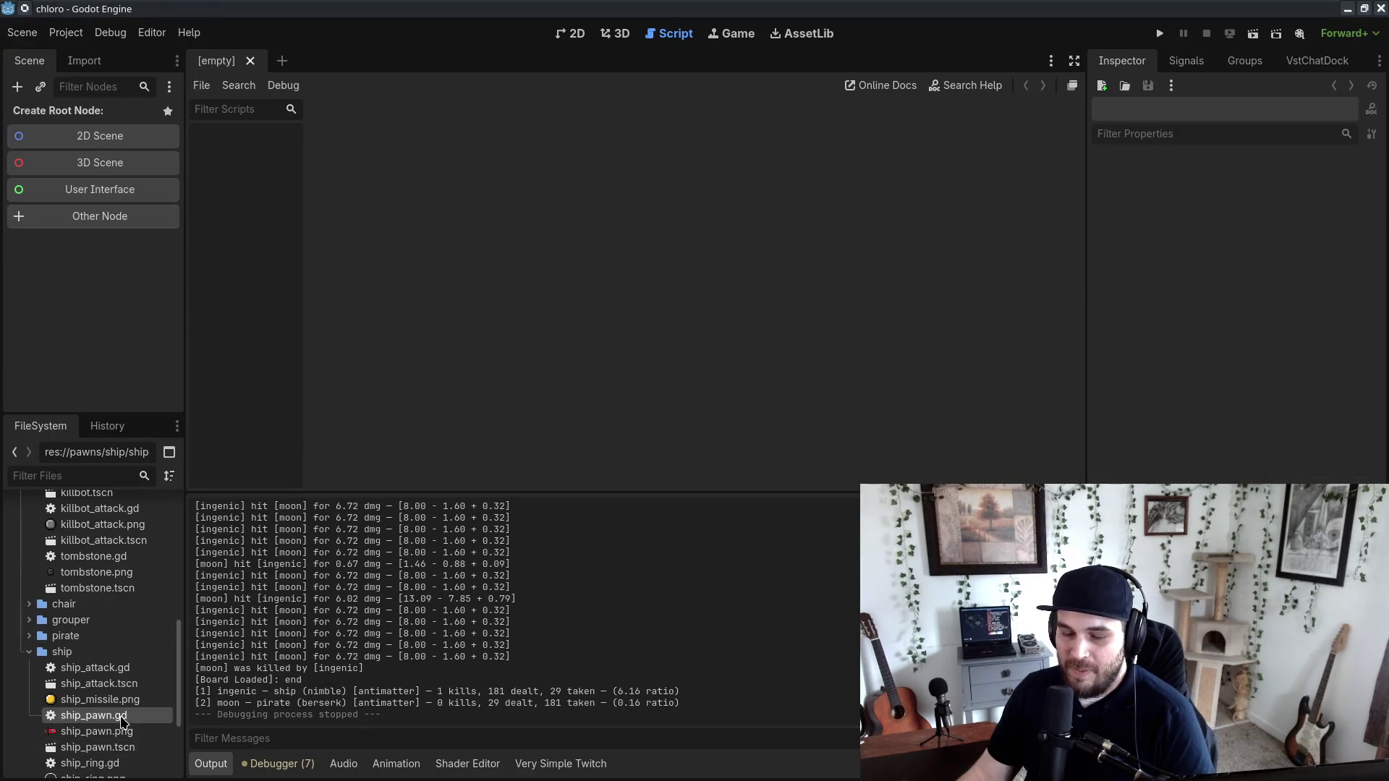
click(538, 332)
scroll(539, 331, down, 2)
Step: Change the bullet spread amount on line 29 to 0.2 and save the script
click(587, 289)
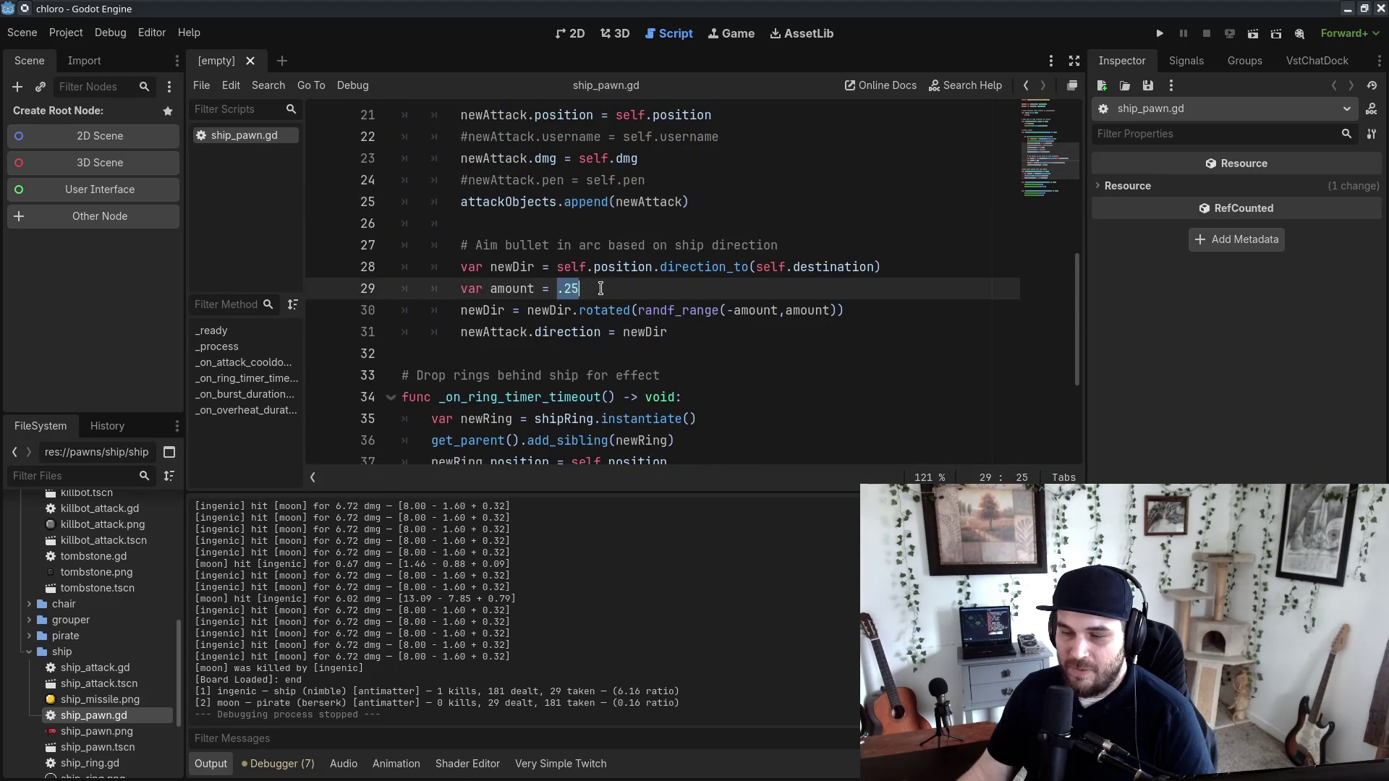
key(BackSpace)
text(0)
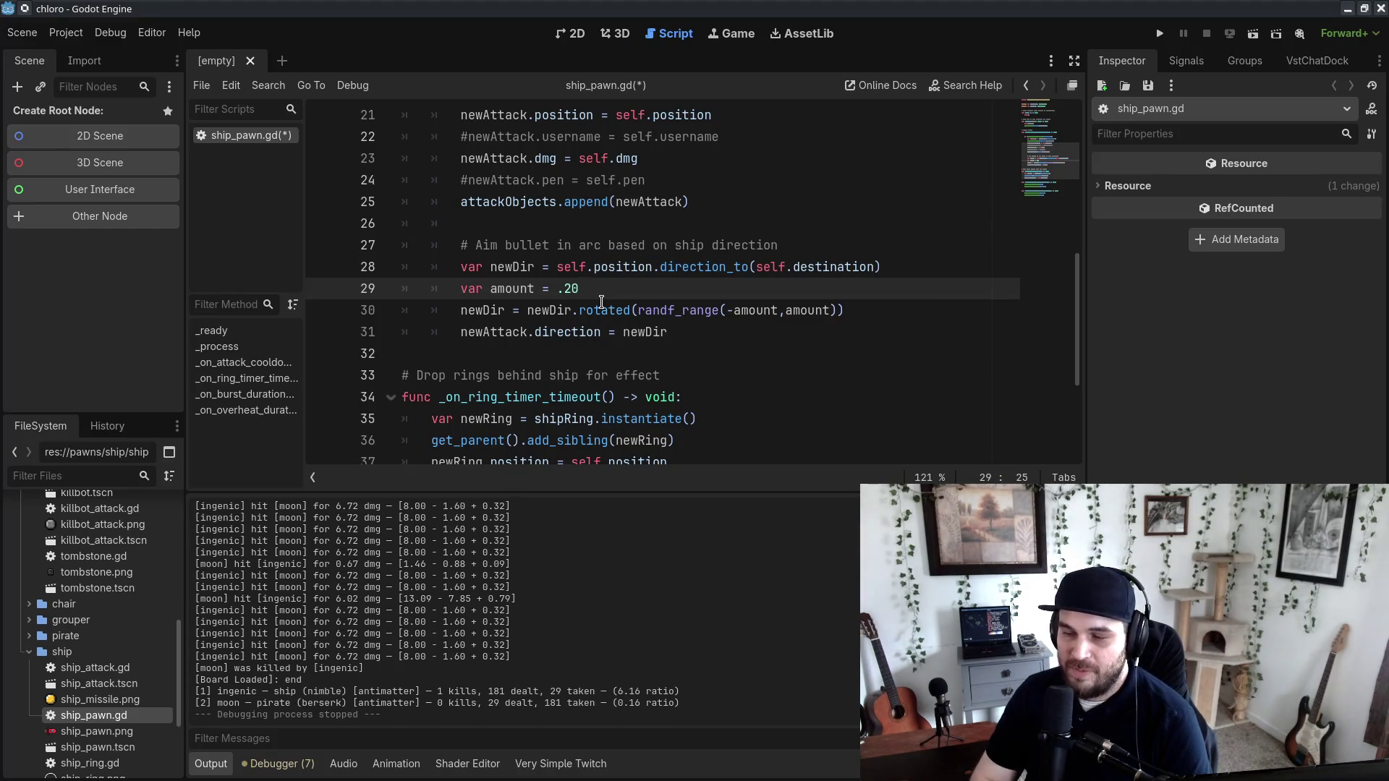
key(BackSpace)
key(Left)
key(Left)
text(0)
key(ctrl+s)
Step: Add a new attackConeArc variable set to 0.2 below the exports
scroll(601, 302, up, 6)
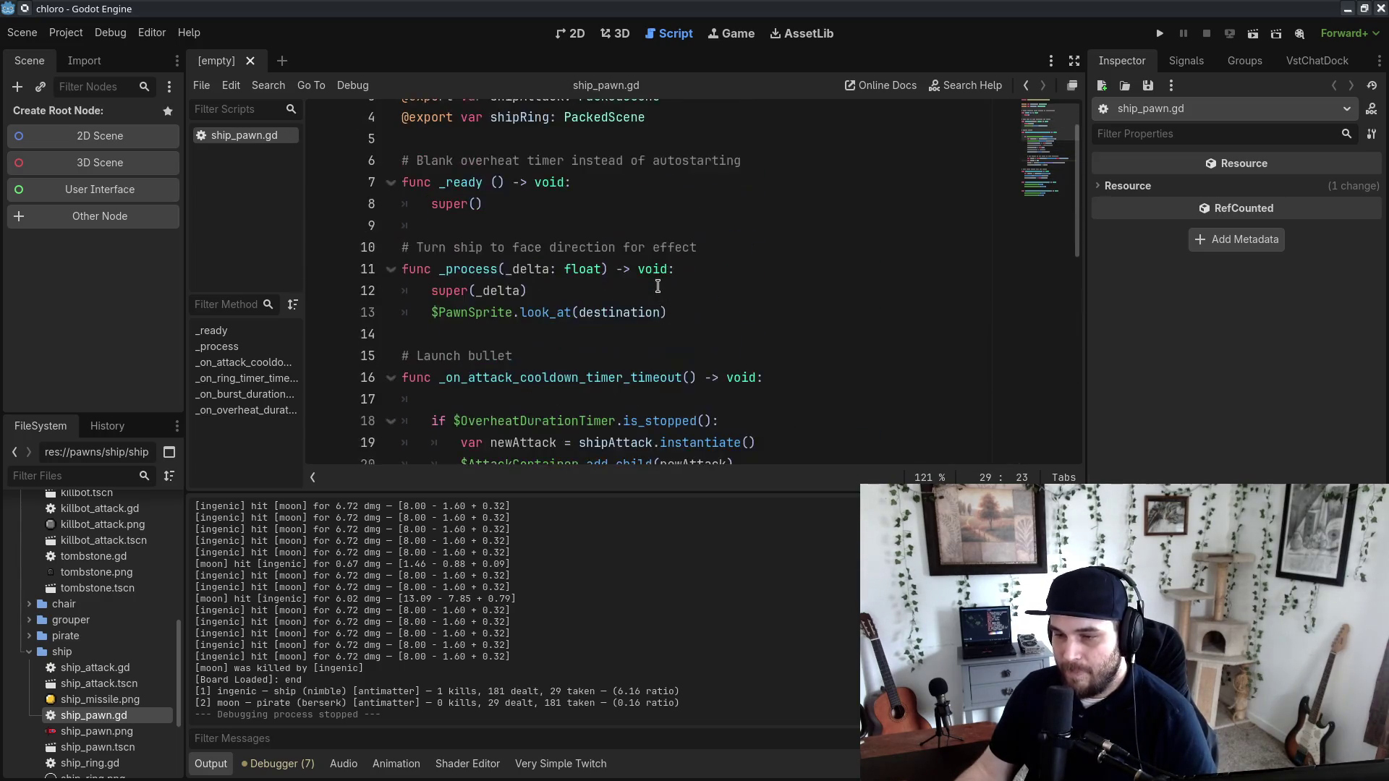
scroll(657, 288, down, 5)
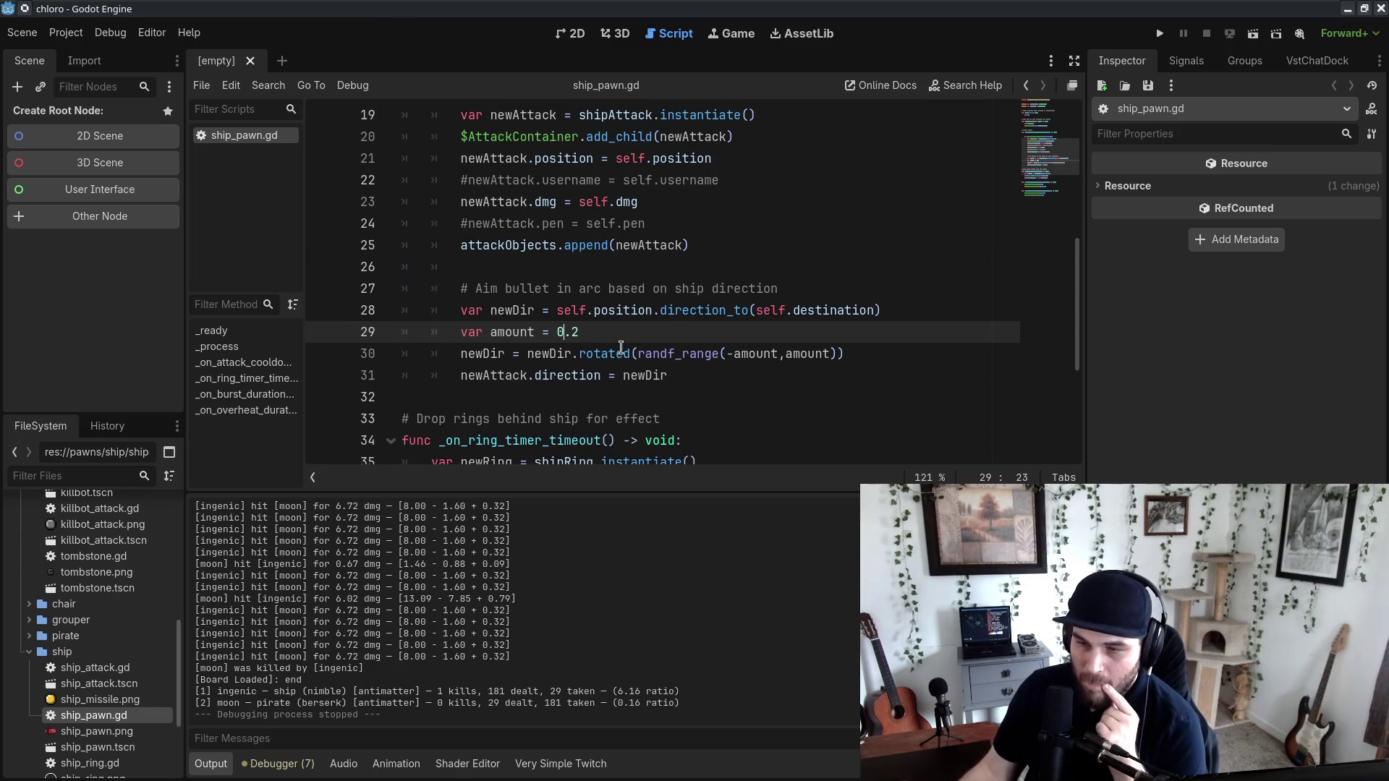
scroll(511, 388, up, 6)
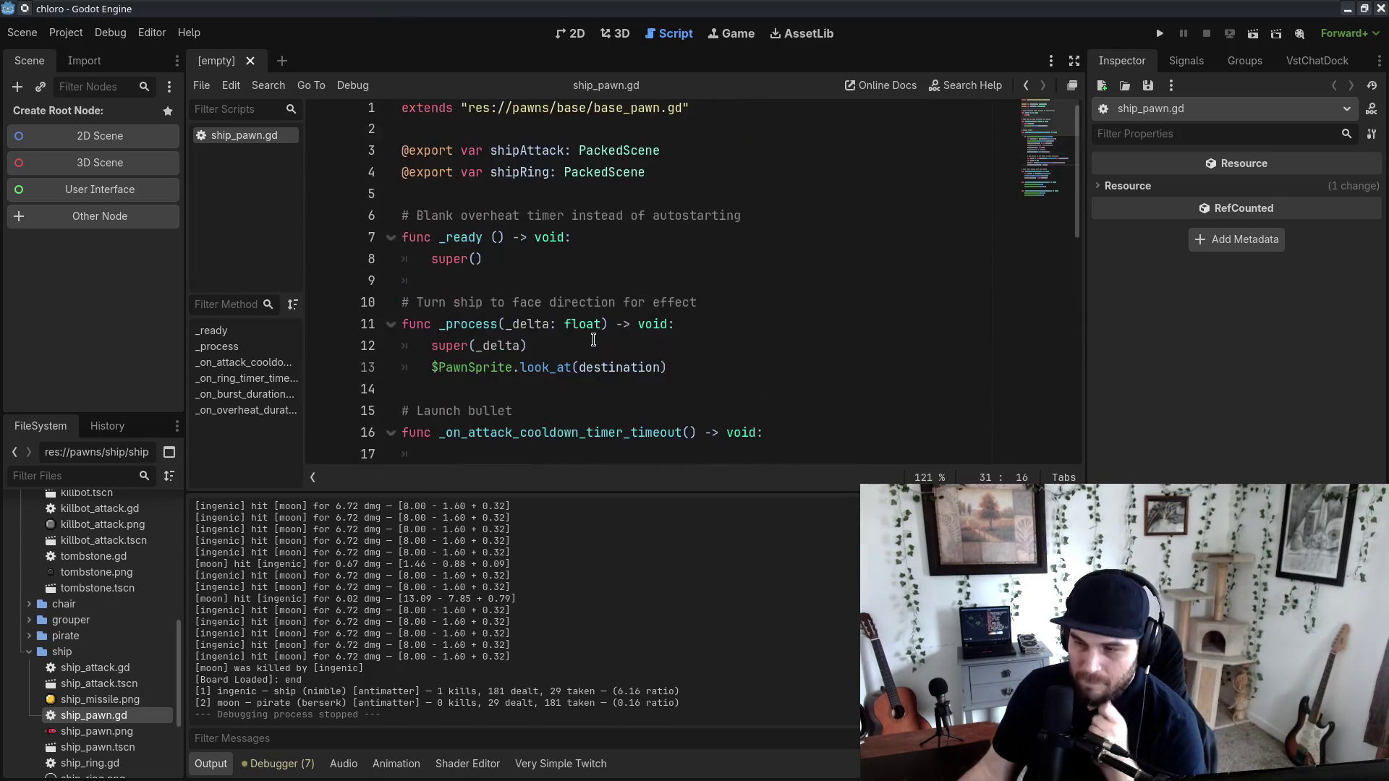
click(701, 164)
key(Down)
key(Return)
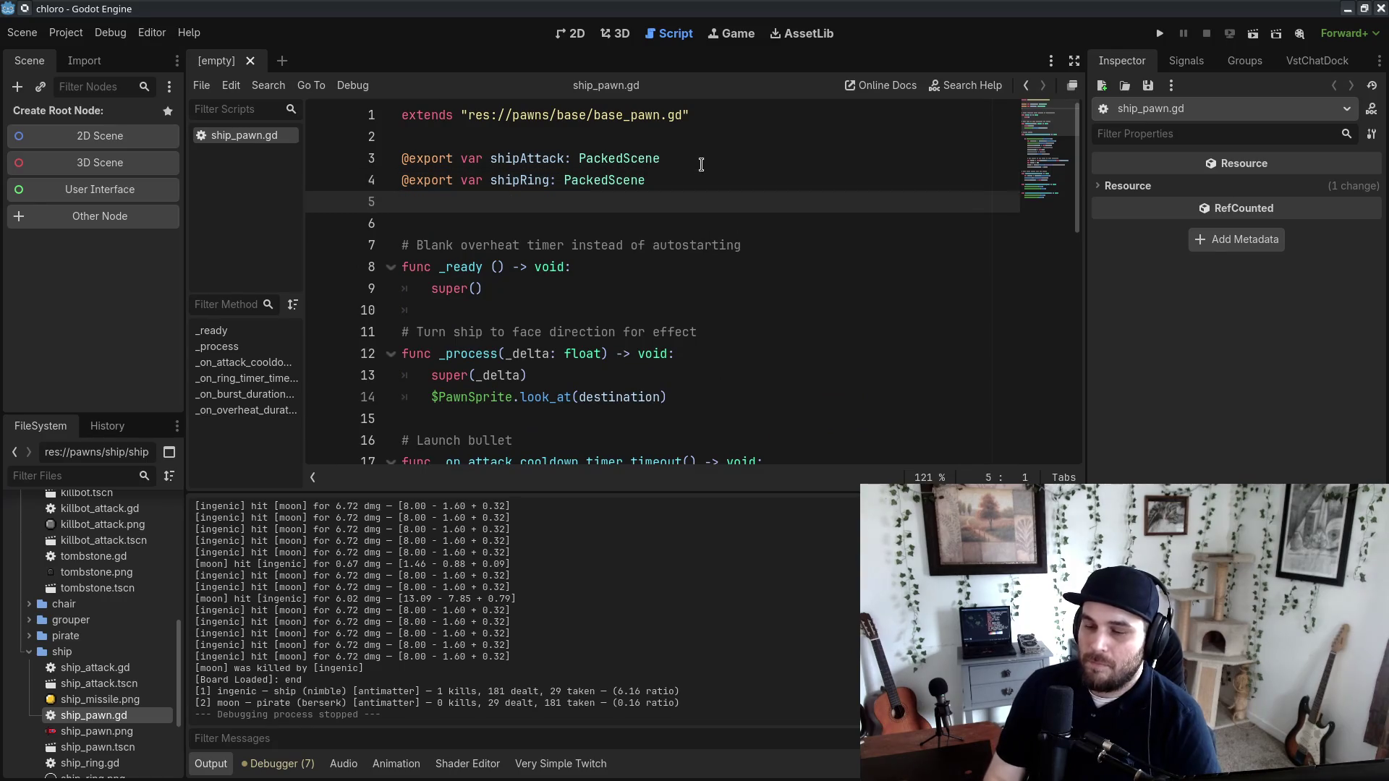
text(cone)
text(attac)
text(ConeArc =)
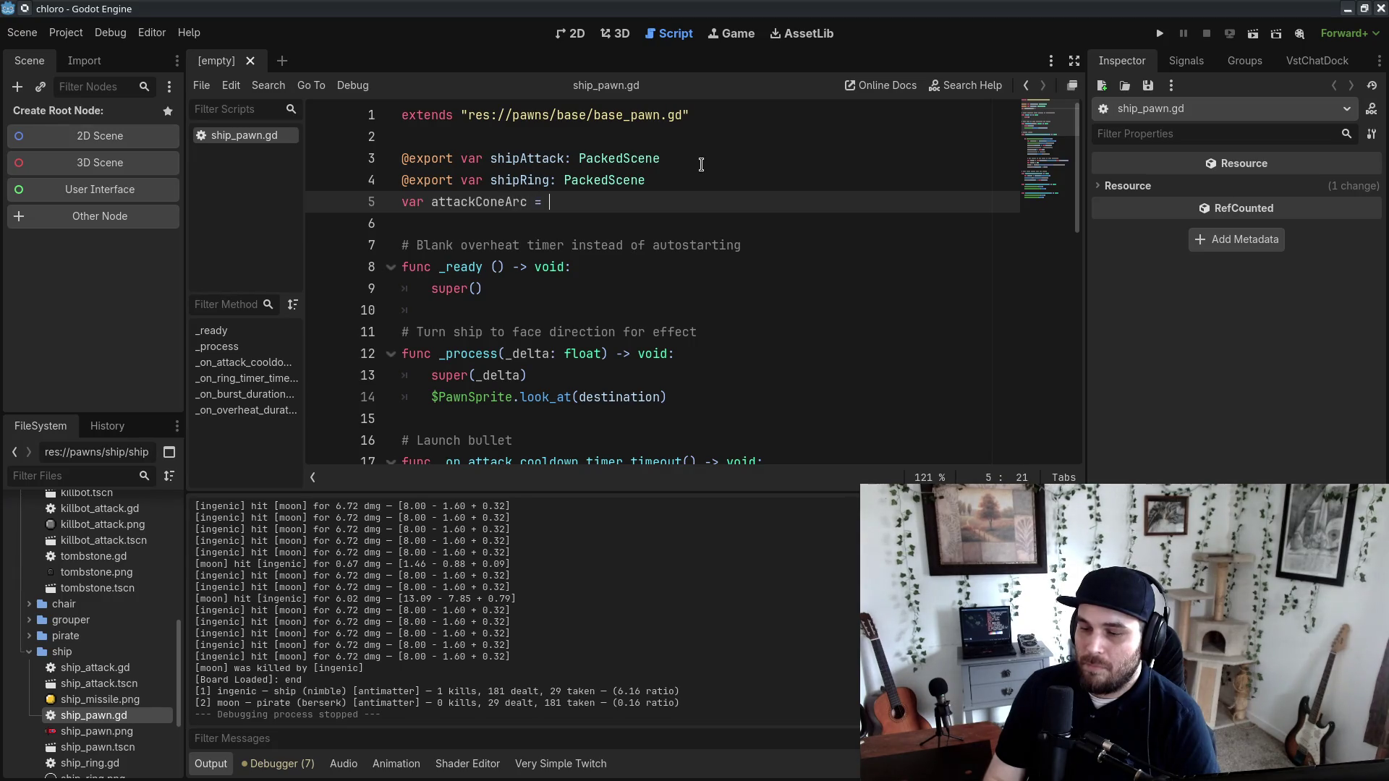
text(0.2)
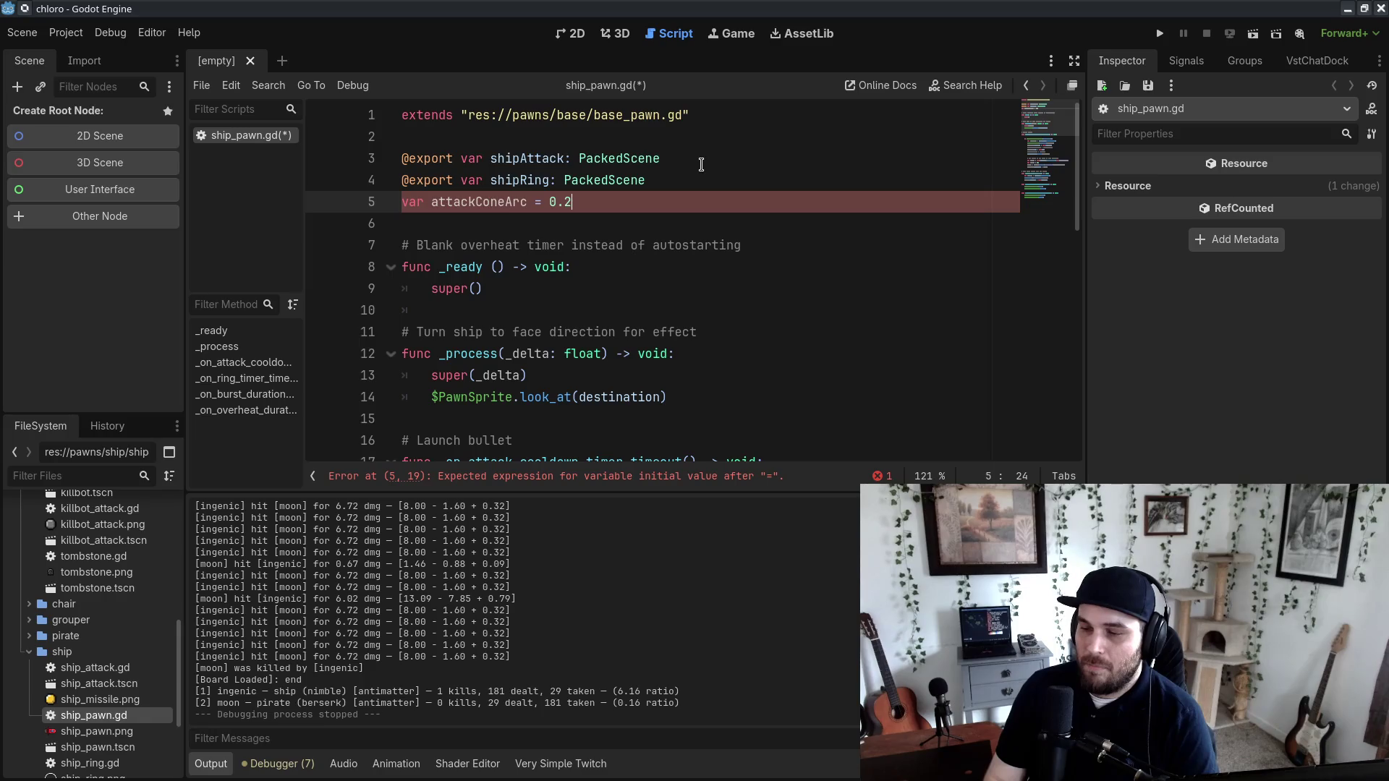
click(459, 205)
Step: Replace both amount arguments in randf_range with attackConeArc and delete the var amount line
scroll(459, 210, down, 9)
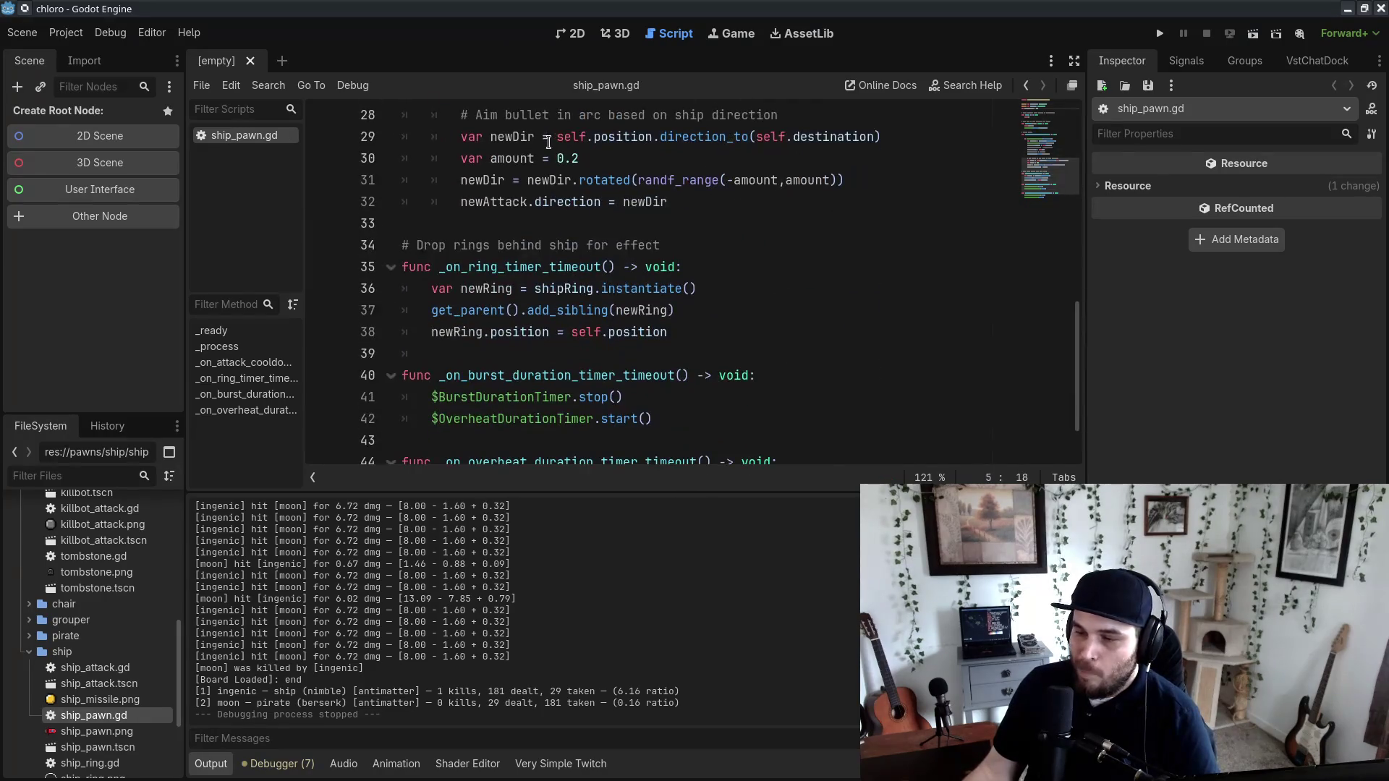
double_click(568, 159)
text(attackConeArc)
click(688, 290)
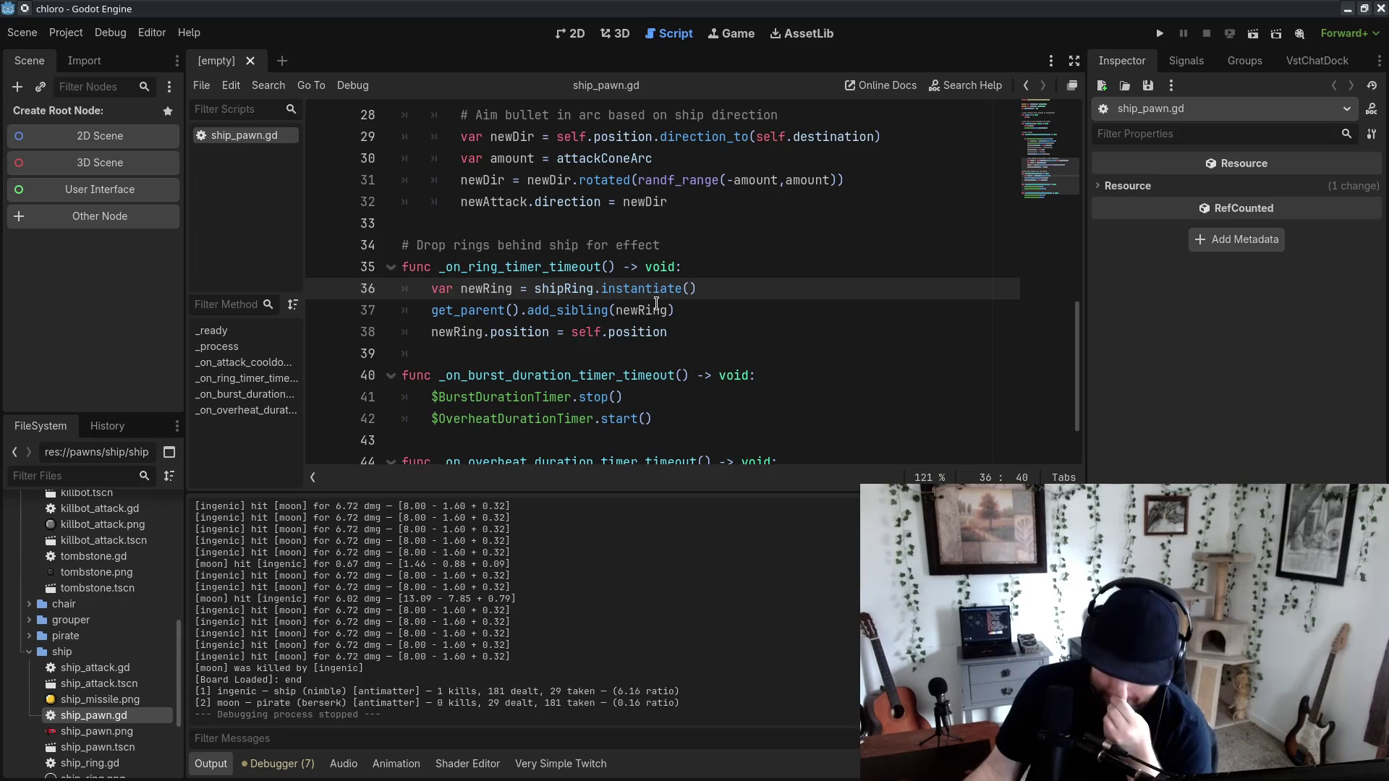
double_click(598, 163)
key(ctrl+x)
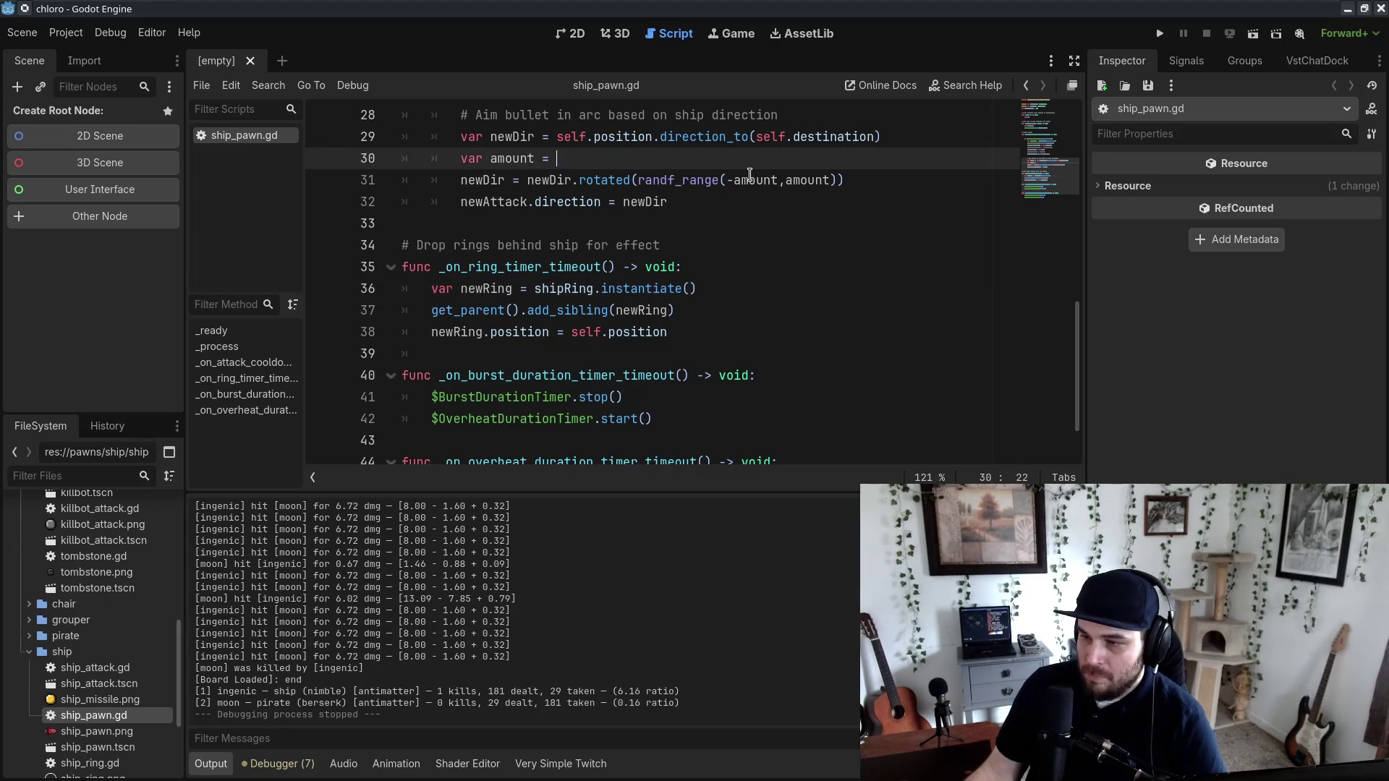
double_click(752, 180)
key(ctrl+v)
double_click(850, 177)
key(ctrl+v)
drag(552, 158, 882, 137)
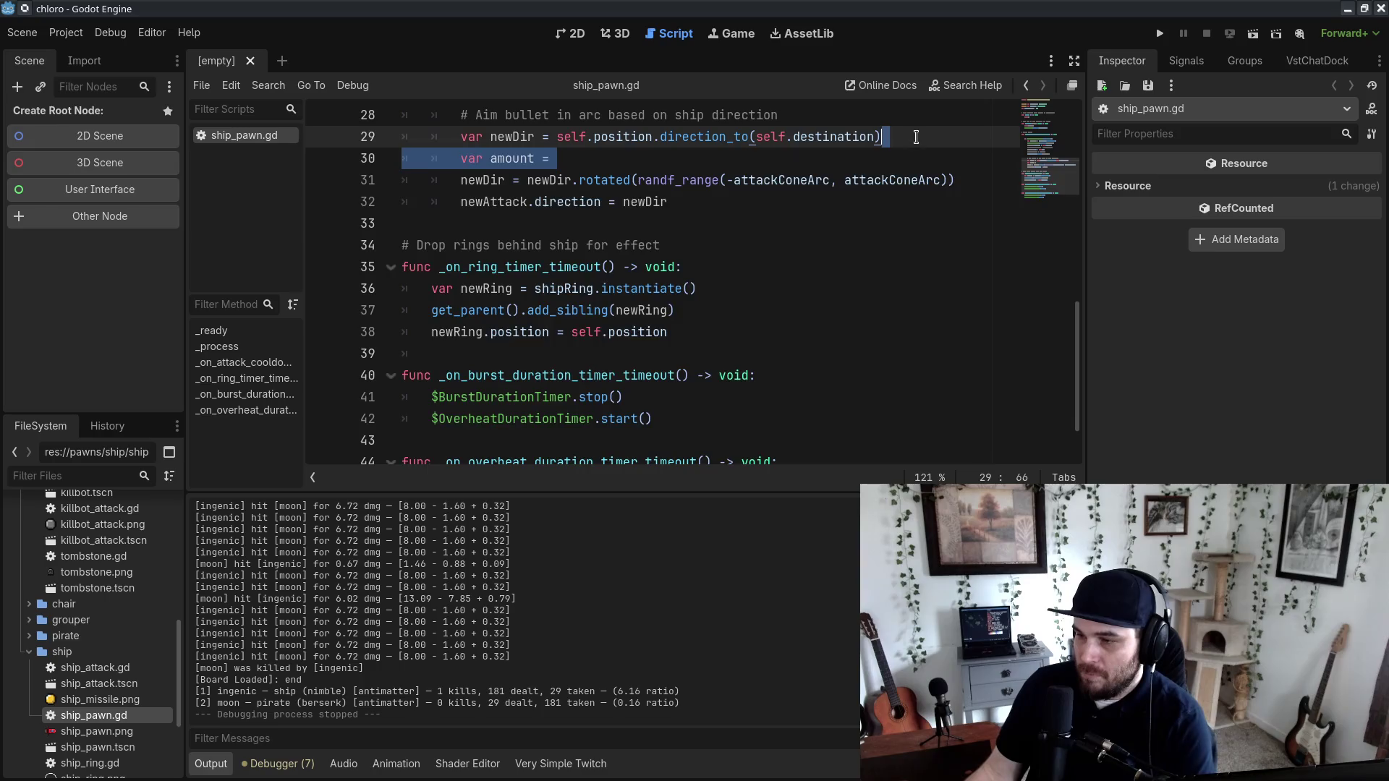
key(BackSpace)
click(861, 245)
Step: Review the script around the attackConeArc declaration and blank line 6
scroll(701, 297, up, 2)
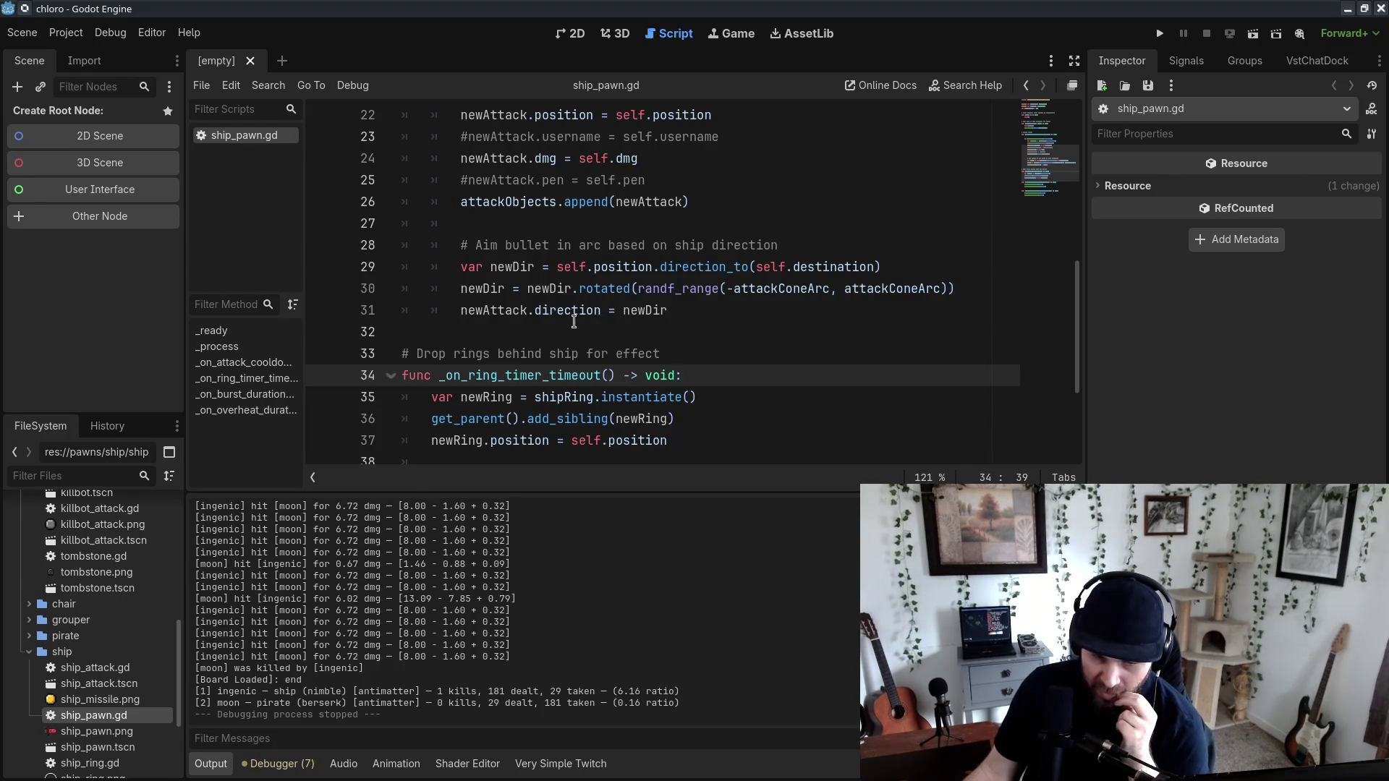
scroll(610, 303, up, 2)
scroll(609, 304, down, 3)
scroll(611, 307, up, 4)
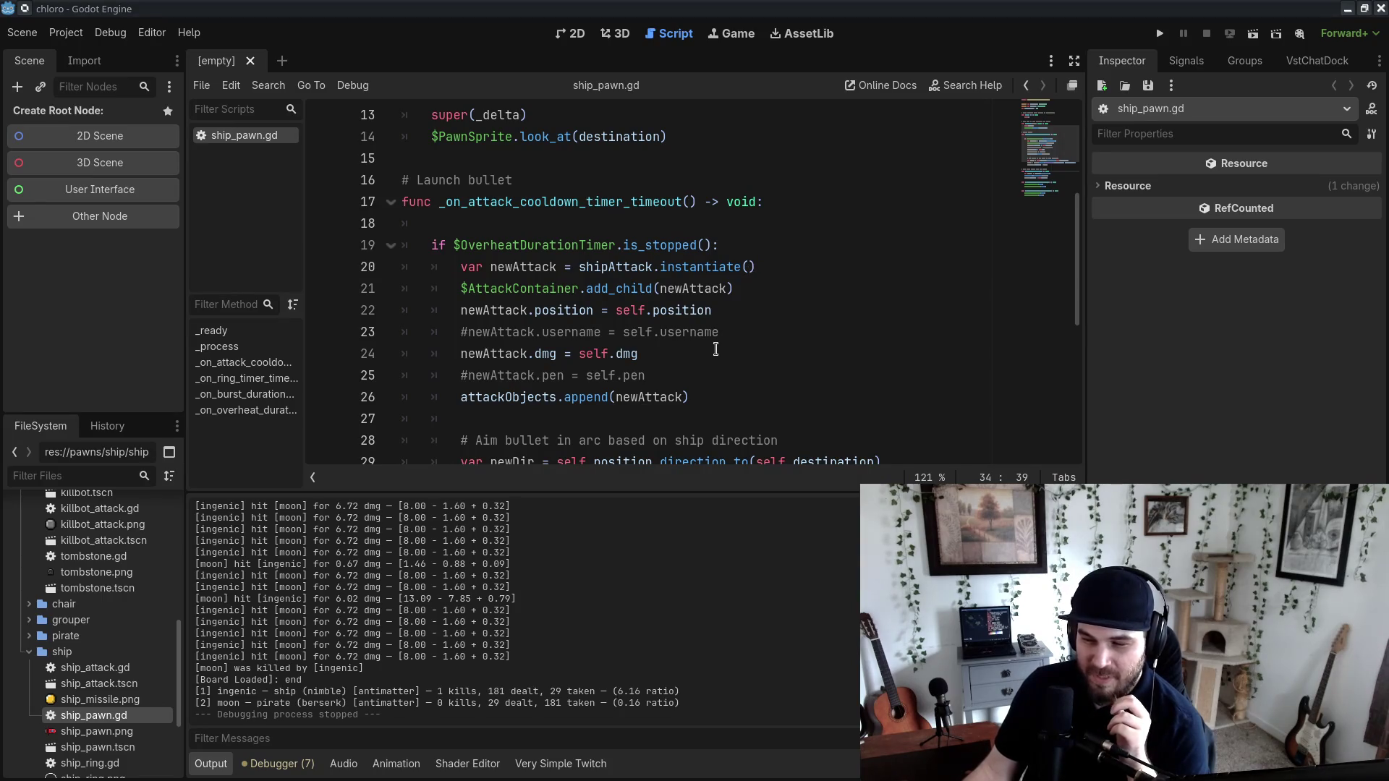
scroll(672, 360, up, 4)
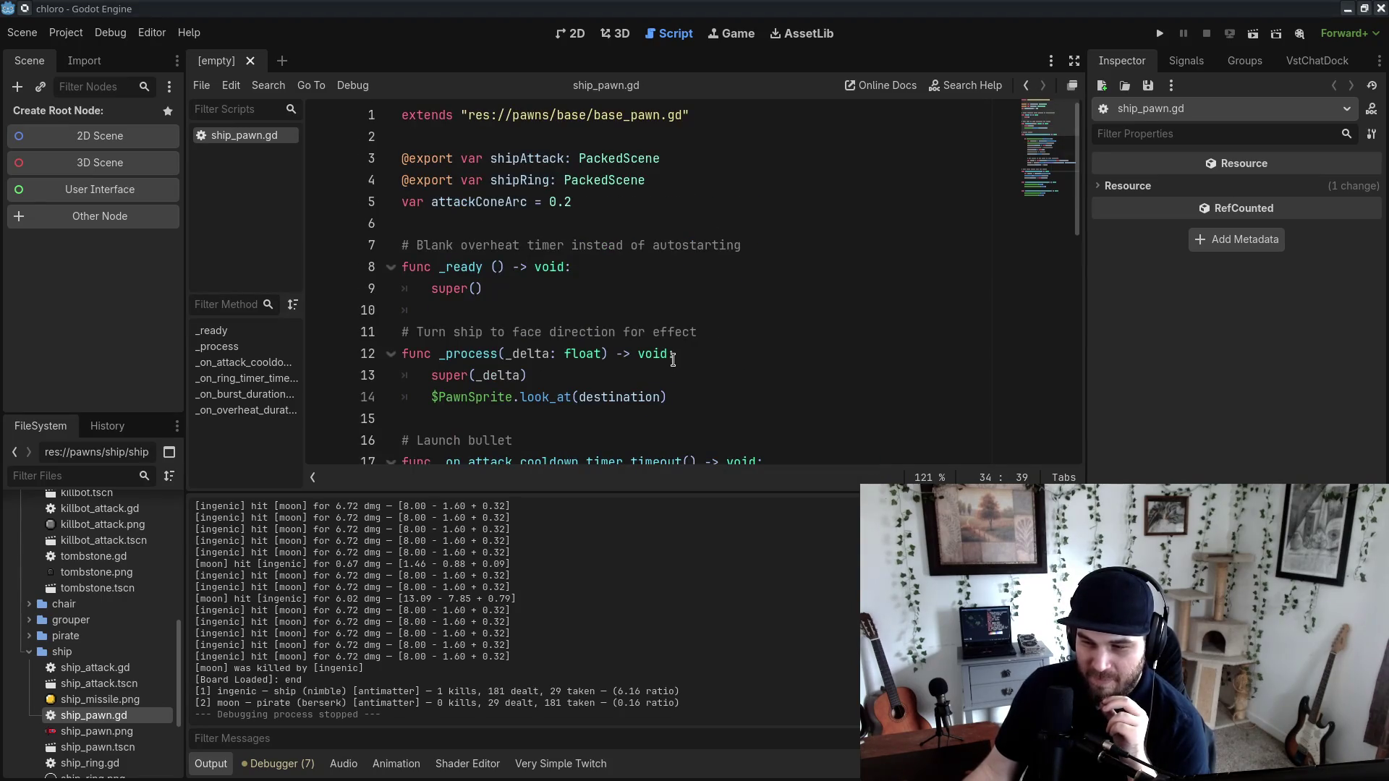
scroll(670, 369, down, 4)
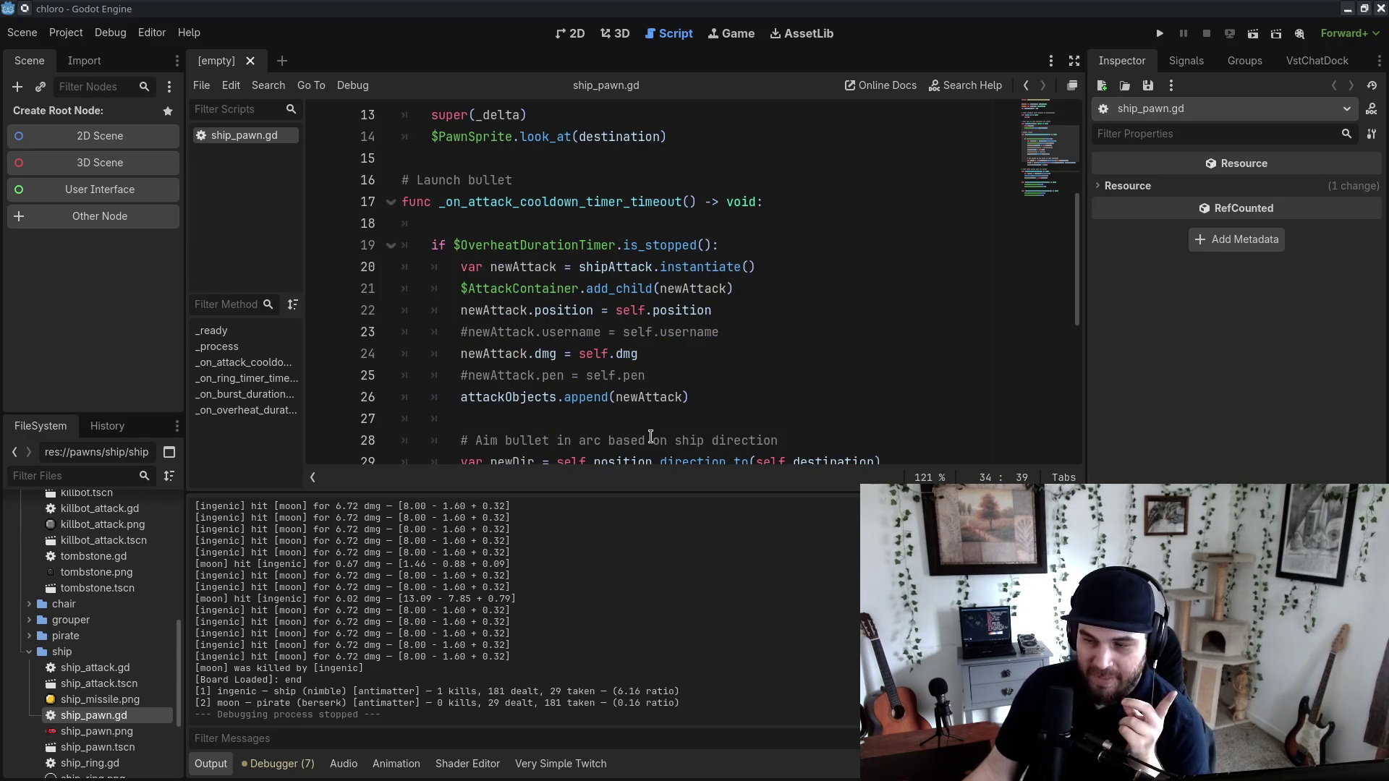
scroll(688, 355, up, 4)
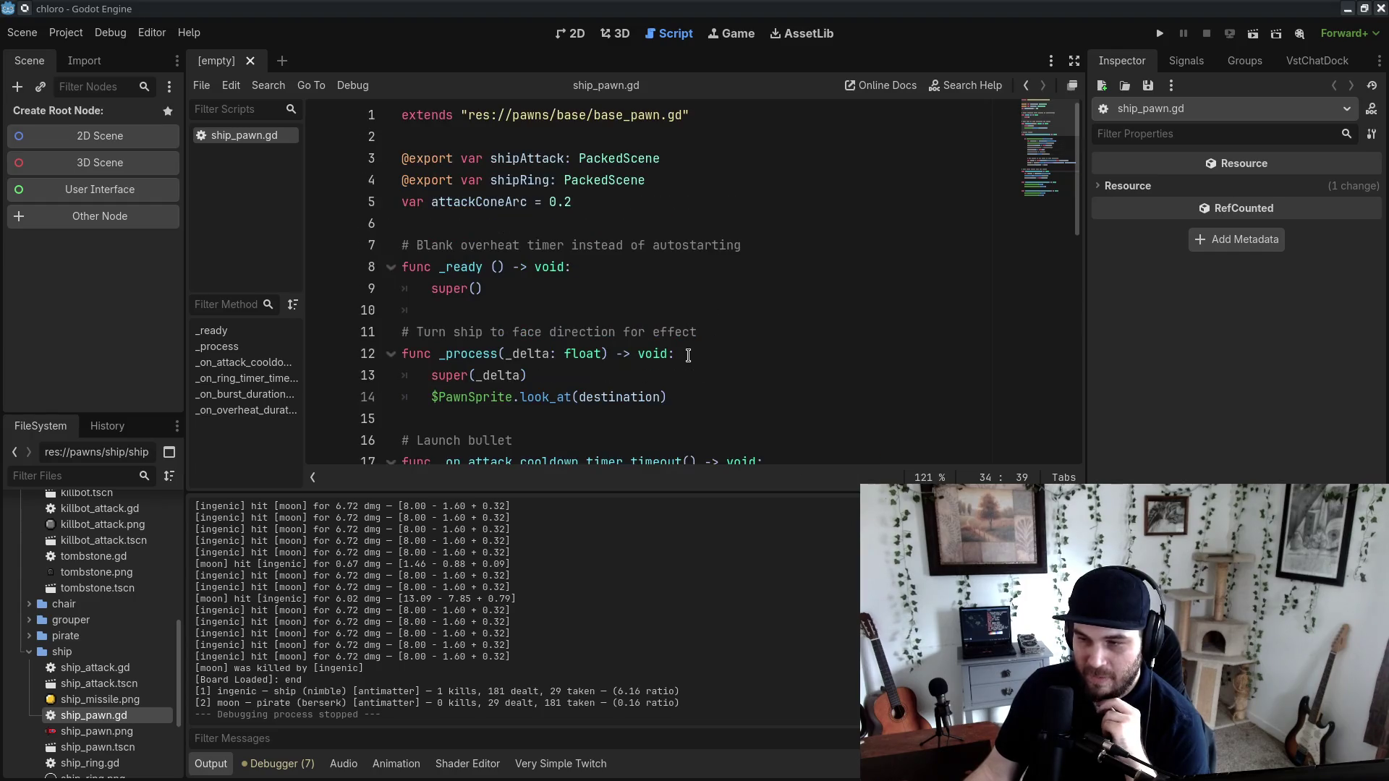
scroll(688, 355, down, 5)
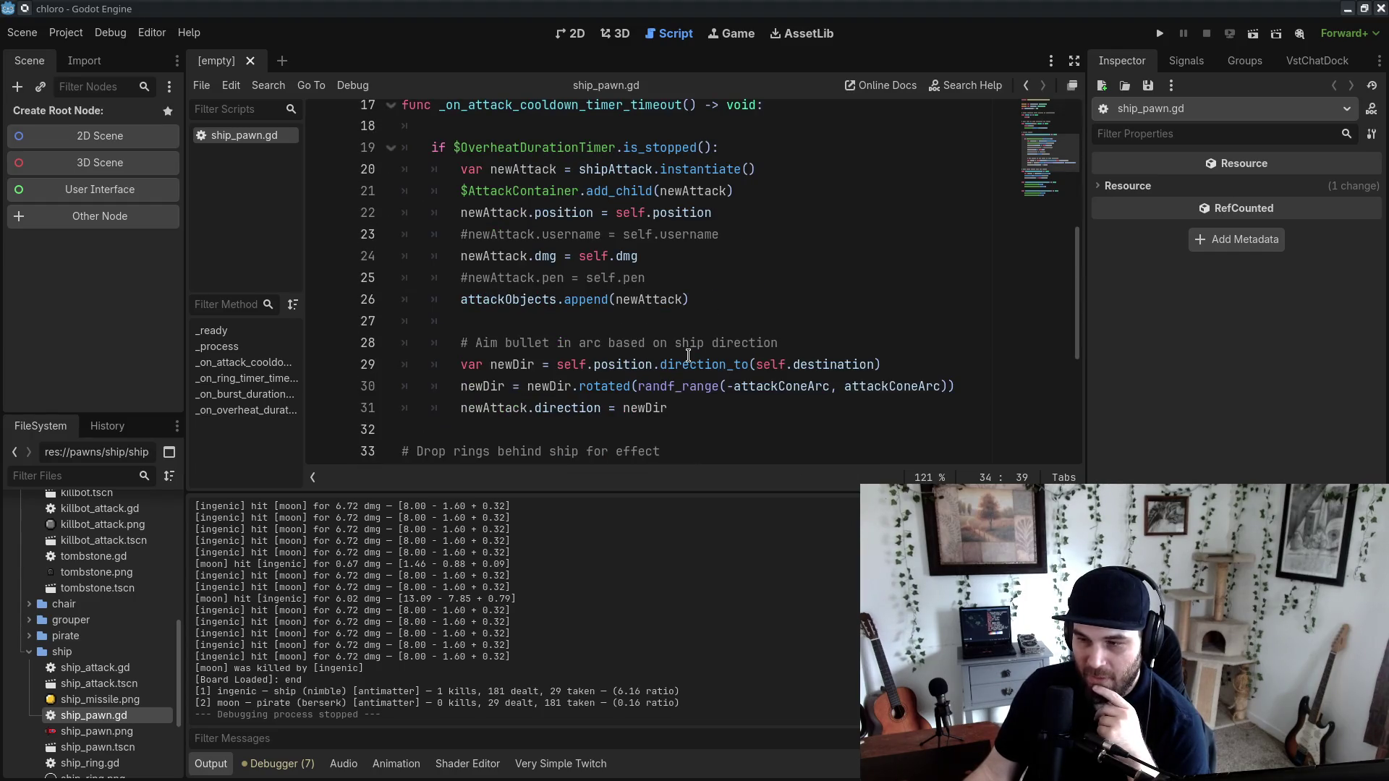
scroll(688, 356, up, 5)
click(599, 201)
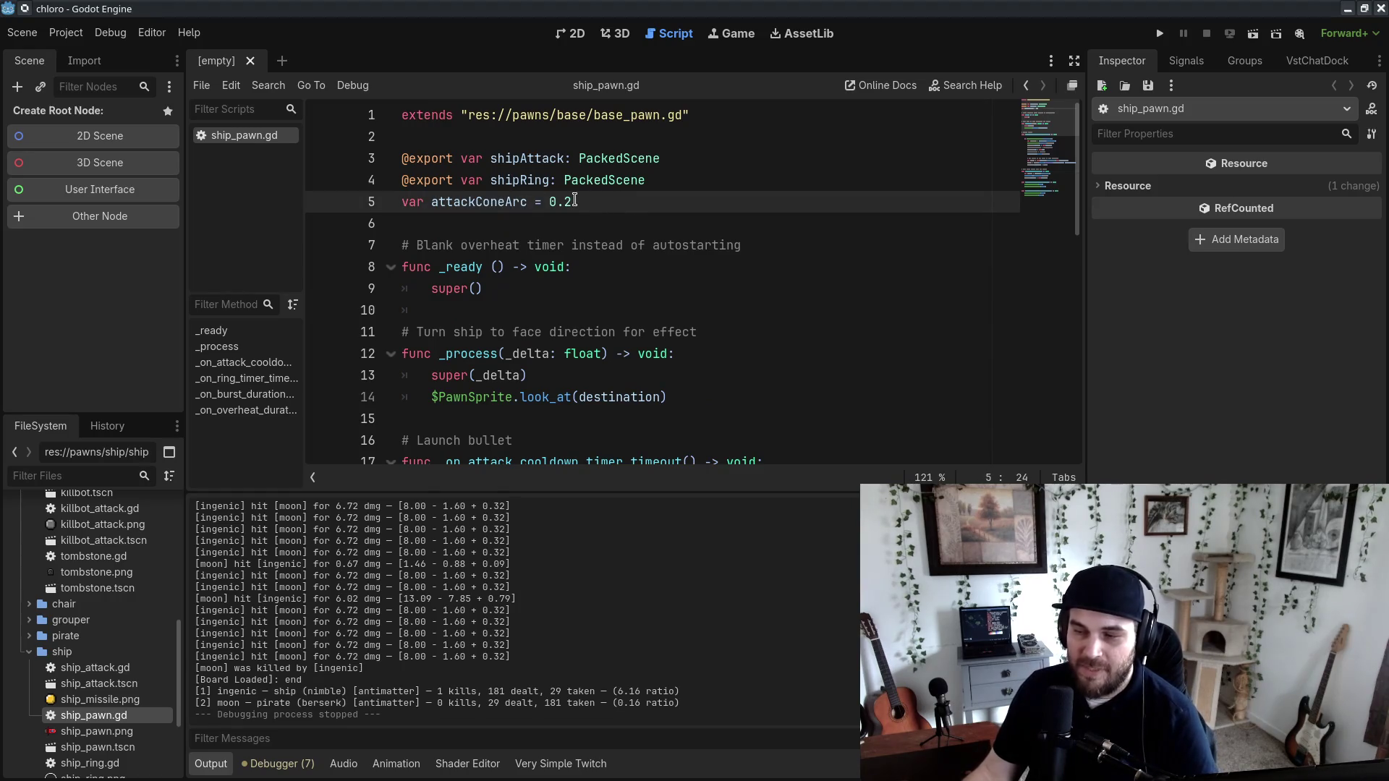
click(628, 215)
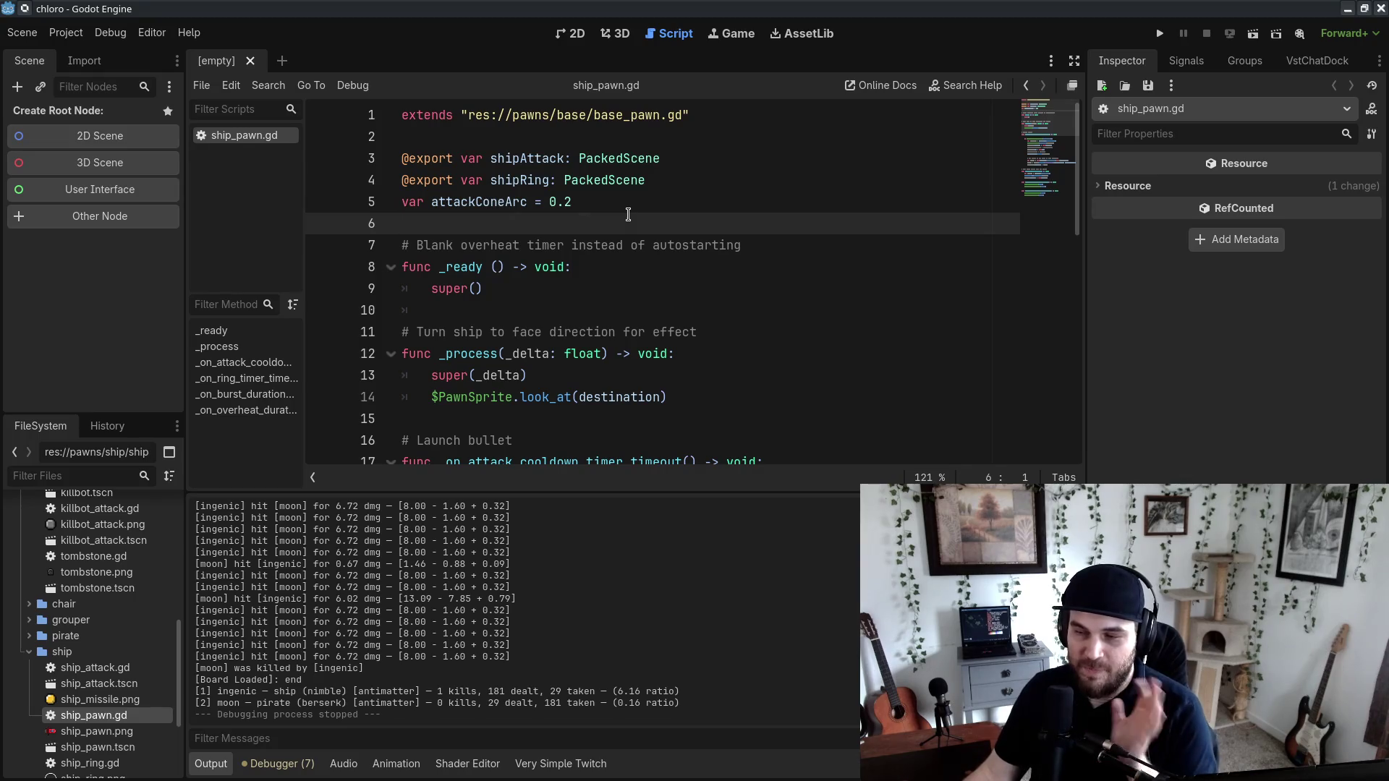
scroll(370, 373, down, 3)
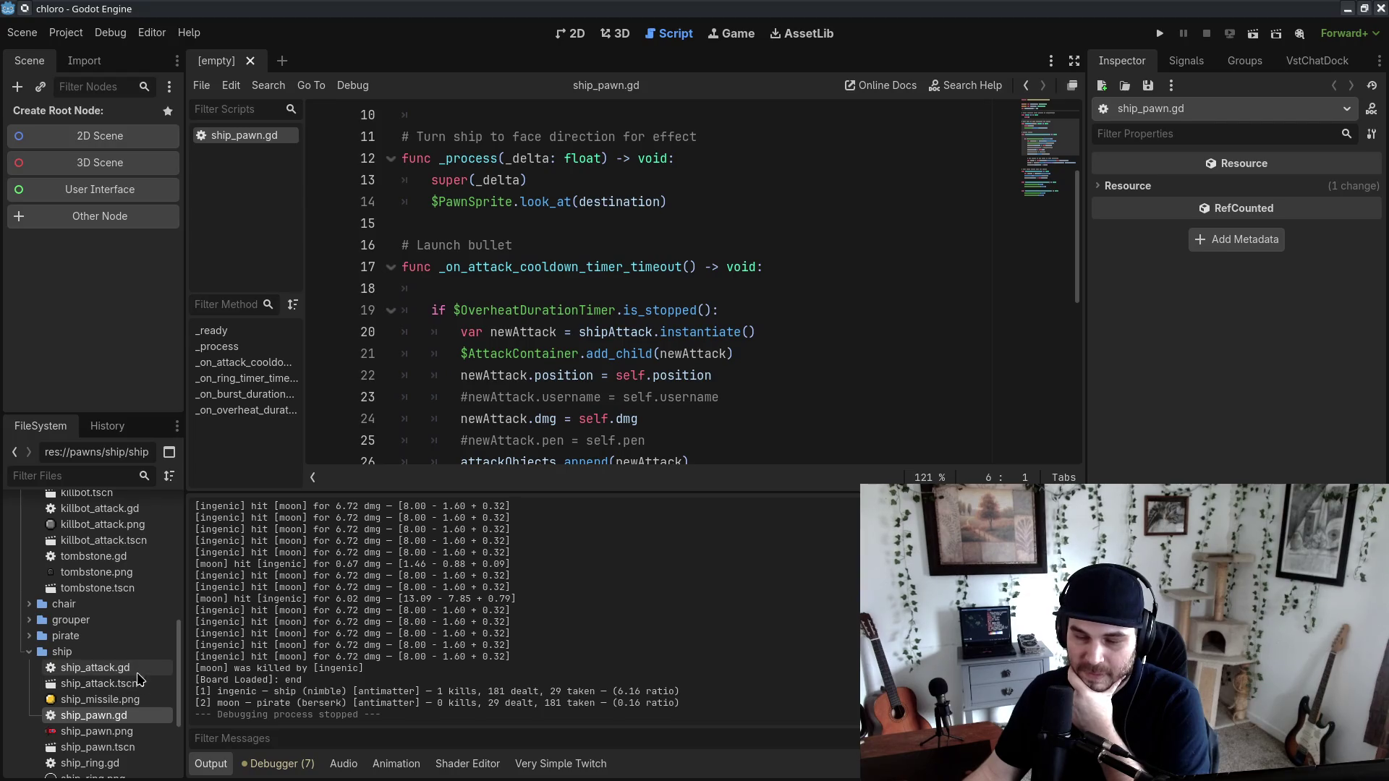
Step: Open ship_attack.gd and change the bullet speed from 75 to 100
double_click(141, 668)
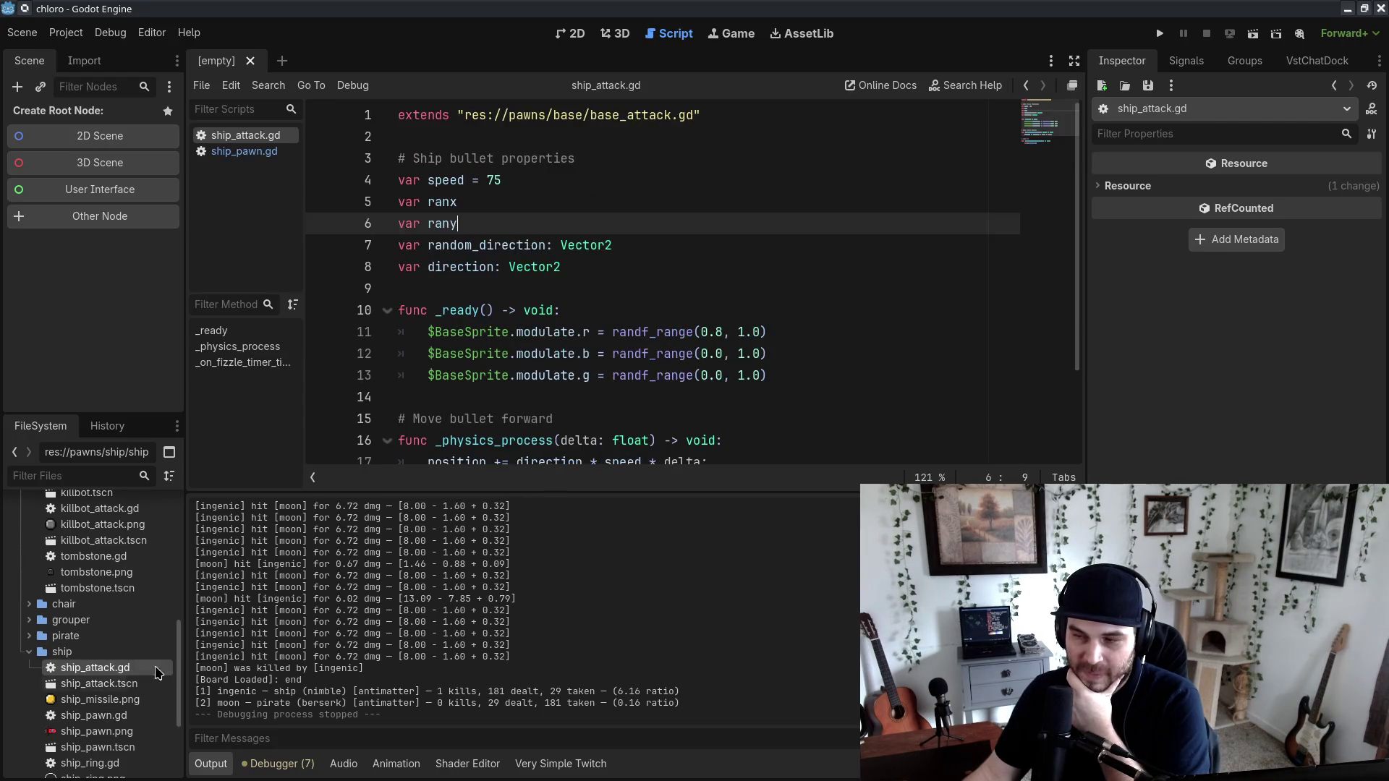
double_click(494, 180)
text(100)
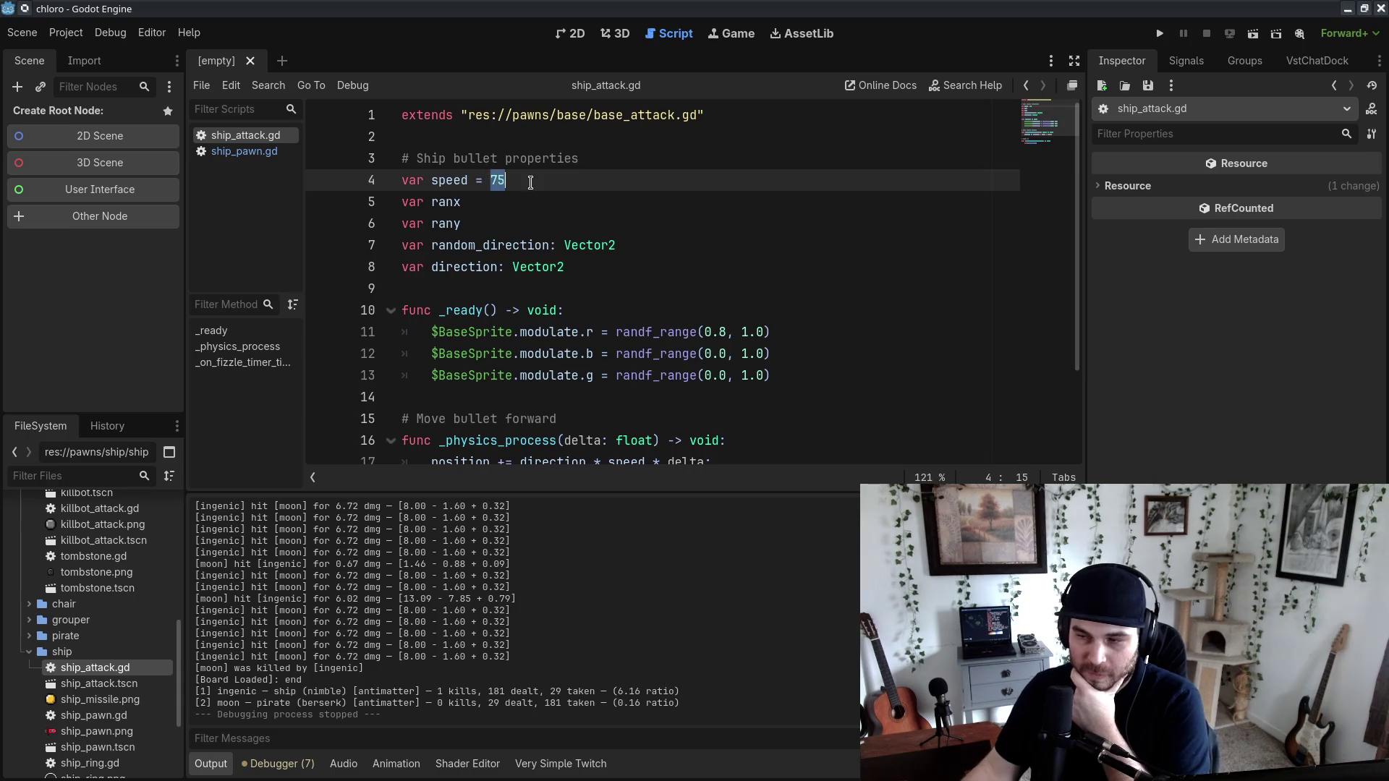
click(546, 224)
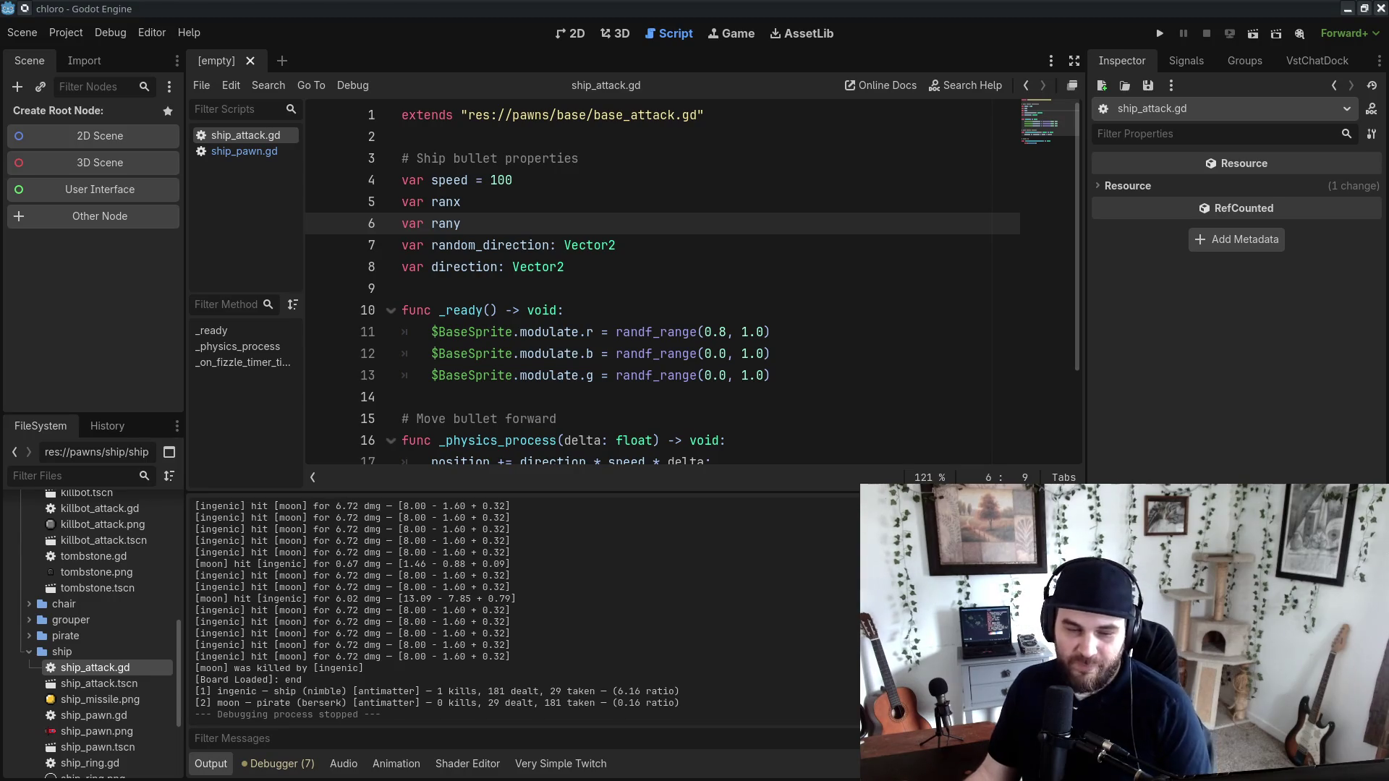
click(826, 378)
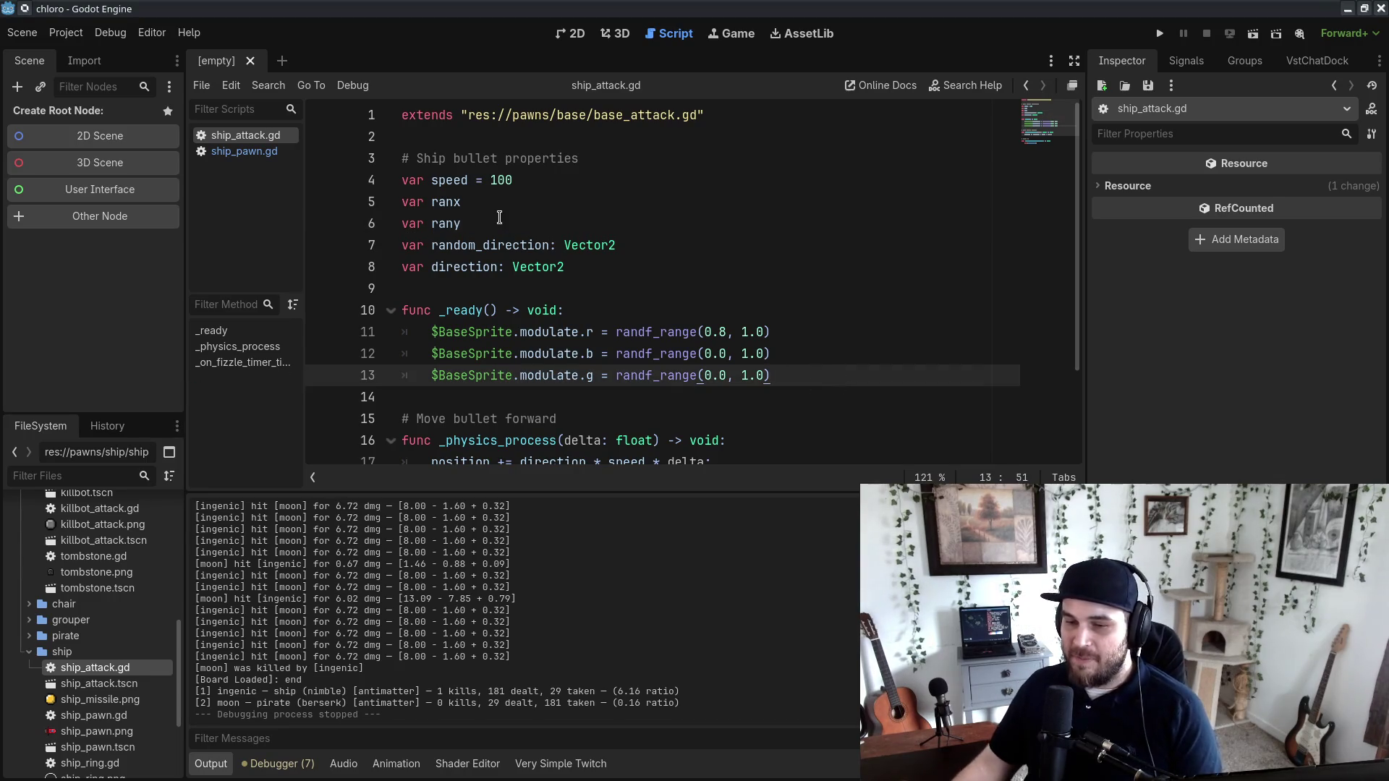
mouse_move(489, 180)
mouse_down()
mouse_move(558, 161)
mouse_move(499, 182)
mouse_move(546, 179)
mouse_up()
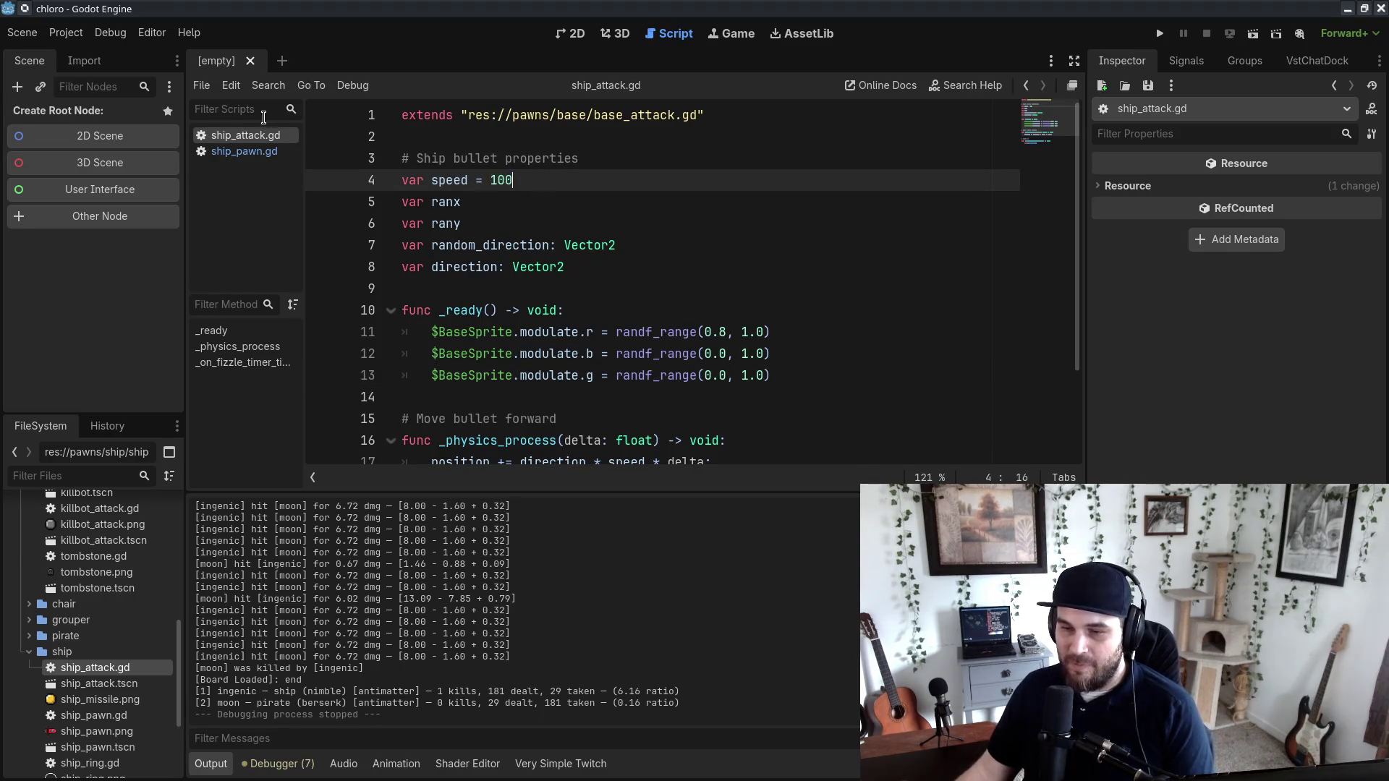
Step: Return to ship_pawn.gd at the attackConeArc declaration line
click(261, 151)
scroll(369, 196, up, 5)
click(666, 207)
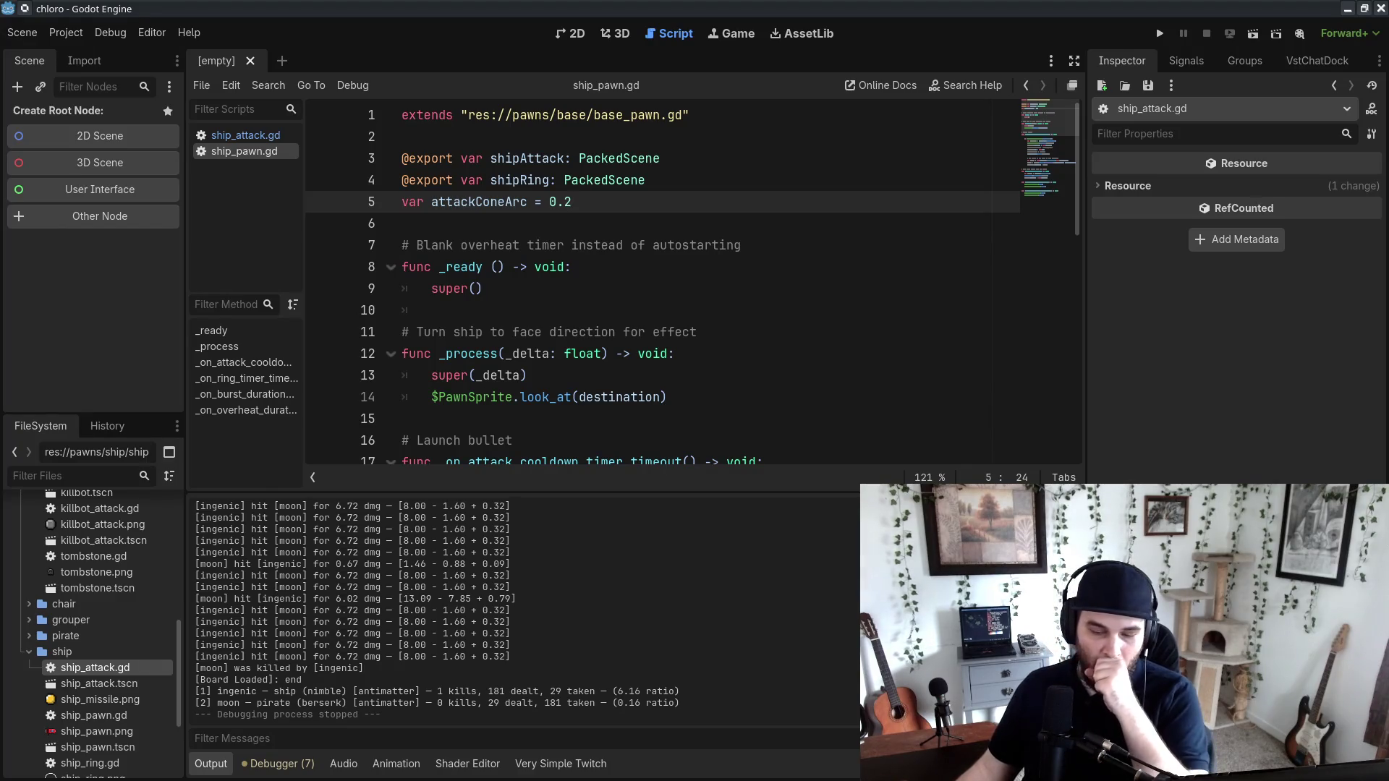
Step: Add the comment '# scale bird size' above the bird scaling code
drag(811, 373, 851, 503)
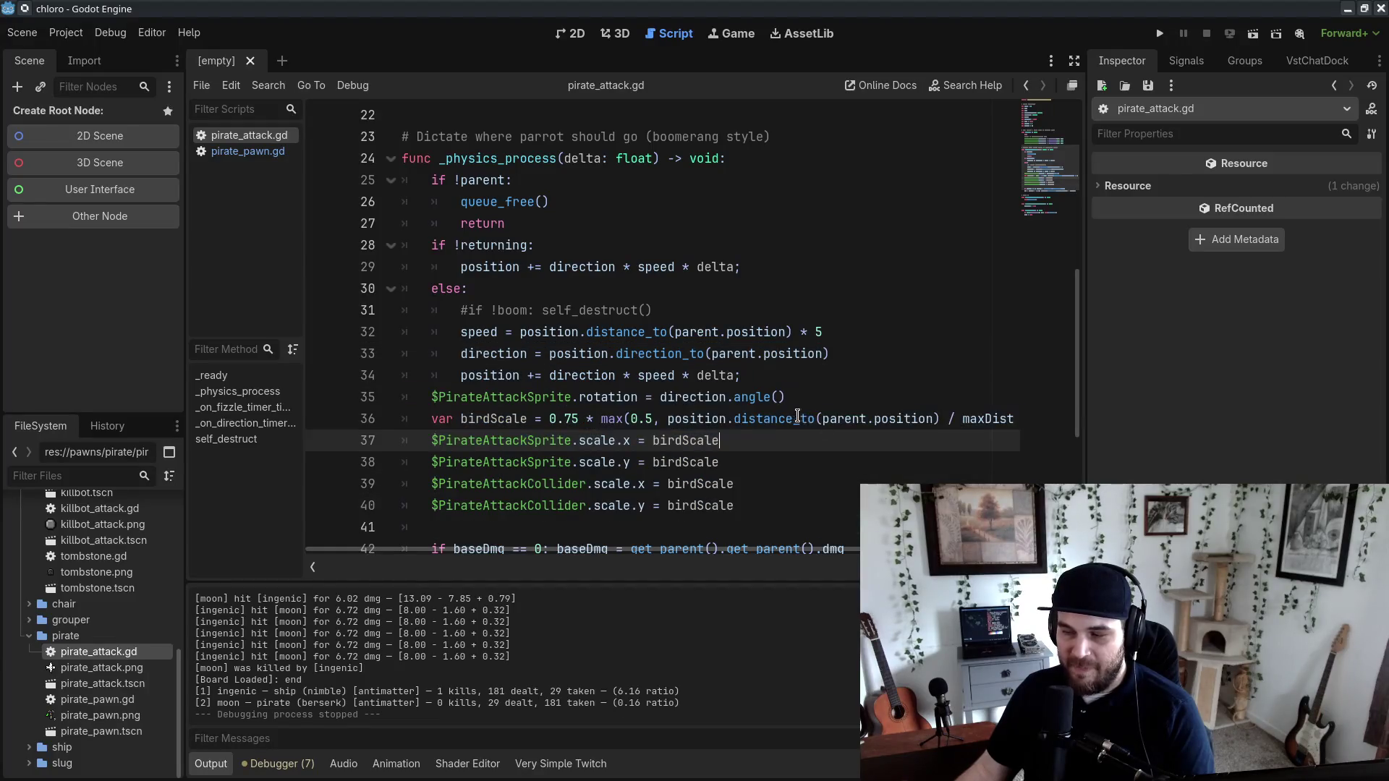
click(972, 397)
key(Return)
key(Return)
text(#)
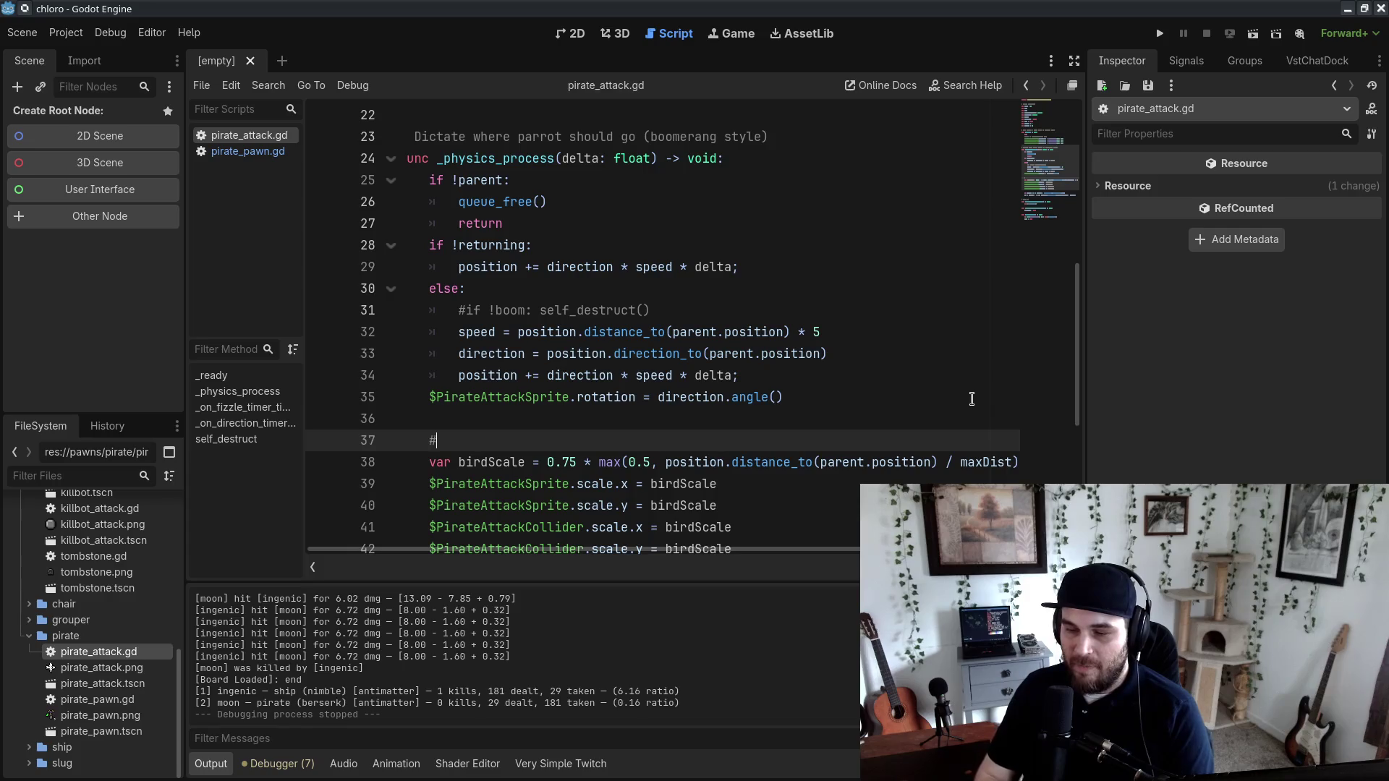
text( scale bird size)
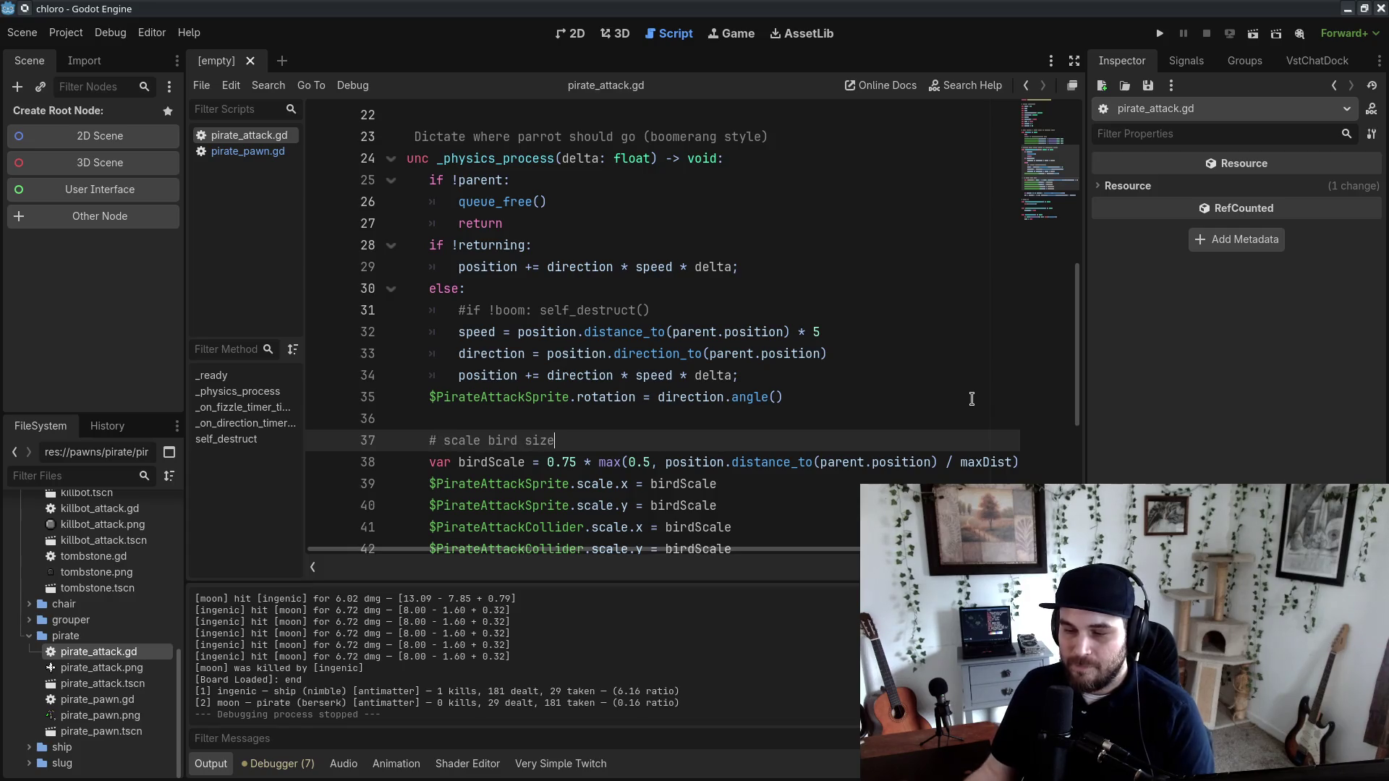
scroll(865, 431, down, 2)
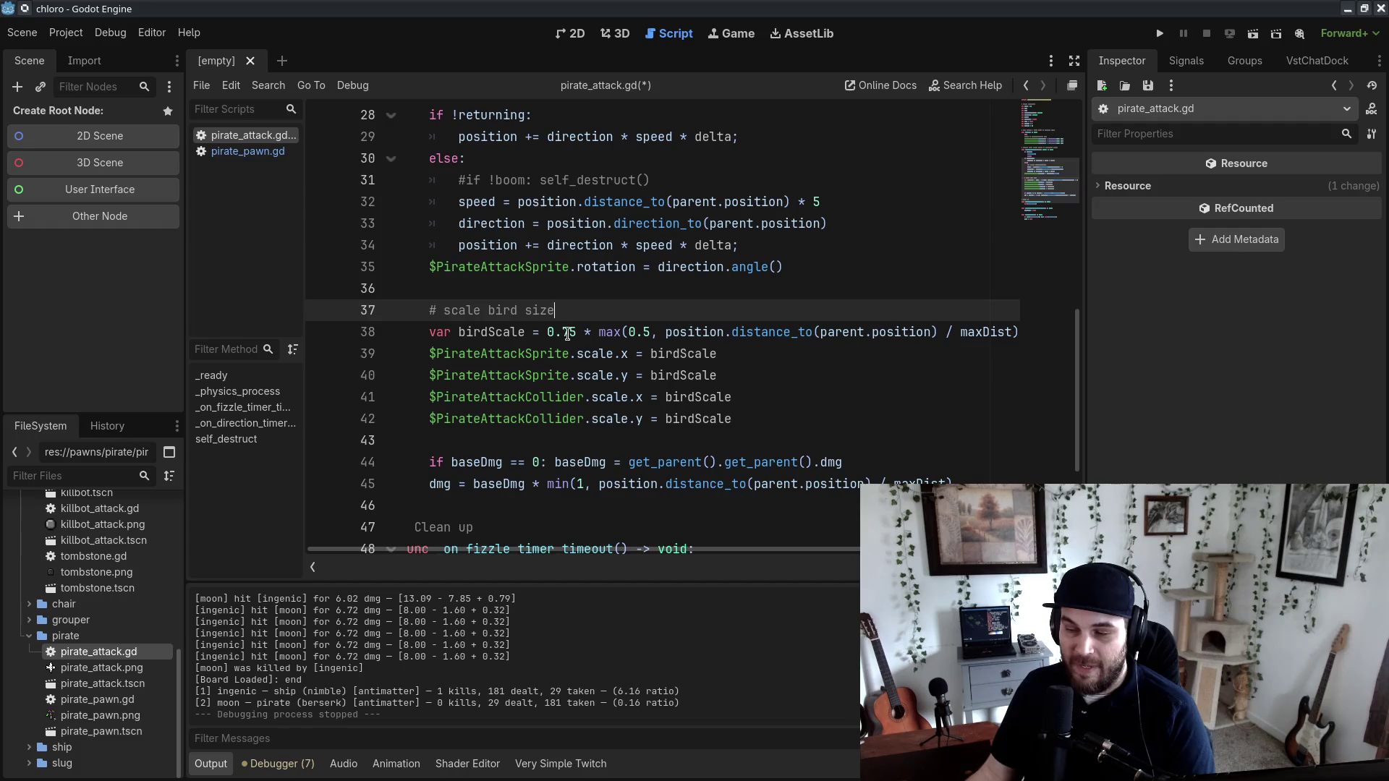
Step: Add a comment ending in 'on distance' above the damage scaling code
click(856, 441)
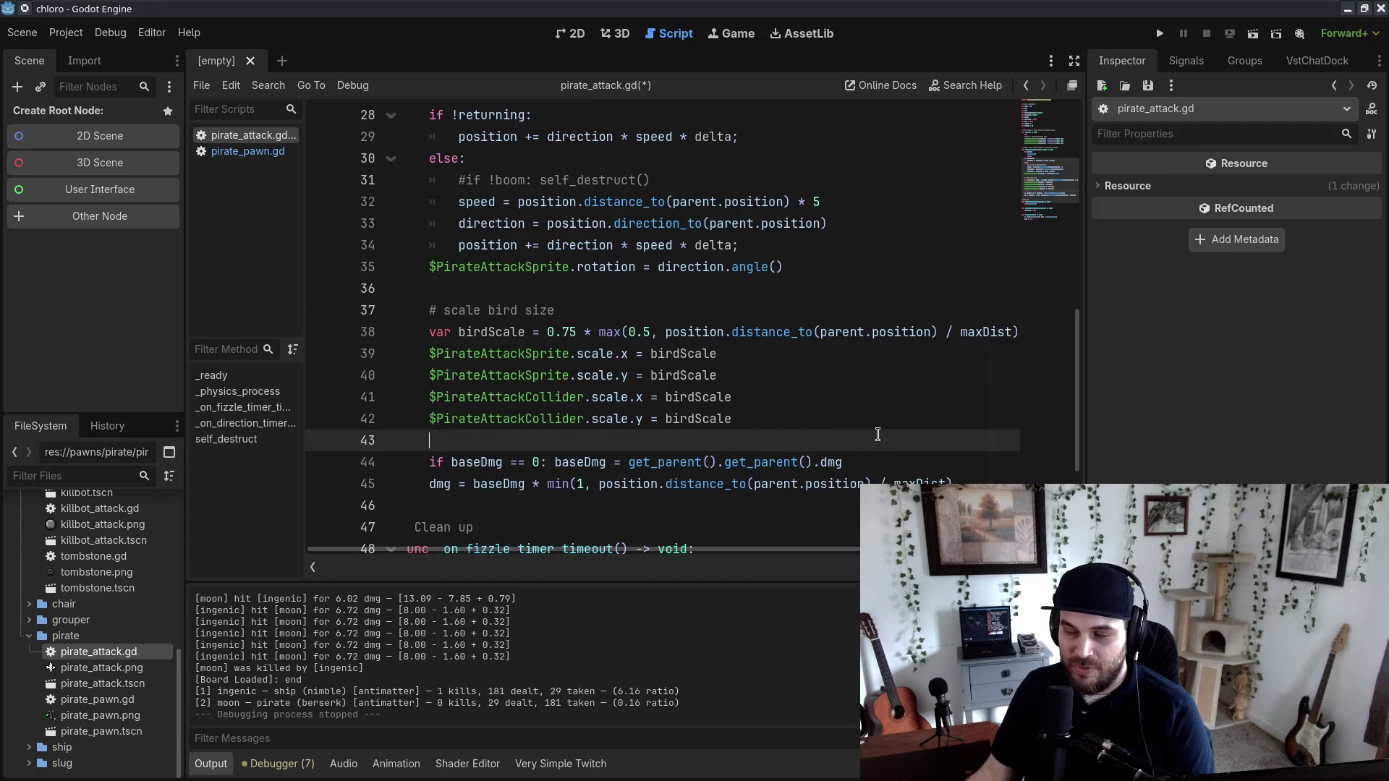
click(803, 483)
click(947, 438)
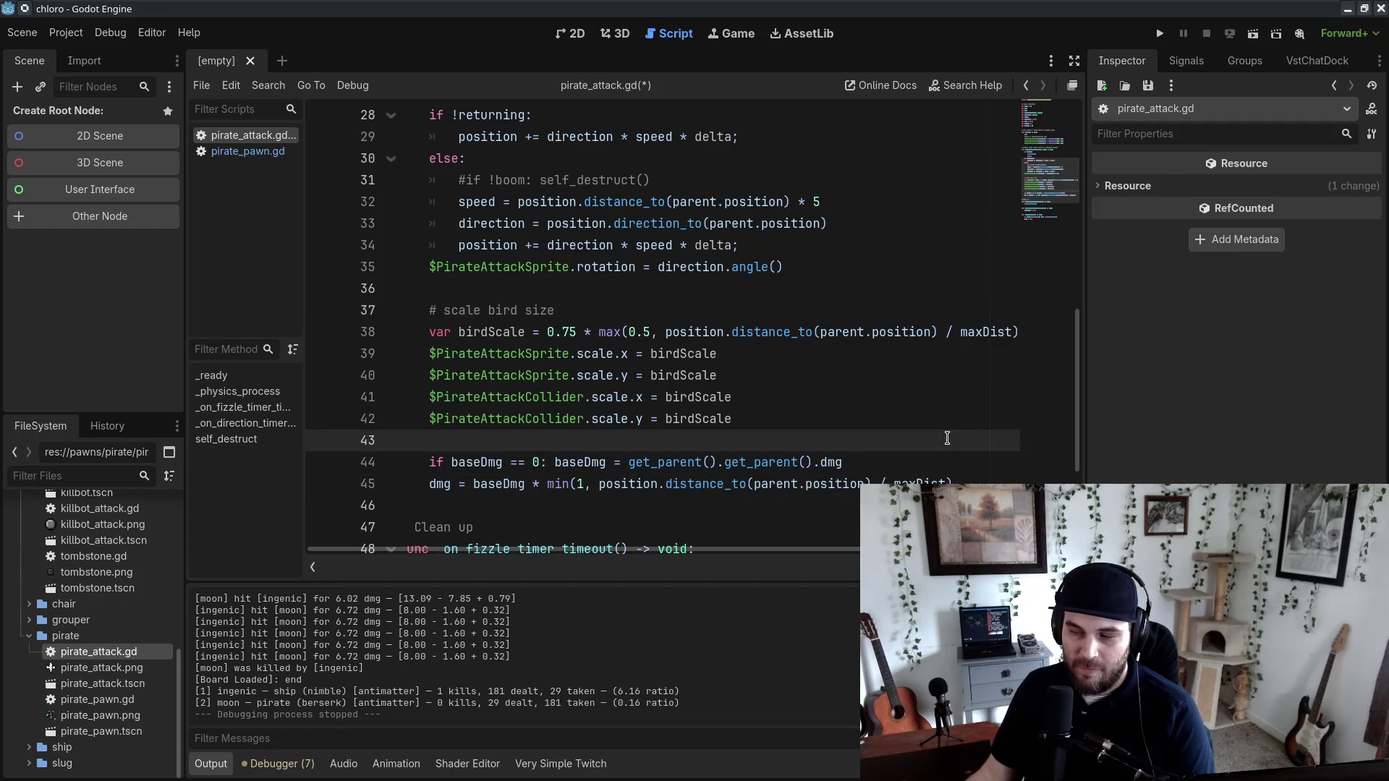
click(550, 331)
mouse_move(962, 483)
mouse_down()
mouse_move(673, 483)
mouse_move(729, 466)
mouse_move(318, 471)
mouse_up()
click(781, 438)
key(Return)
text(# scale bird damage)
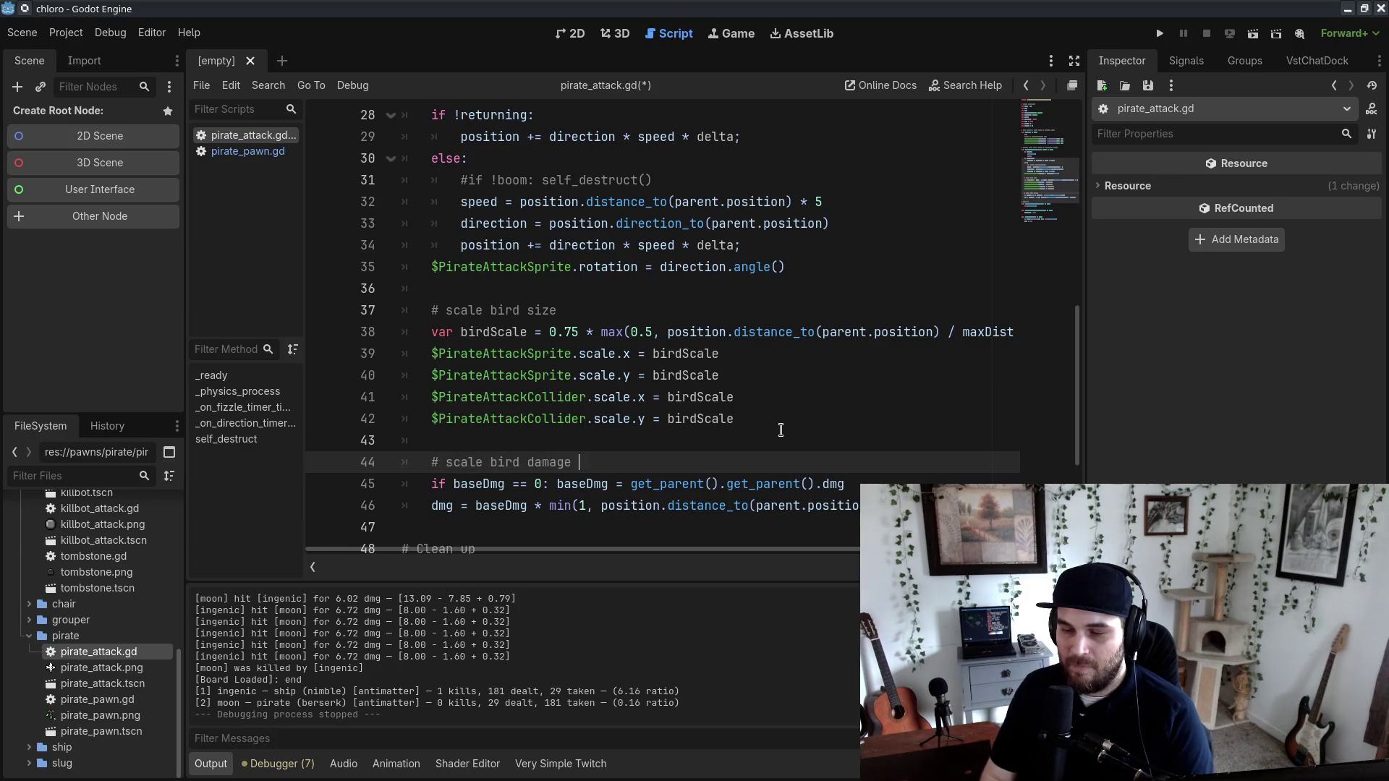
text(on distance)
Step: Append 'based on distance' to the bird size comment
shift+click(568, 455)
key(ctrl+c)
click(569, 313)
key(ctrl+v)
scroll(570, 313, up, 1)
Step: Add '# rotate bird sprite towards its direction' above the rotation code, save, and switch to Chatterino
click(792, 319)
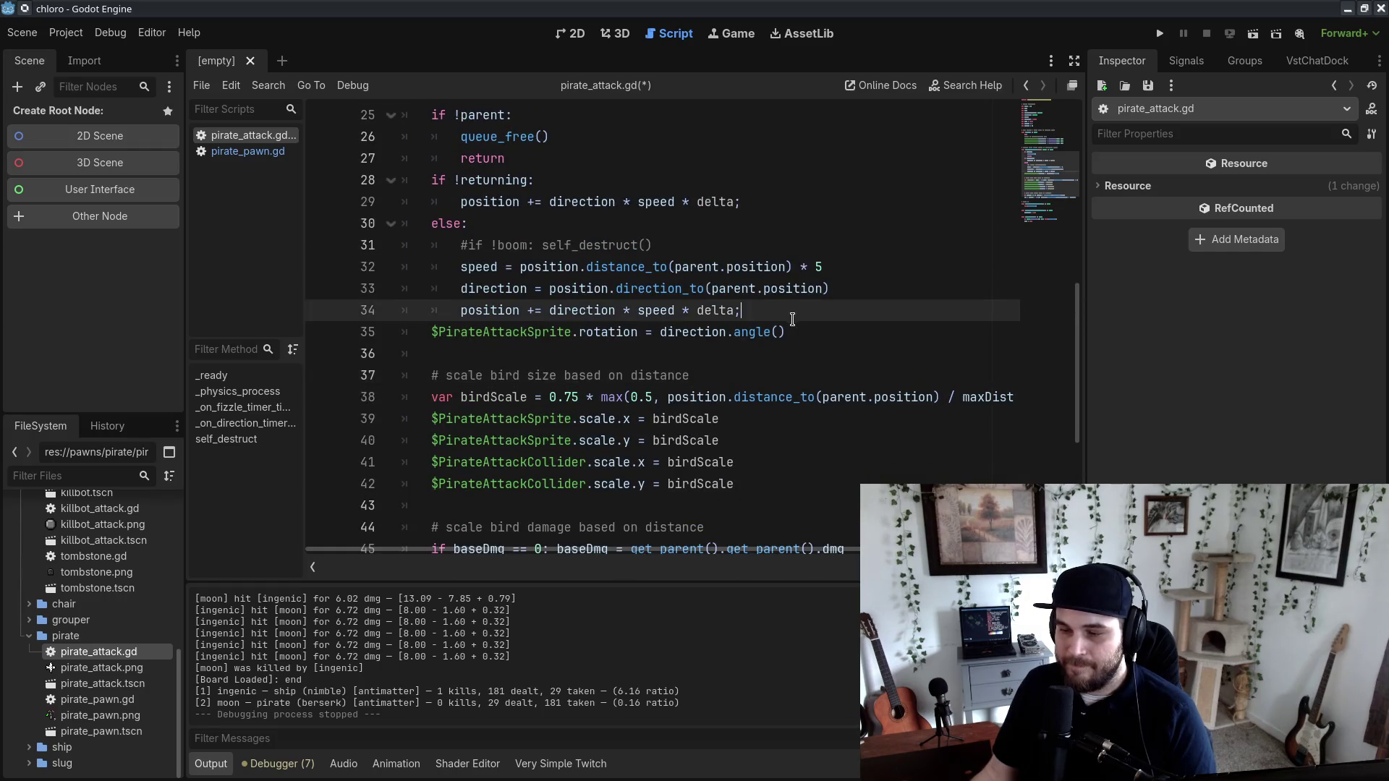
key(Return)
key(Return)
text(# rotate bird sprite two)
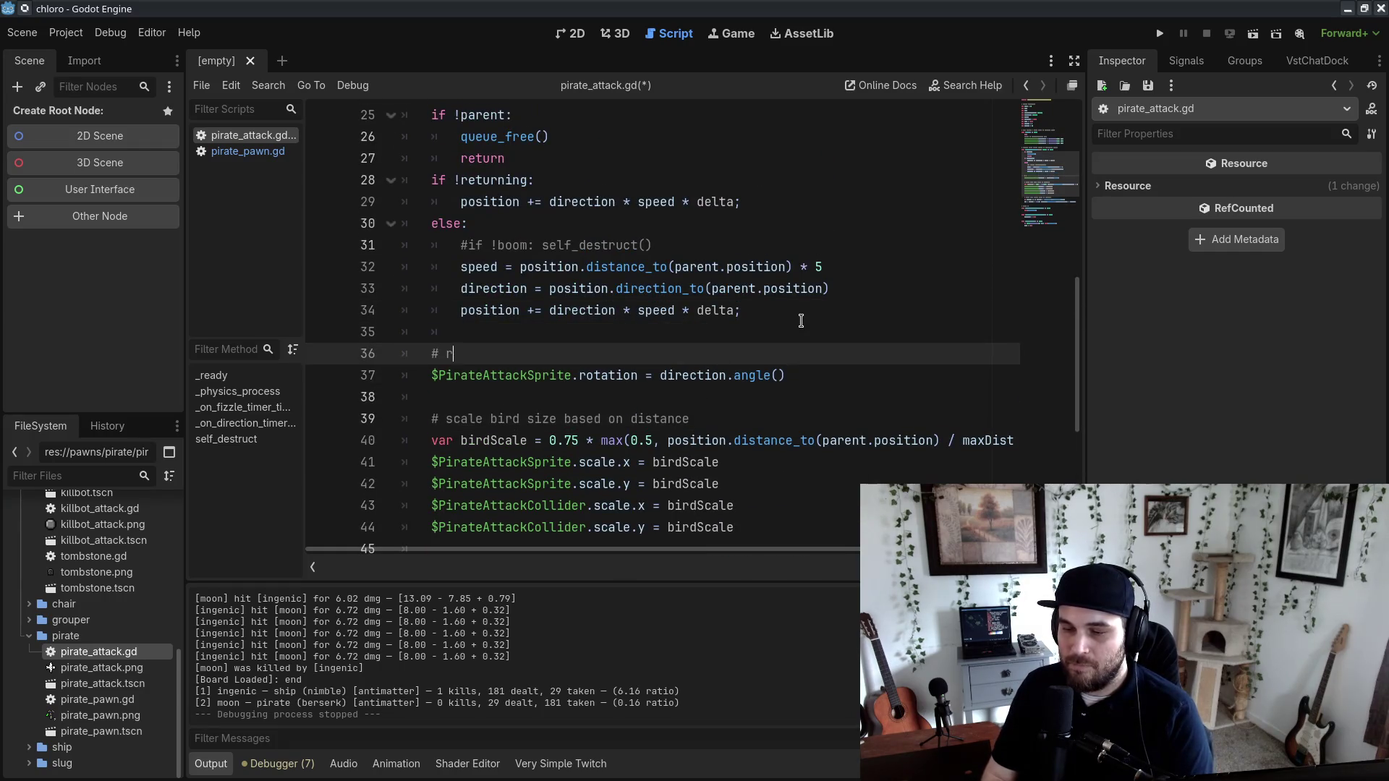
key(BackSpace)
key(BackSpace)
text(owards its direction)
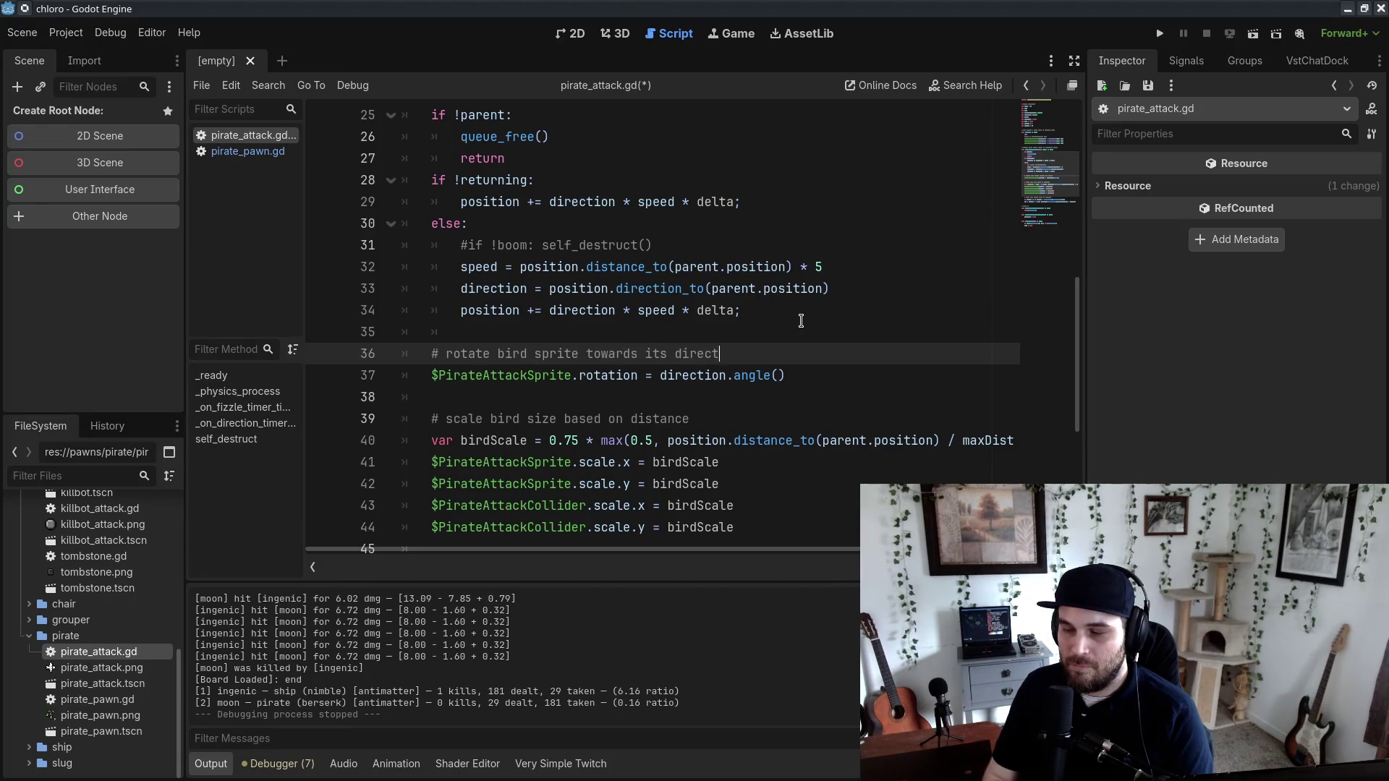
key(ctrl+s)
scroll(859, 420, down, 2)
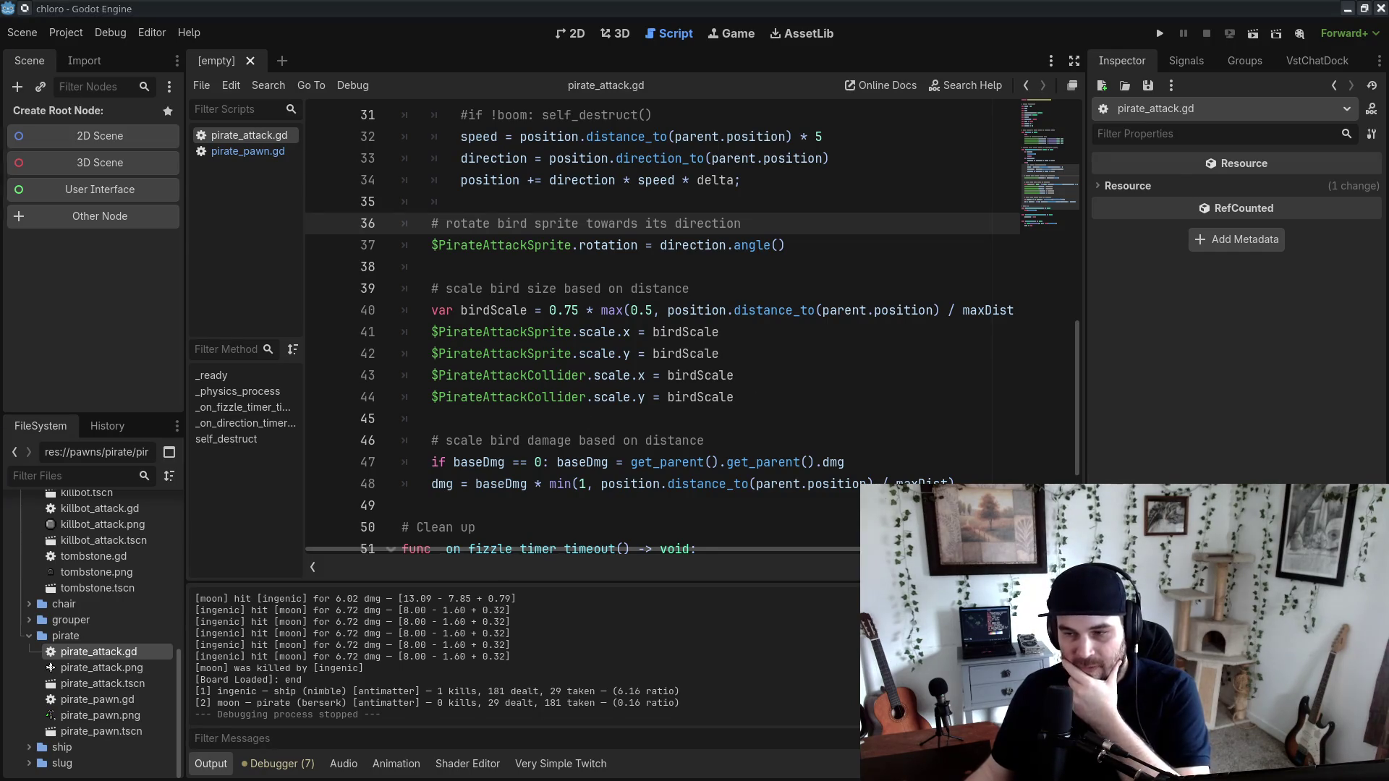
key(alt+Tab)
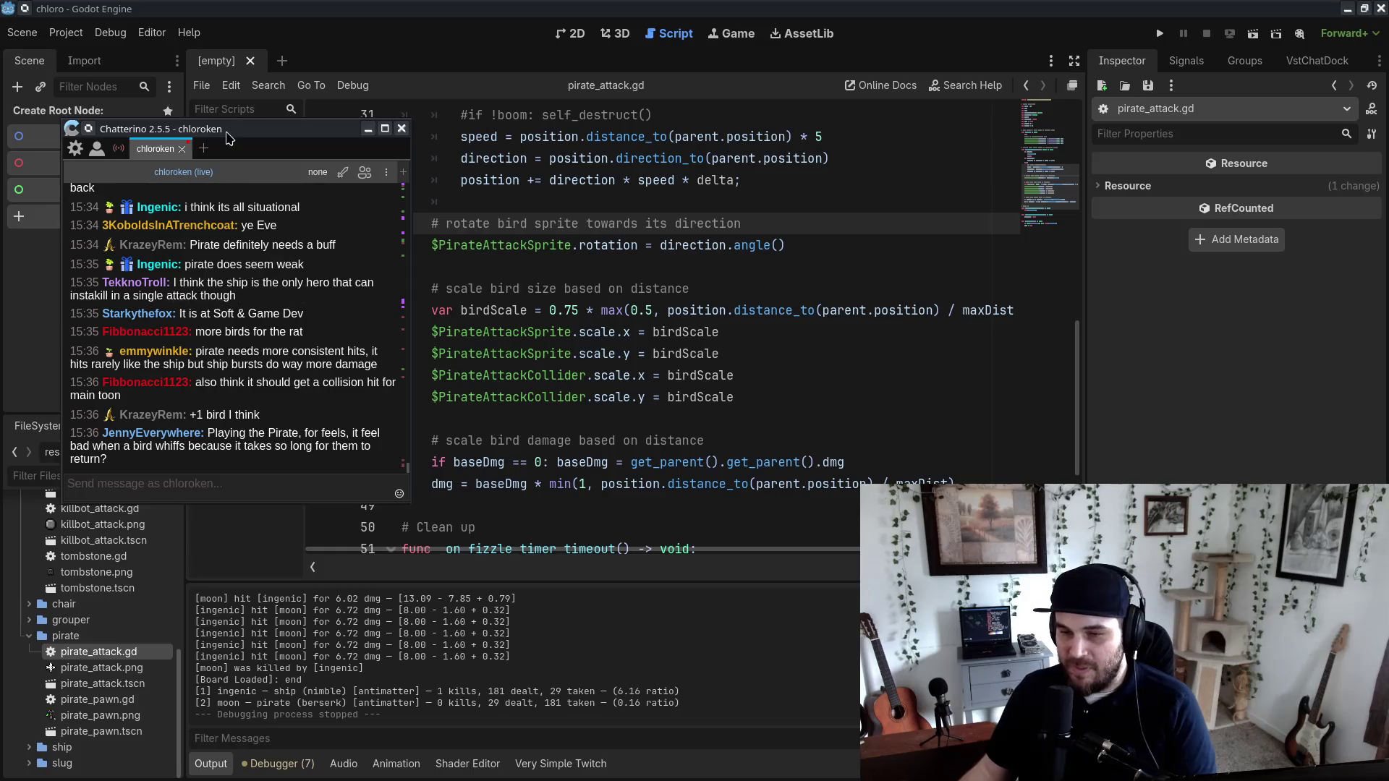
Step: Move Chatterino aside, open pirate_pawn.tscn and confirm AttackCooldownTimer's Wait Time is 1.0
drag(347, 128, 13, 155)
click(183, 307)
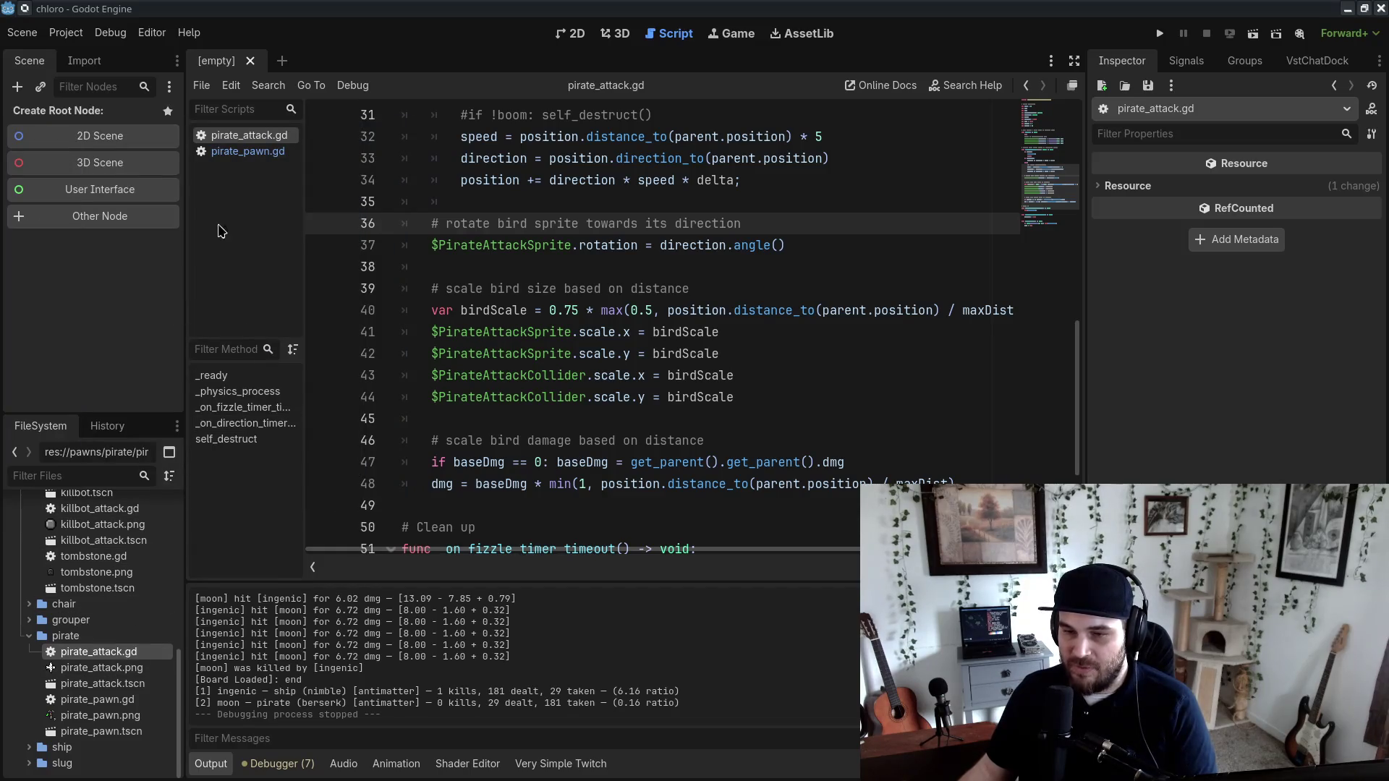
double_click(118, 732)
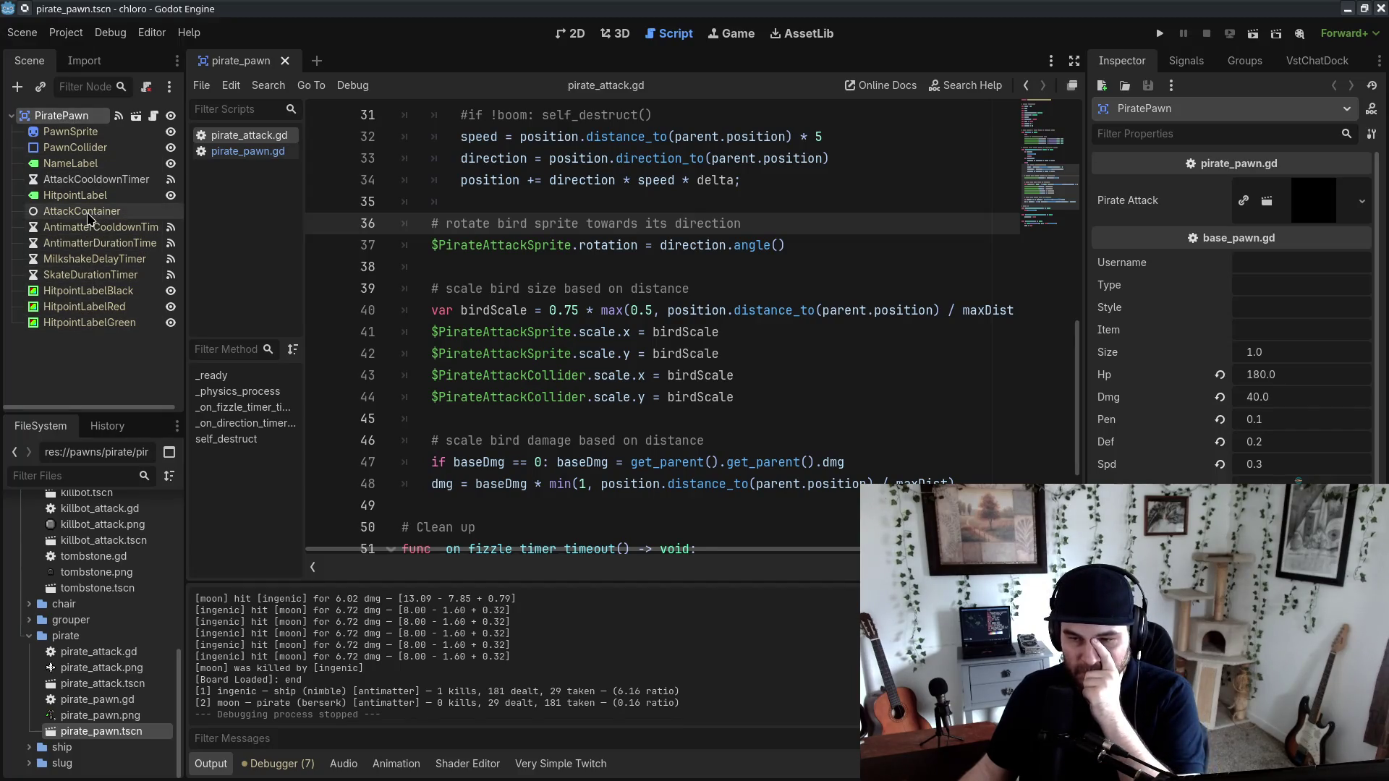
click(94, 180)
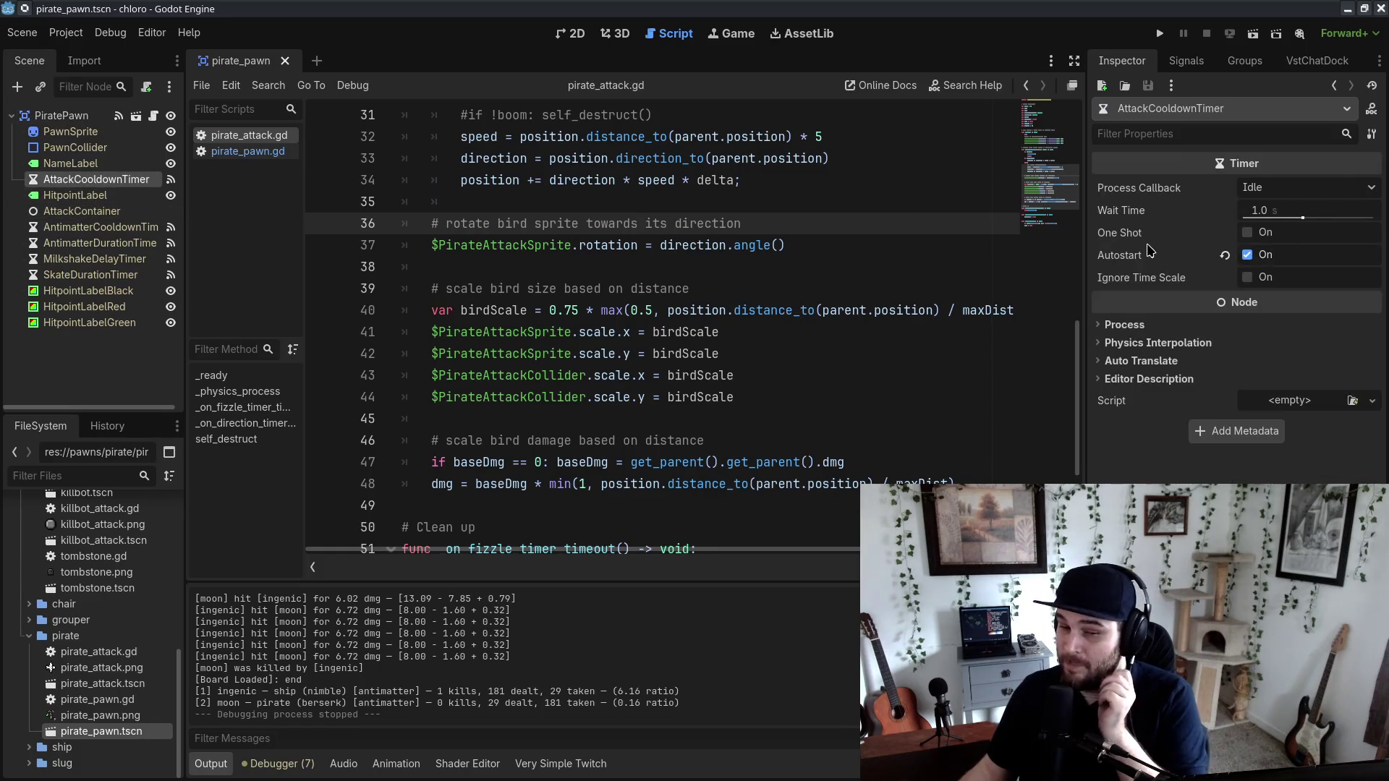
click(1361, 210)
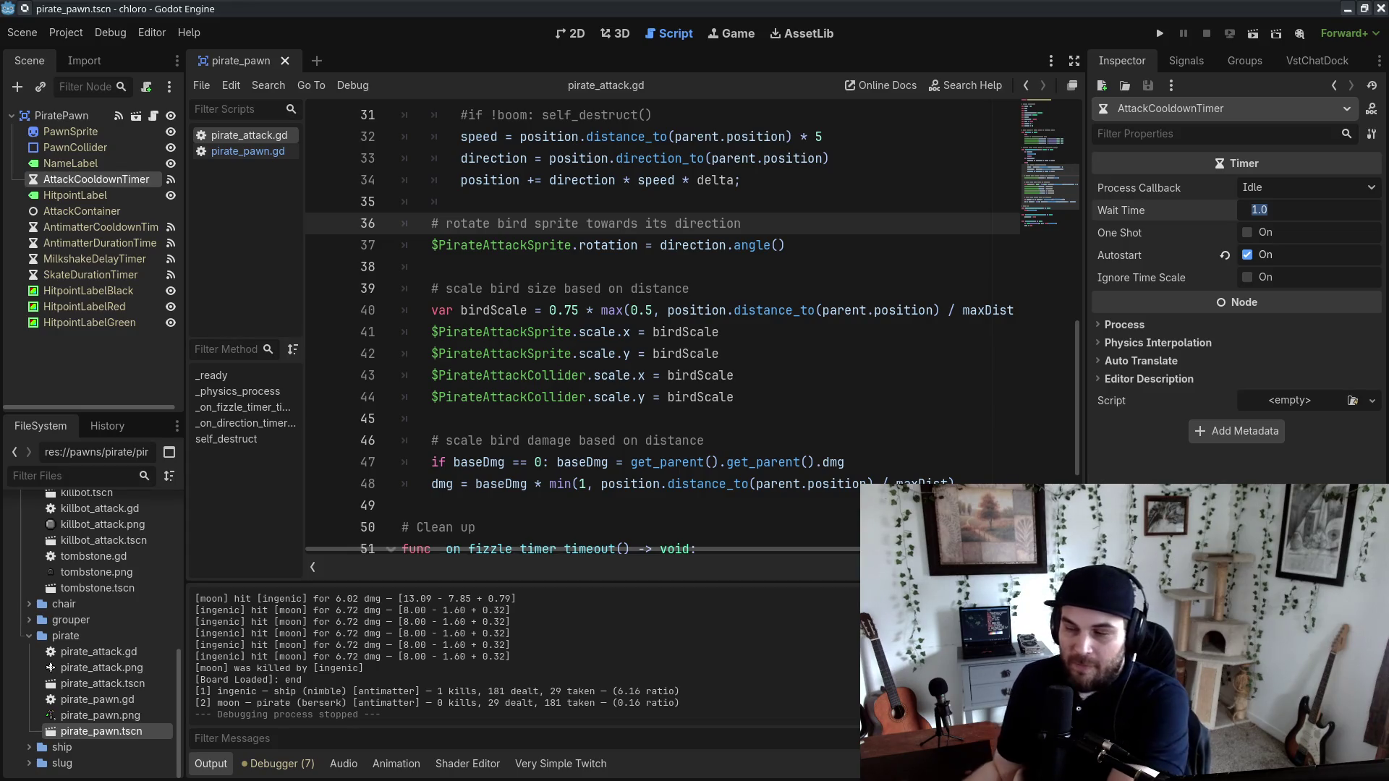
click(839, 399)
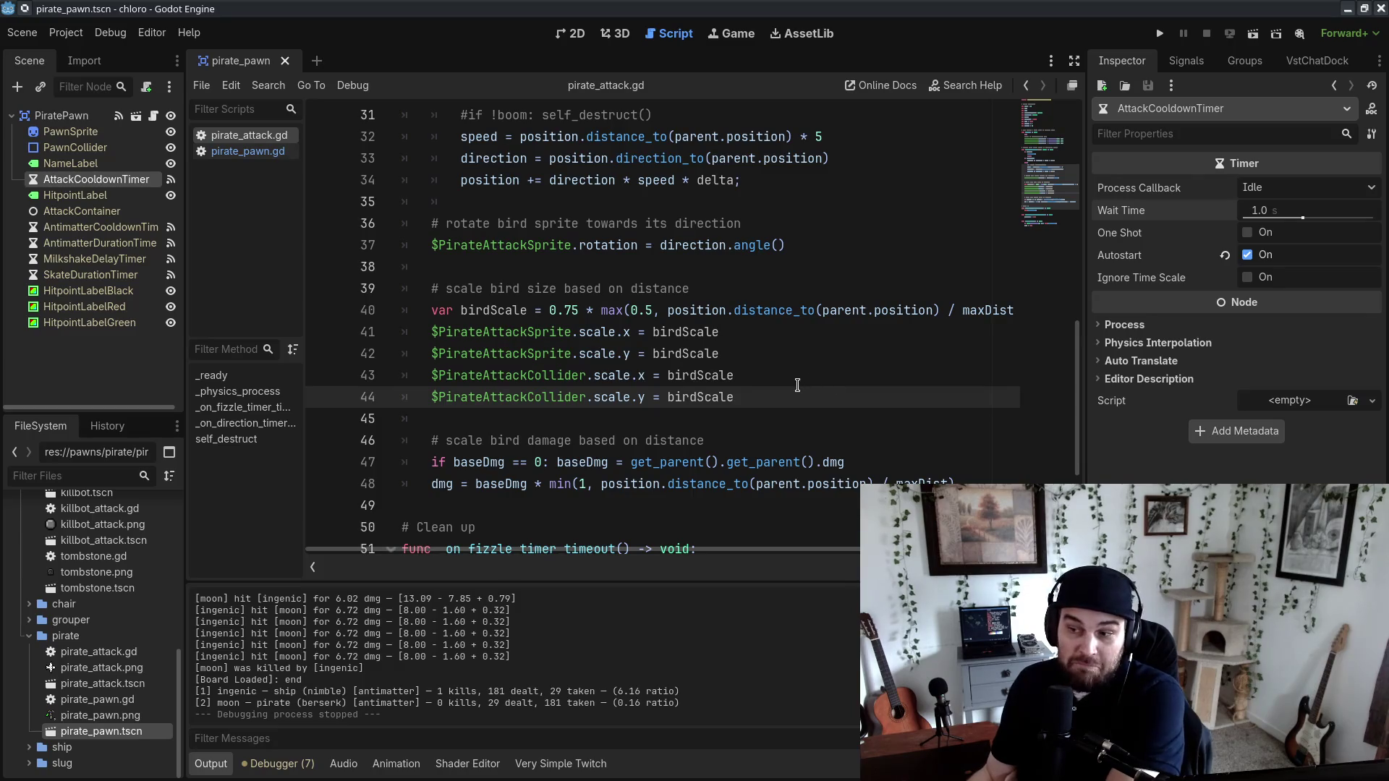
Step: Start overwriting the commented-out self_destruct line 31 with a 'move the bird towards' comment
scroll(562, 462, up, 6)
scroll(562, 463, down, 5)
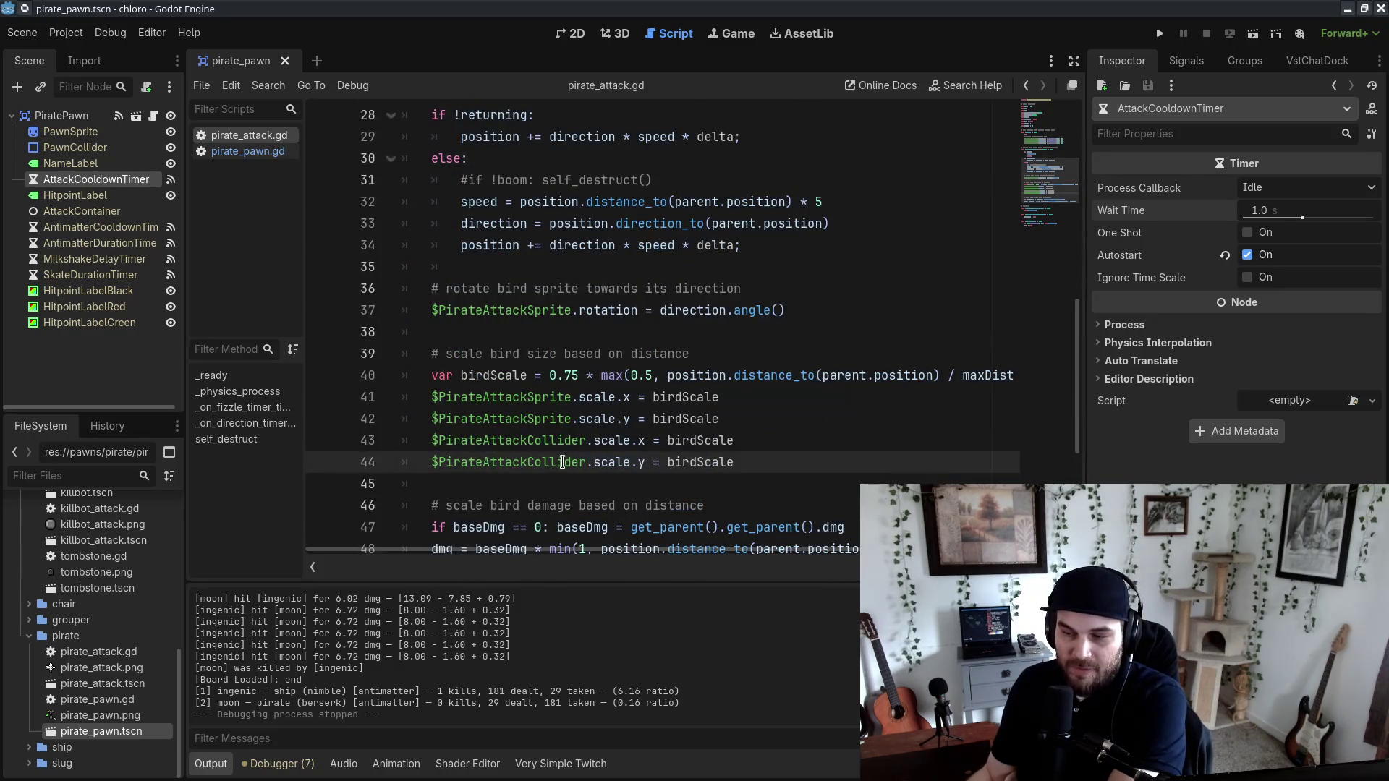
scroll(601, 345, up, 2)
drag(880, 355, 882, 335)
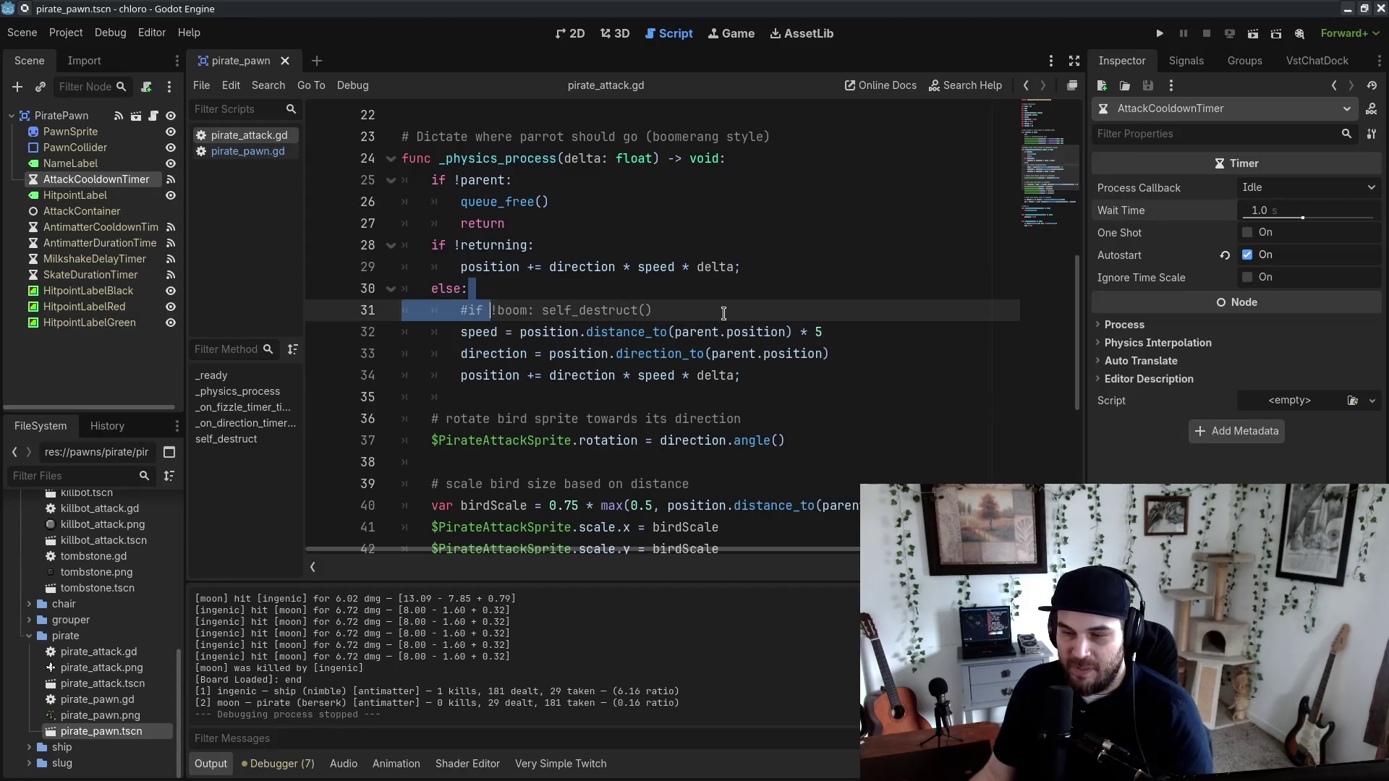
drag(723, 311, 466, 312)
text(move the )
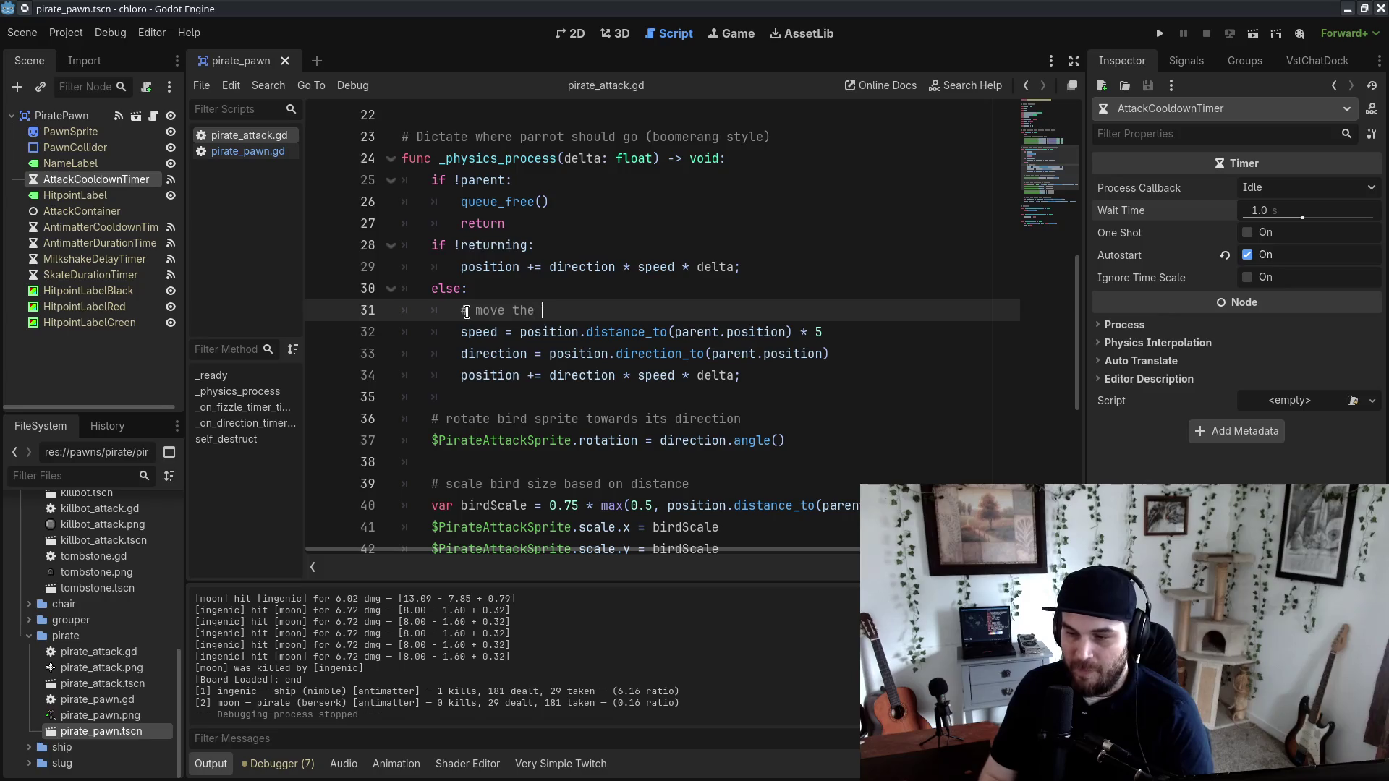
text(birbird towa)
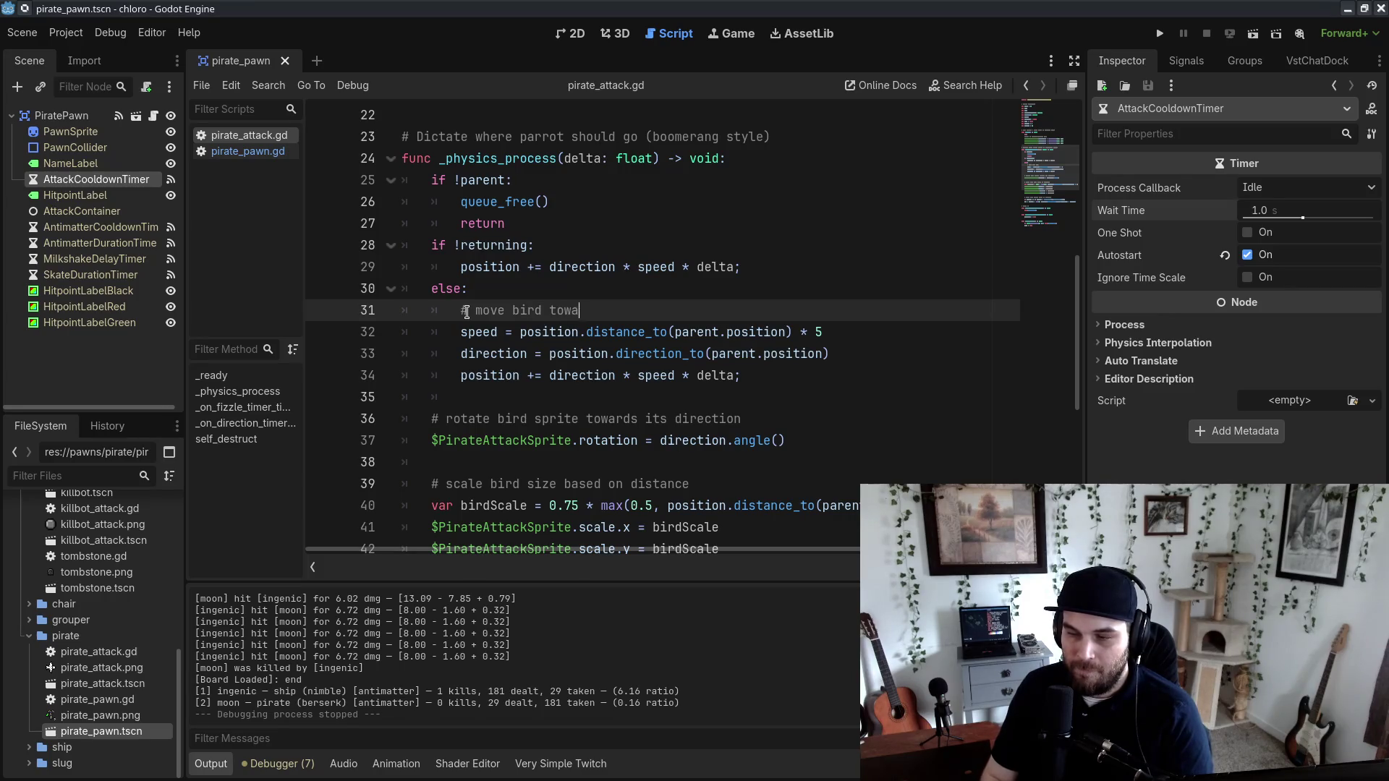
text(esto)
Step: Replace 'direction' with 'desto' in the rotation comment, save, and review the return-flight block
key(ctrl+shift+Left)
key(ctrl+c)
double_click(707, 418)
key(ctrl+v)
key(ctrl+s)
click(823, 310)
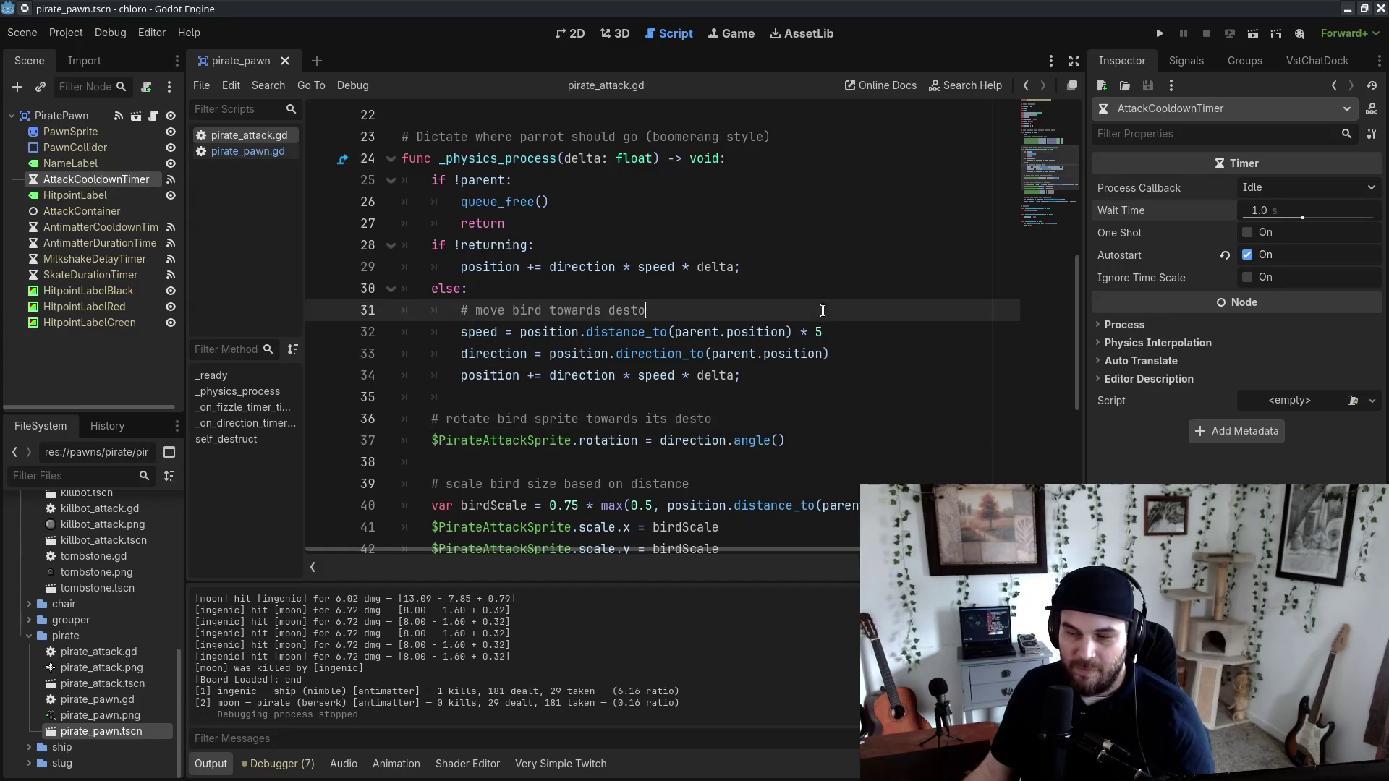
drag(786, 310, 821, 354)
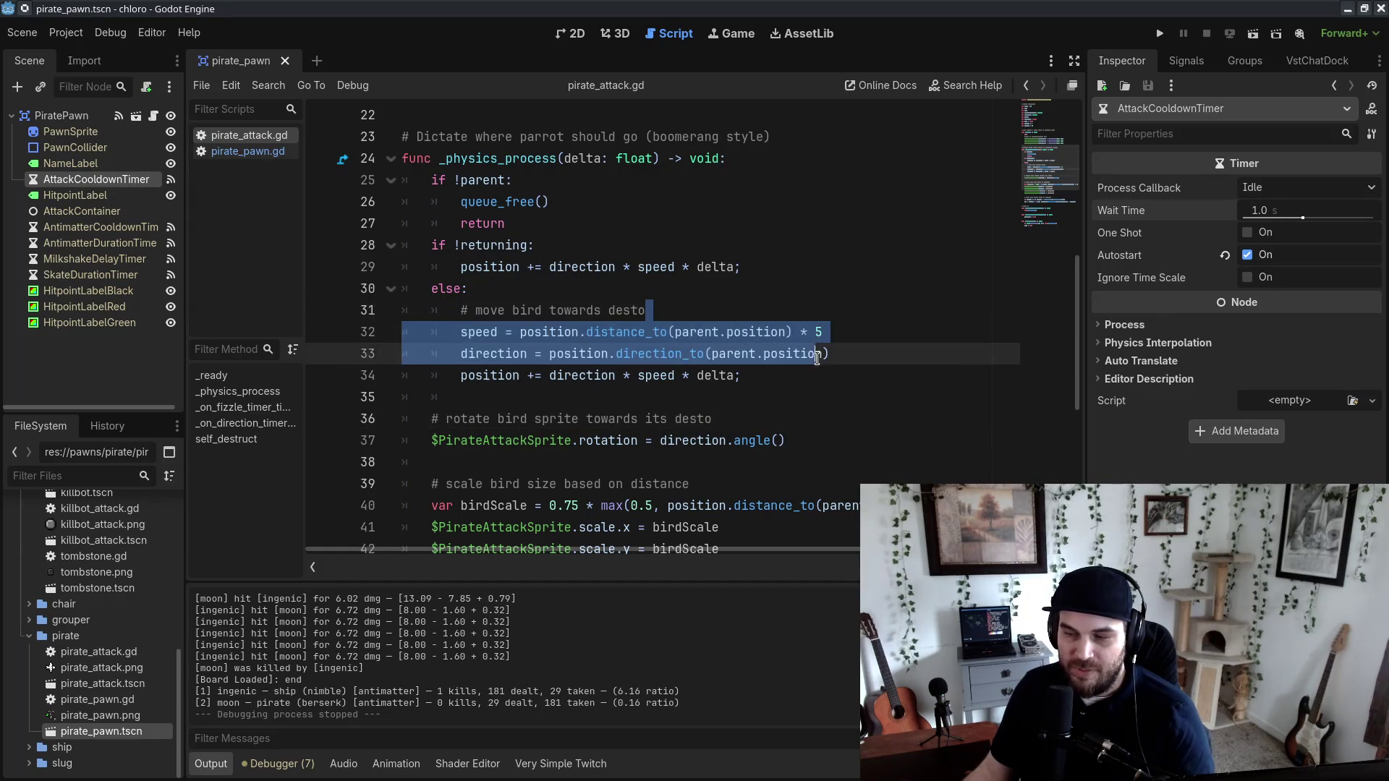
click(852, 387)
scroll(851, 386, down, 1)
scroll(851, 387, up, 6)
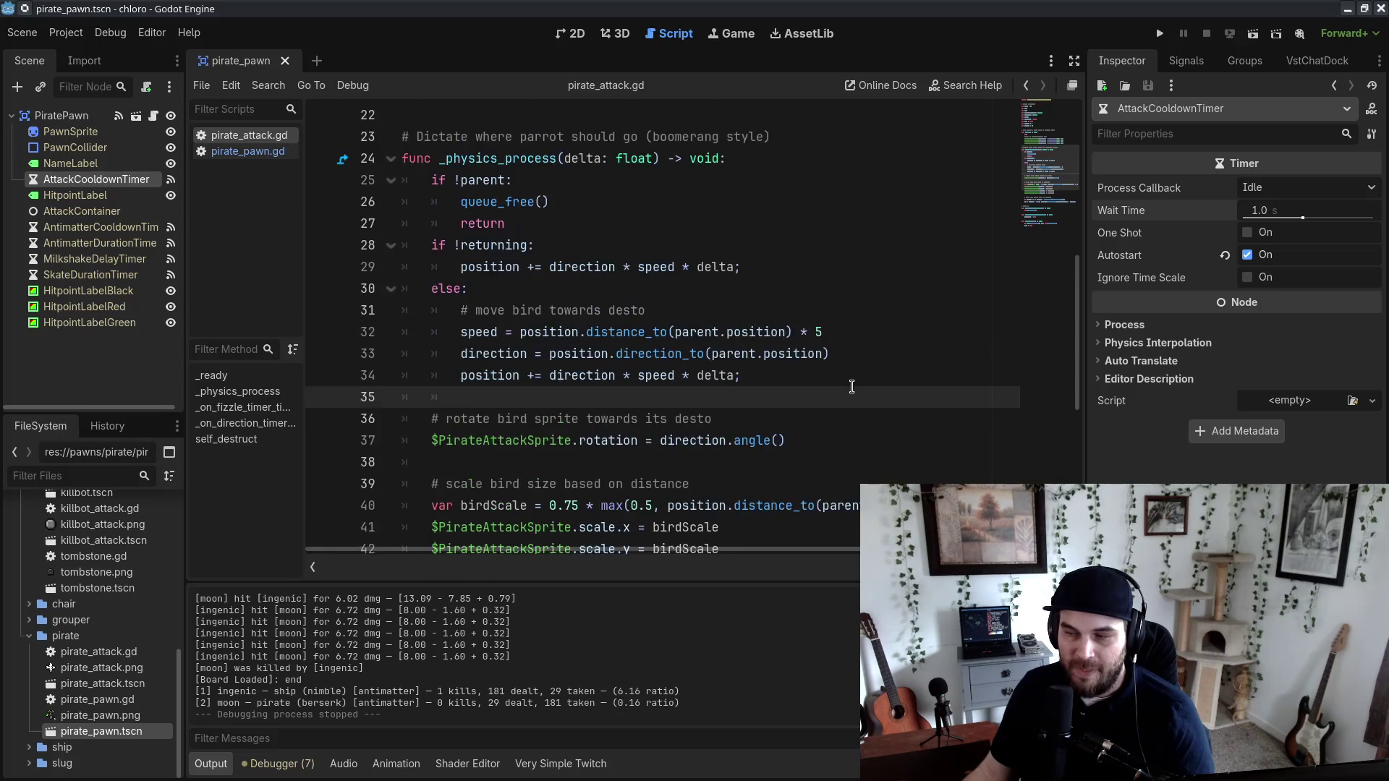
scroll(840, 398, down, 5)
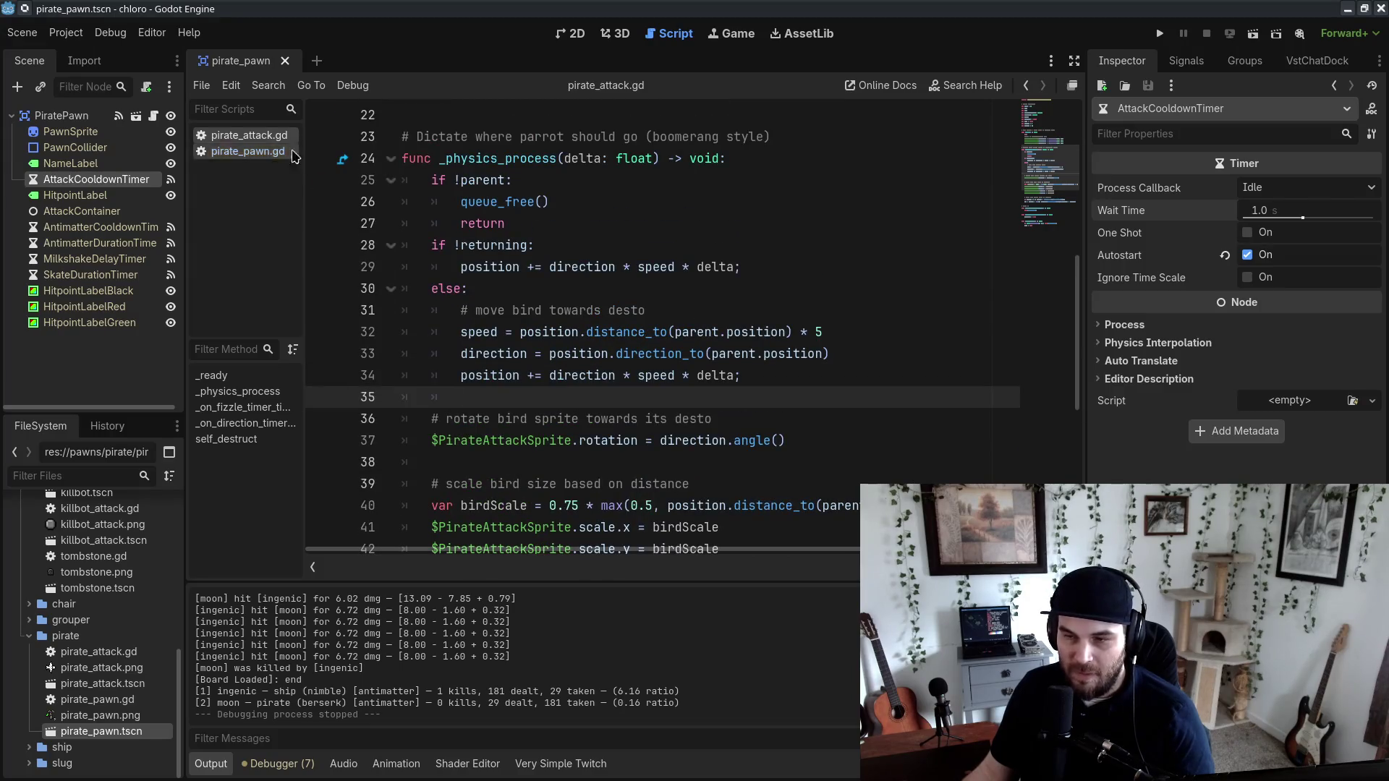
Step: Look over the parrot direction block, lines 16–20, in pirate_pawn.gd
click(248, 151)
mouse_move(615, 422)
mouse_down()
mouse_move(756, 524)
mouse_move(631, 447)
mouse_move(838, 528)
mouse_up()
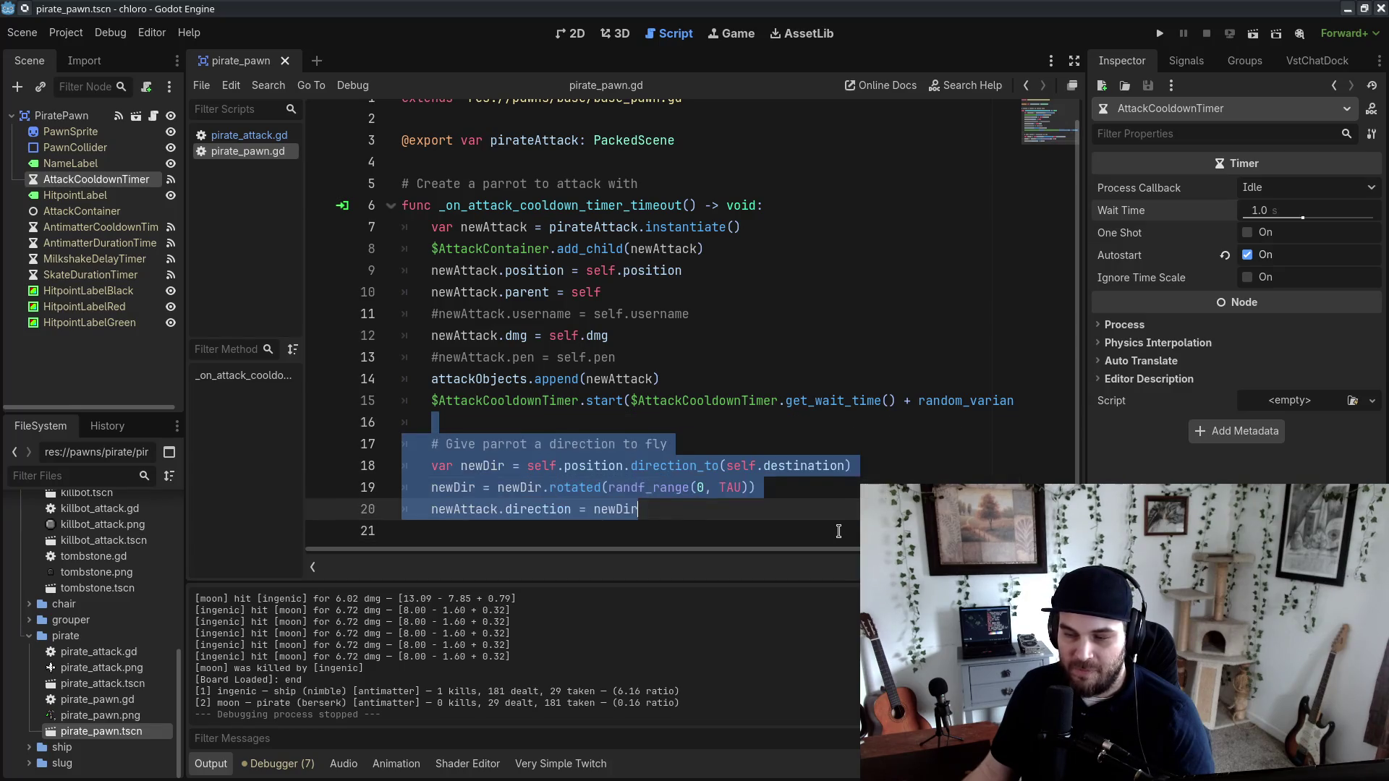
click(838, 528)
drag(434, 423, 638, 510)
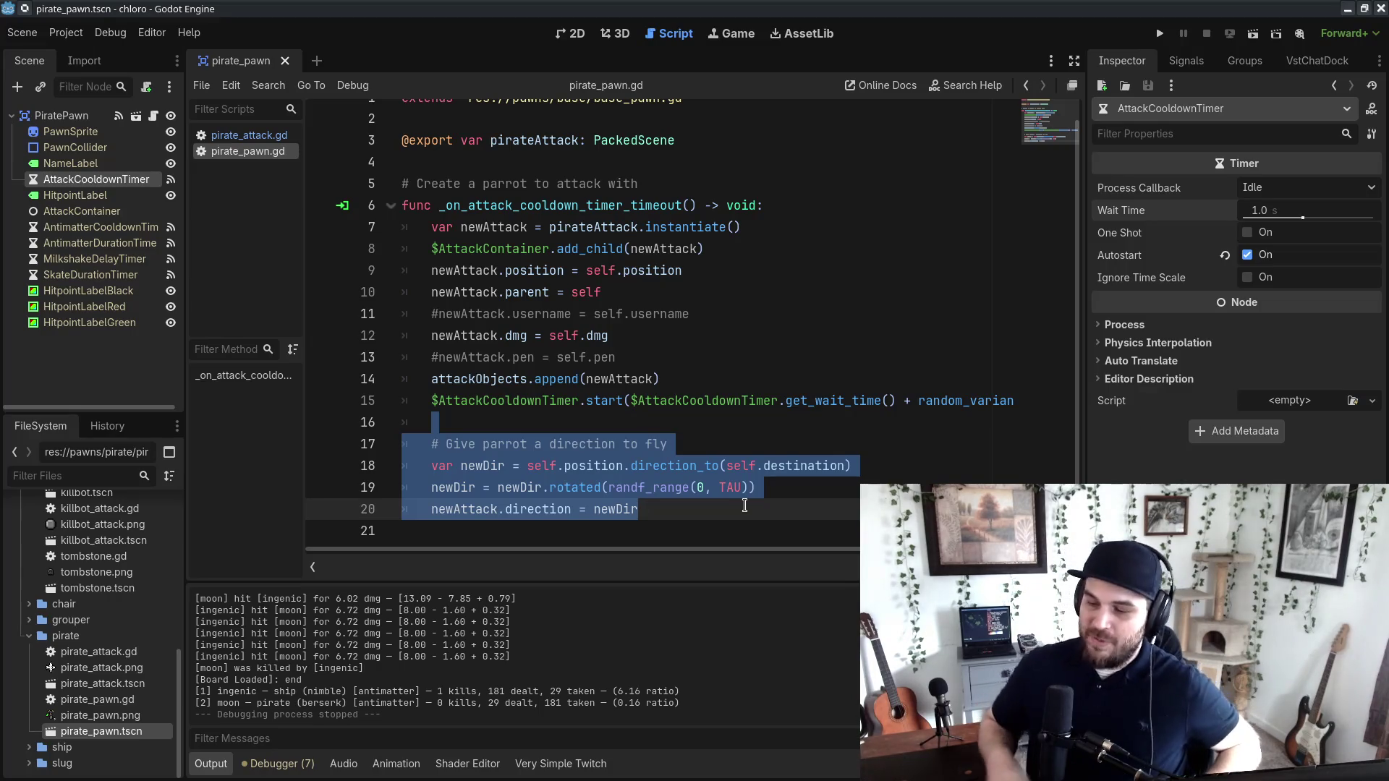
click(249, 136)
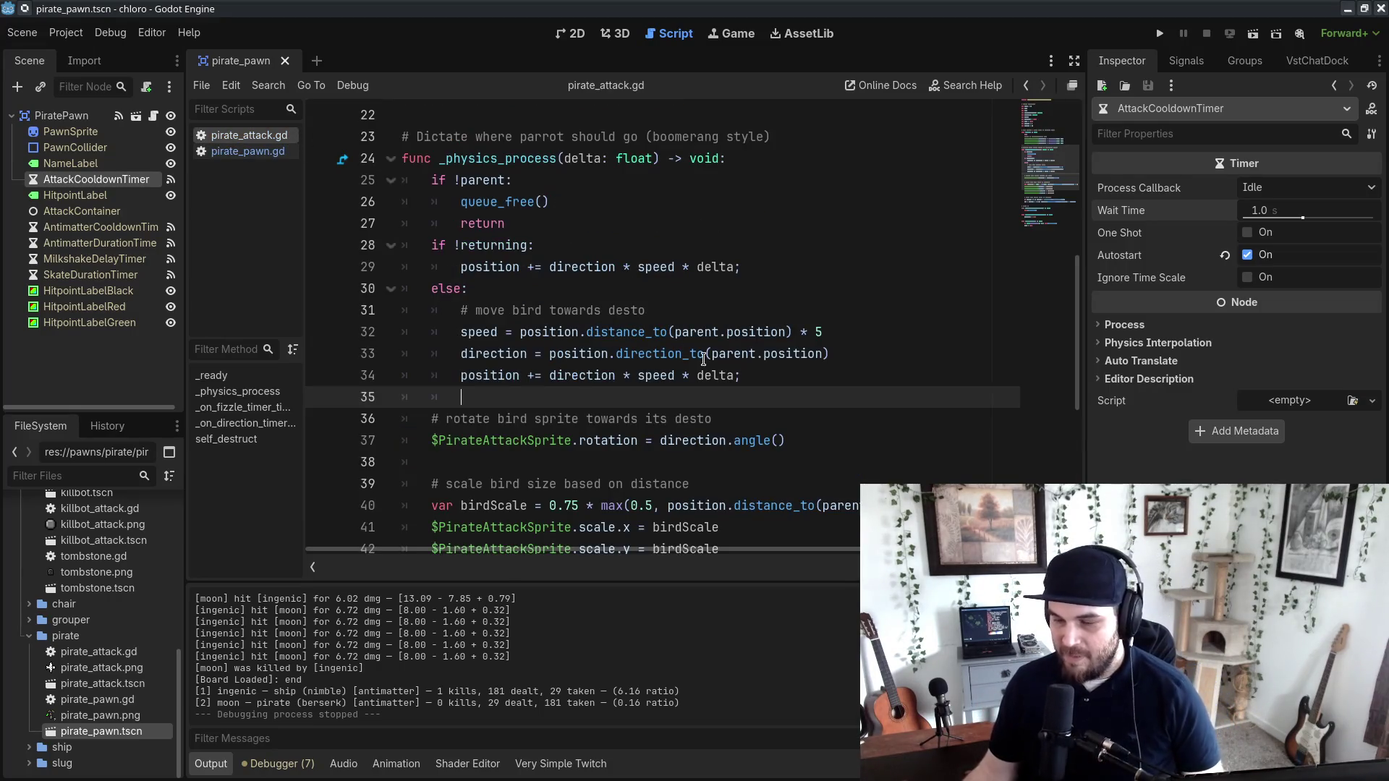
Step: Insert blank lines after the direction calculation on line 33
click(733, 315)
mouse_move(678, 346)
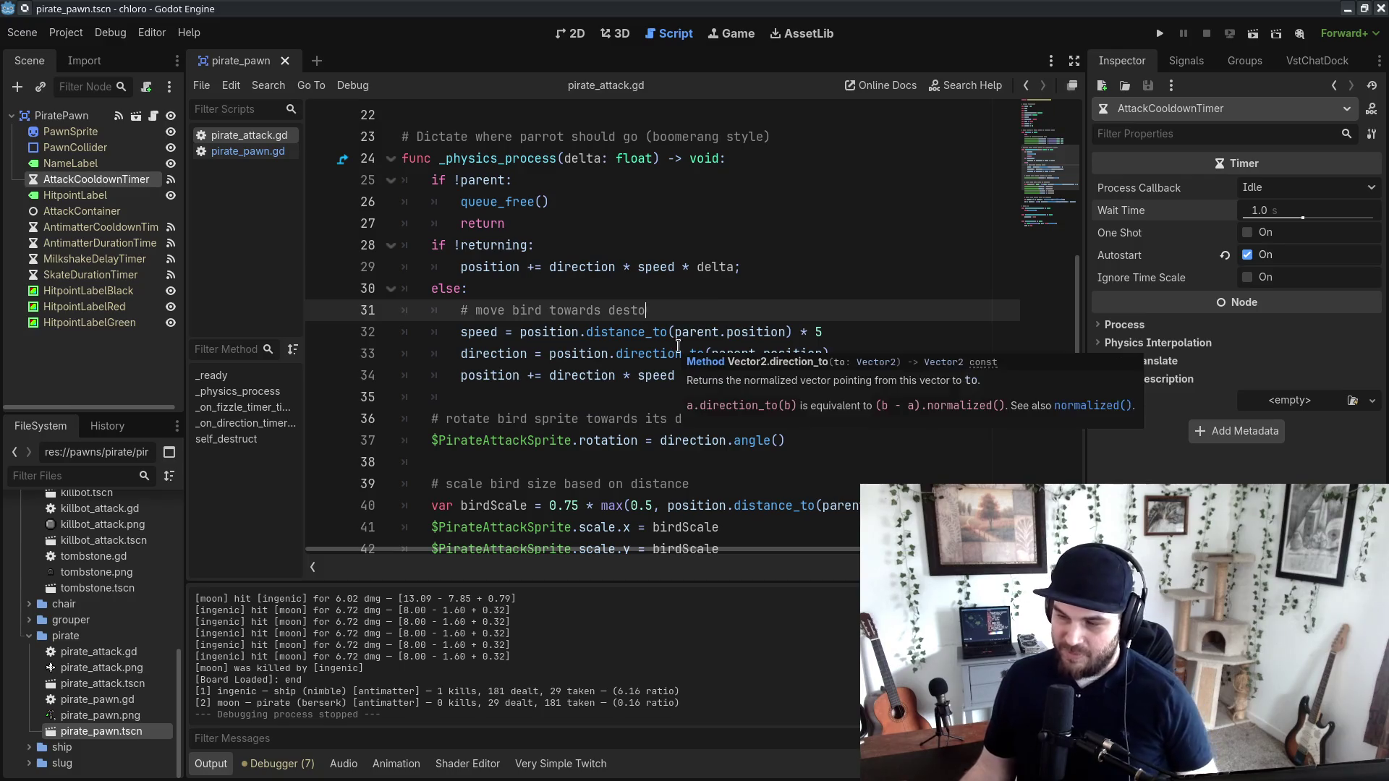
click(520, 346)
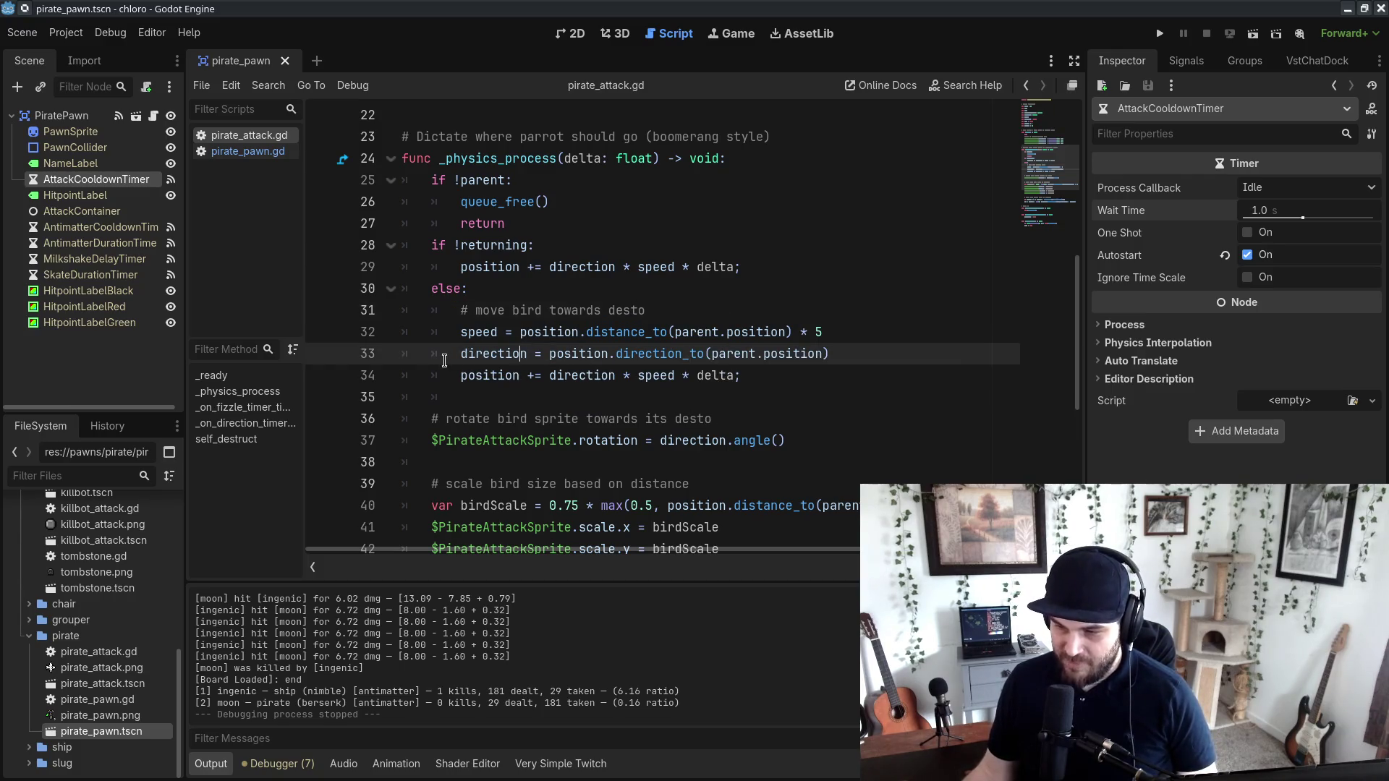
drag(460, 376, 782, 370)
click(886, 356)
key(Return)
key(Return)
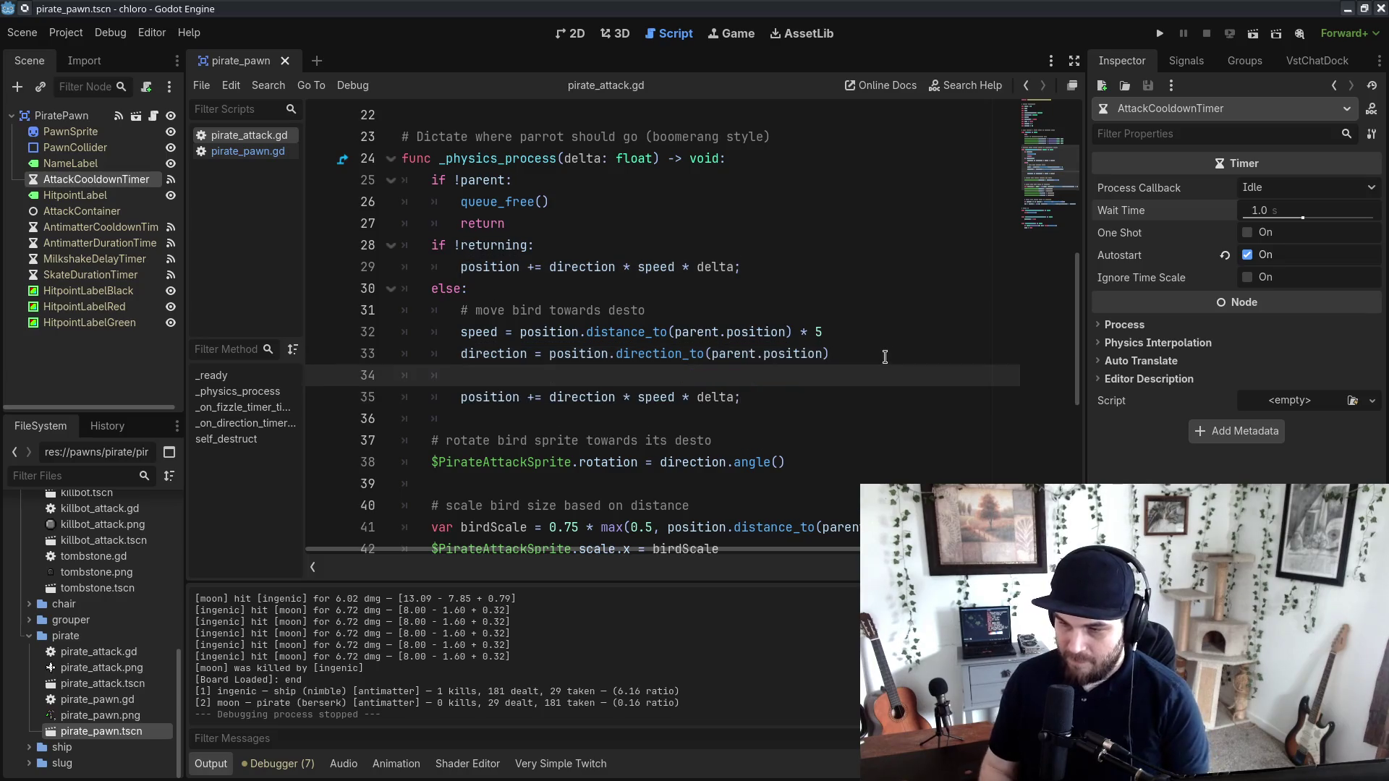
Step: Move the '# move bird towards desto' comment above the position update line
drag(661, 290, 646, 310)
key(ctrl+x)
click(637, 376)
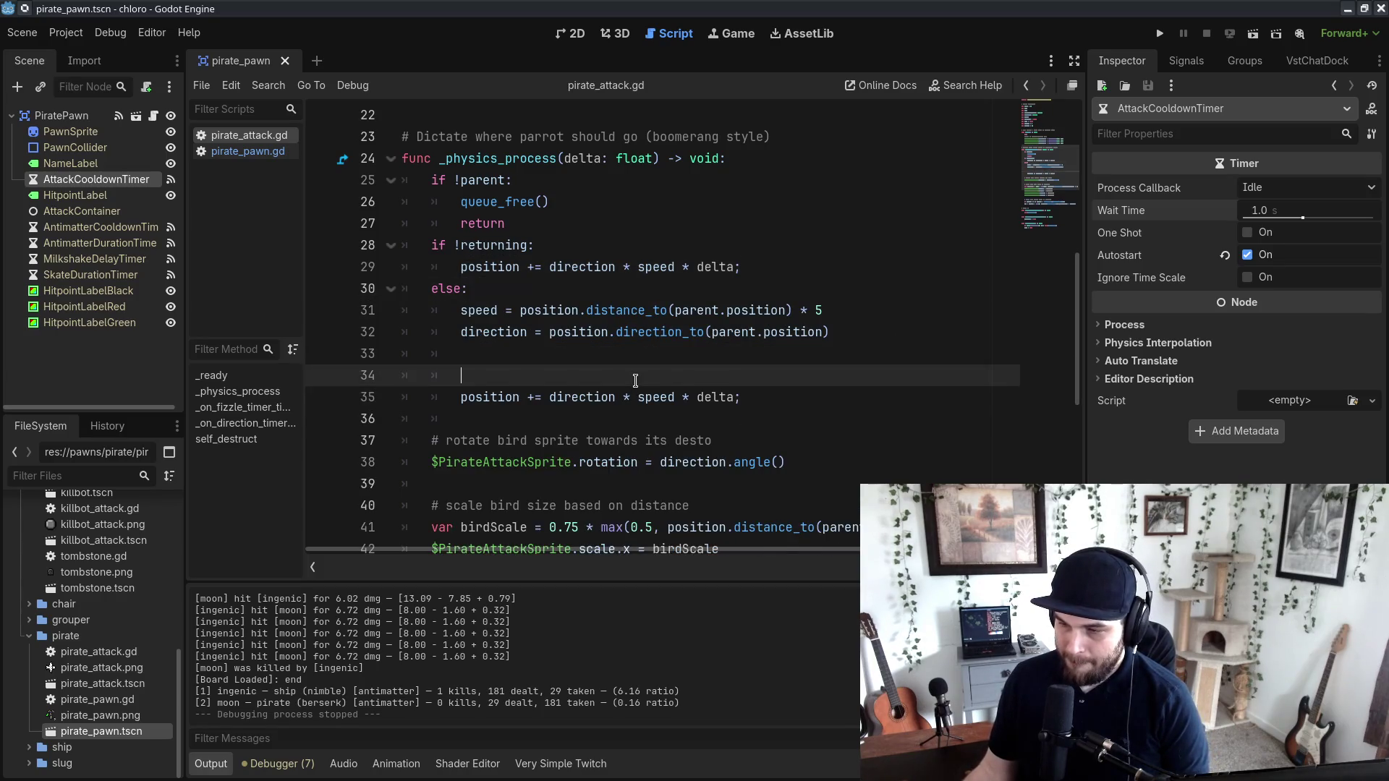
key(ctrl+v)
Step: Add '# calculate physics' directly under else: and delete the extra blank line
click(565, 293)
key(Return)
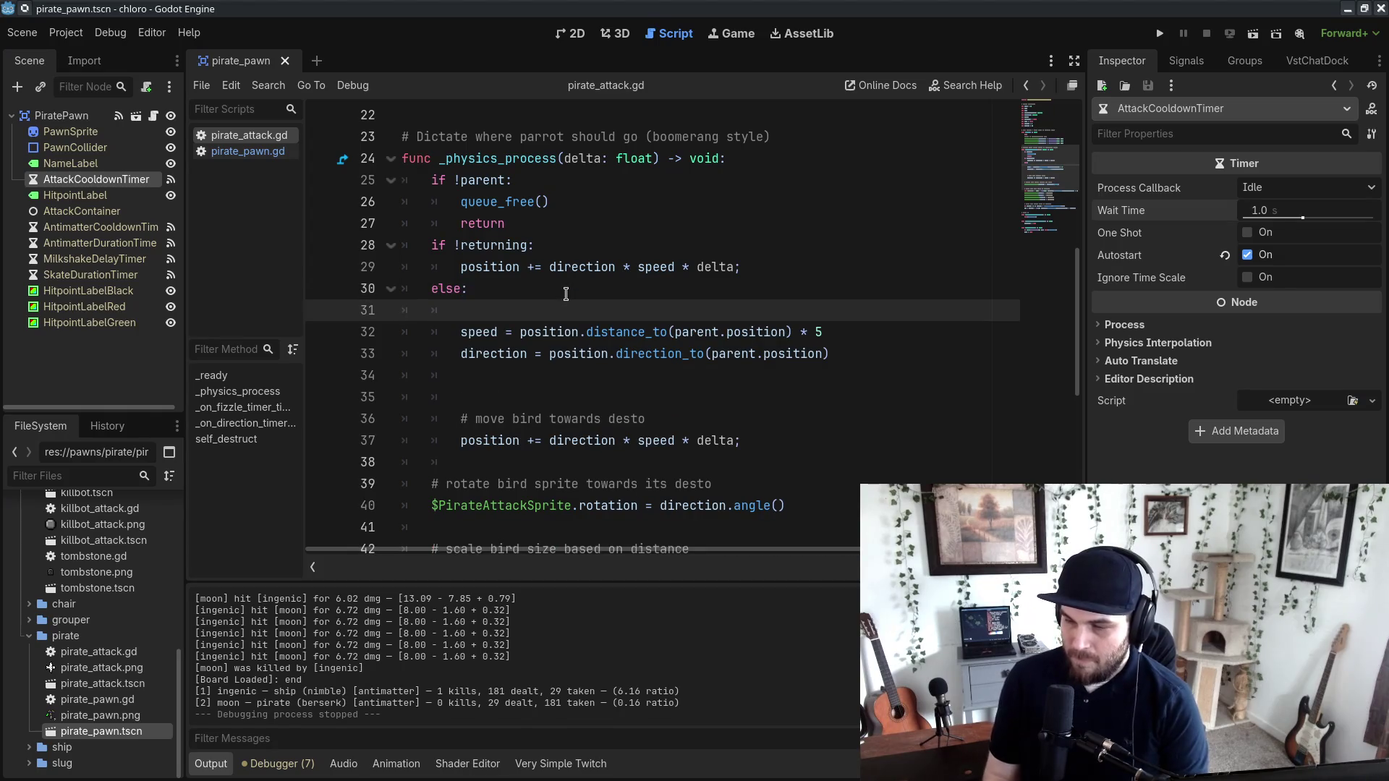
text(alculate physics)
click(606, 403)
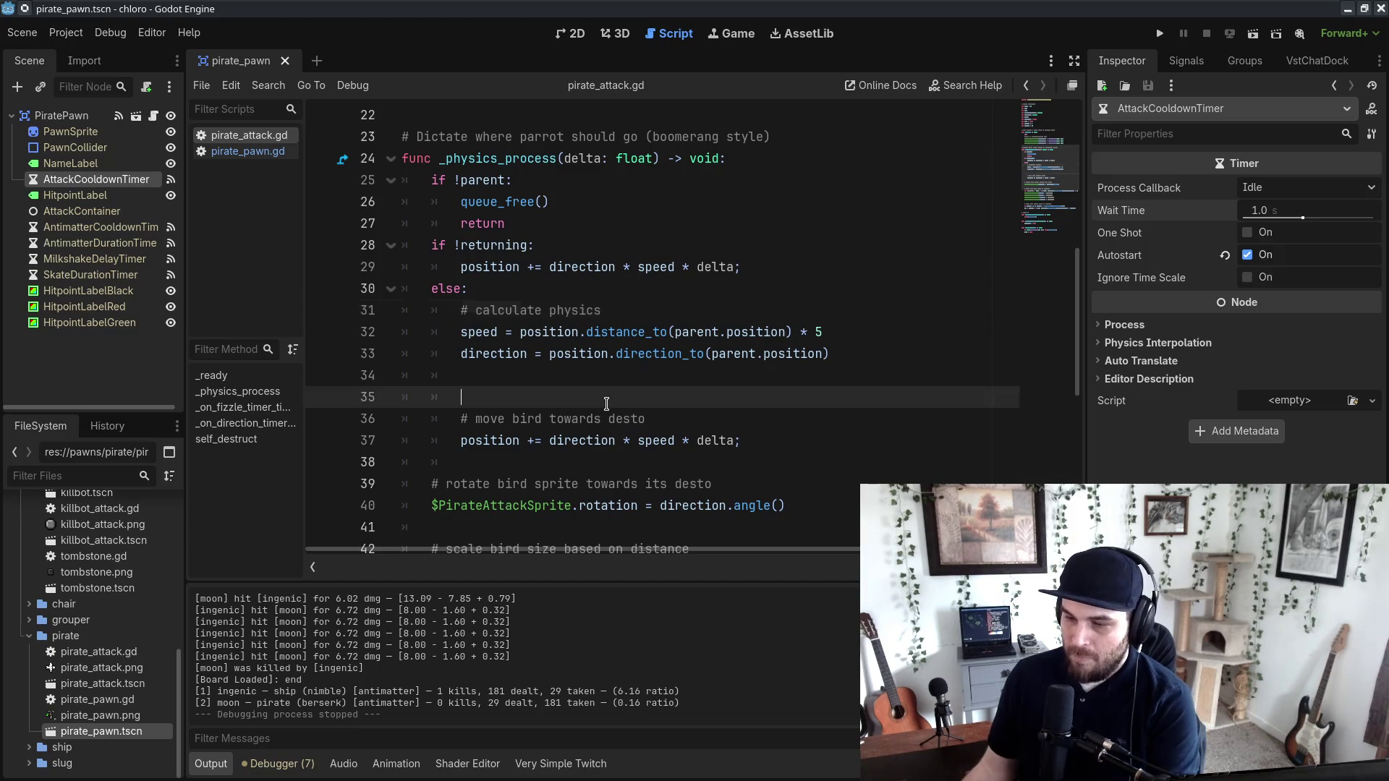
key(BackSpace)
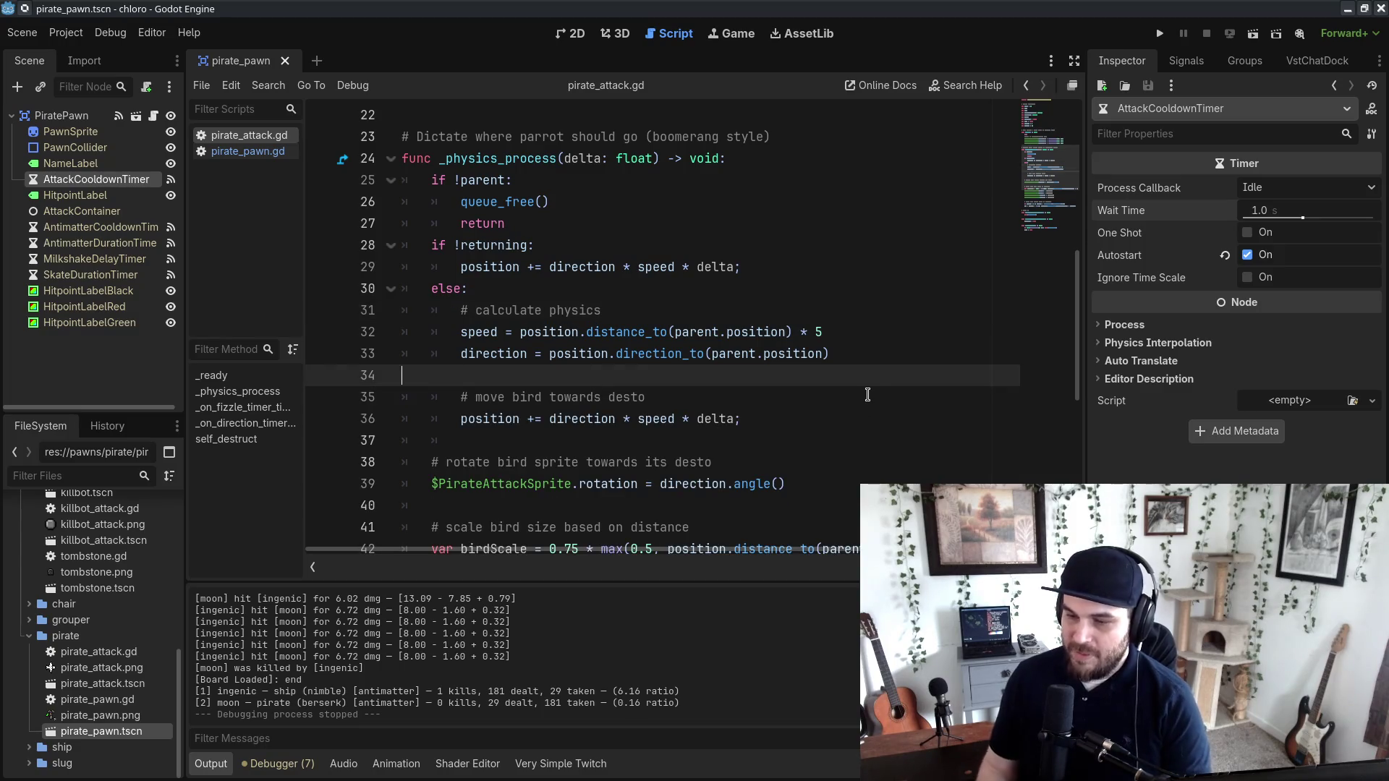
click(756, 401)
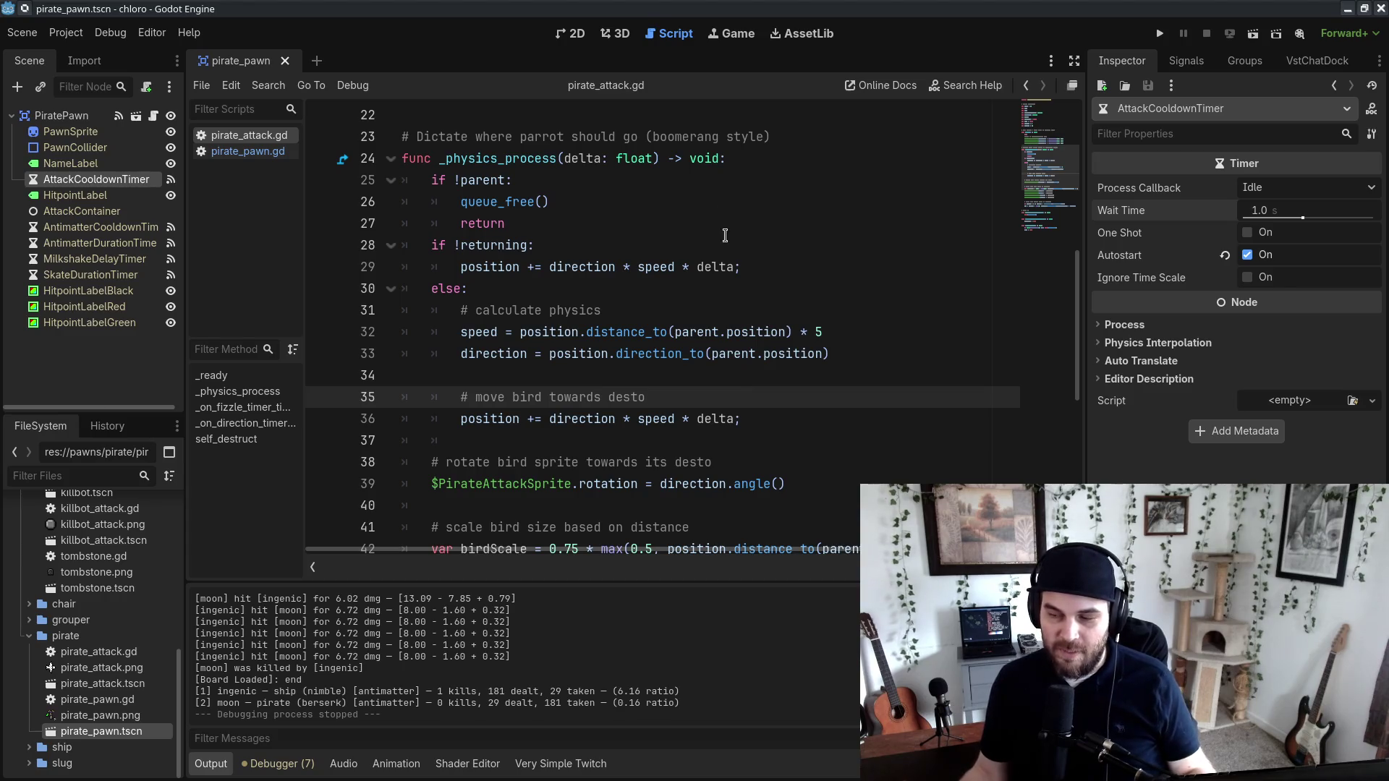
Step: Select the line-33 direction calculation, then add and remove an empty comment line below it
drag(727, 170, 875, 467)
click(911, 451)
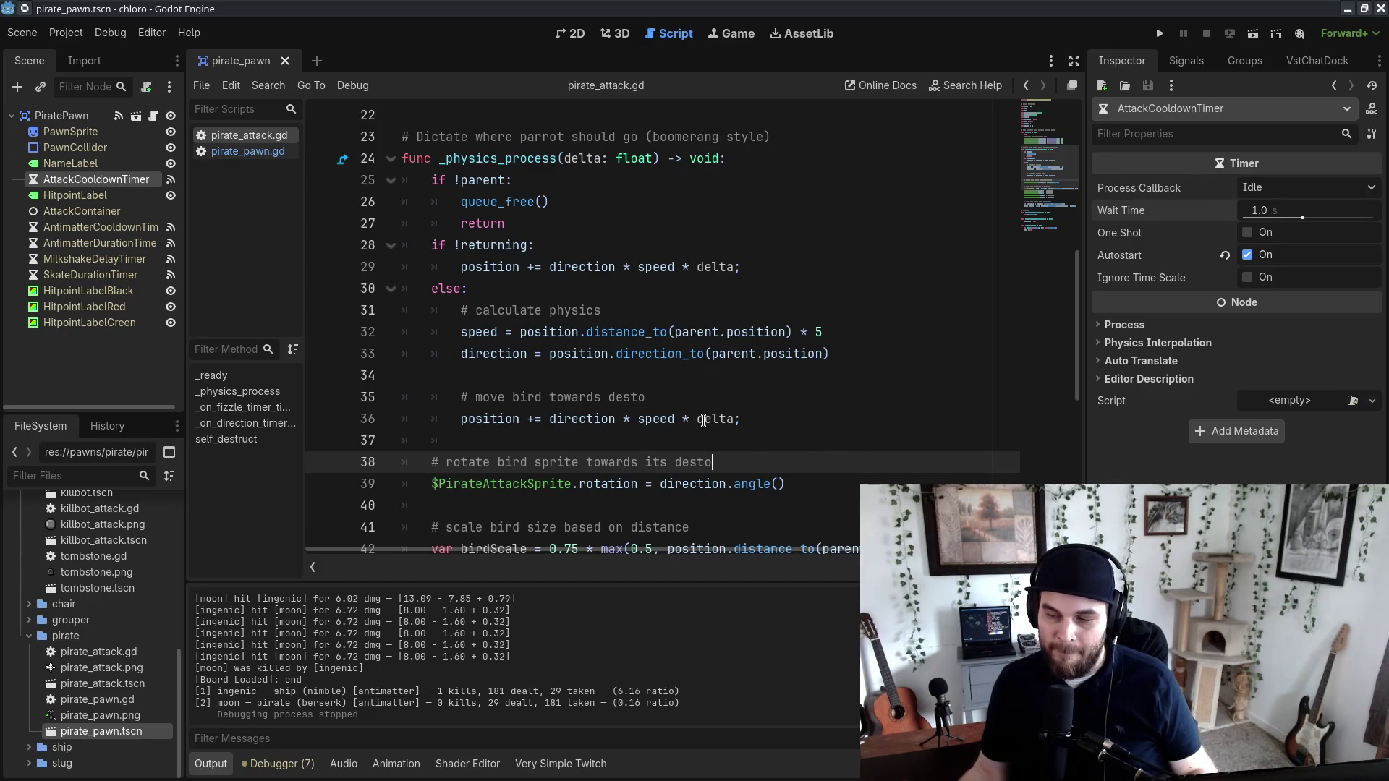
drag(459, 353, 831, 353)
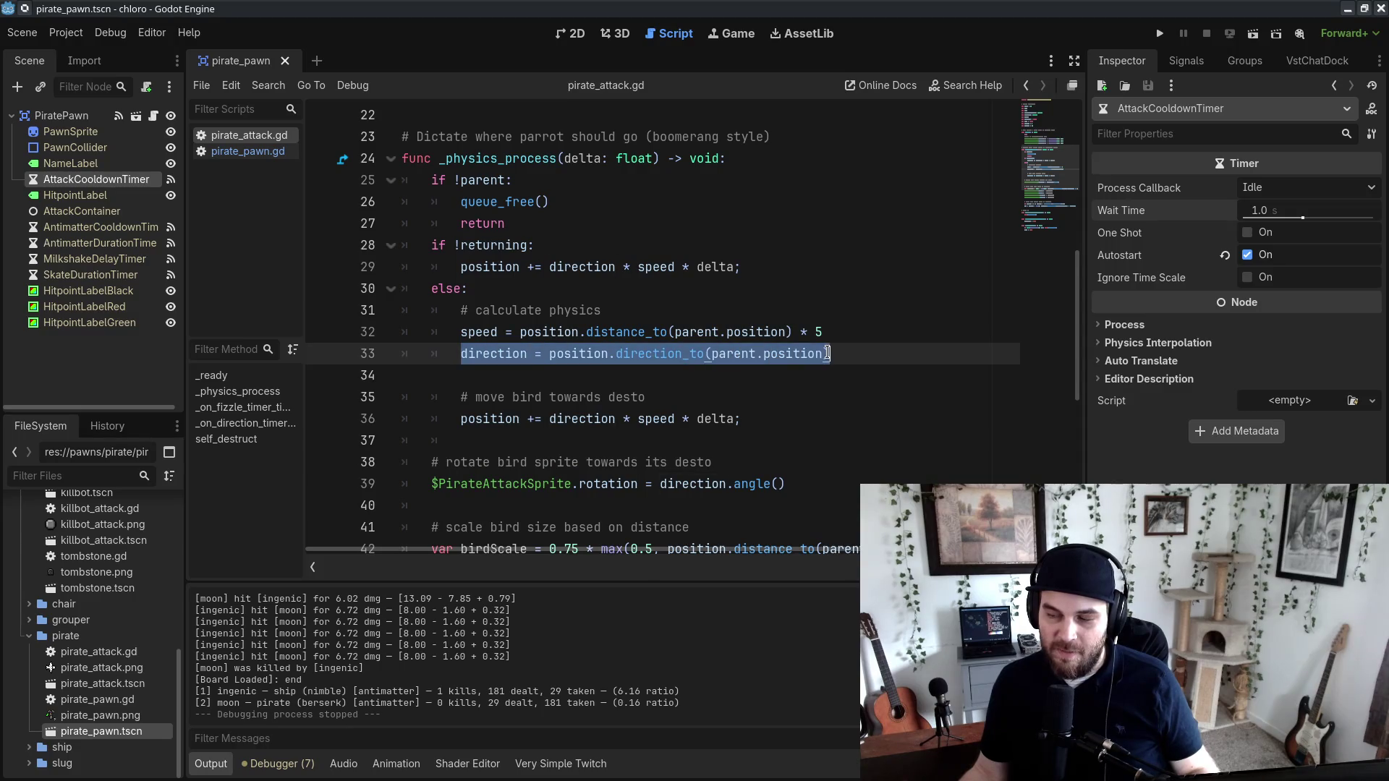
click(866, 441)
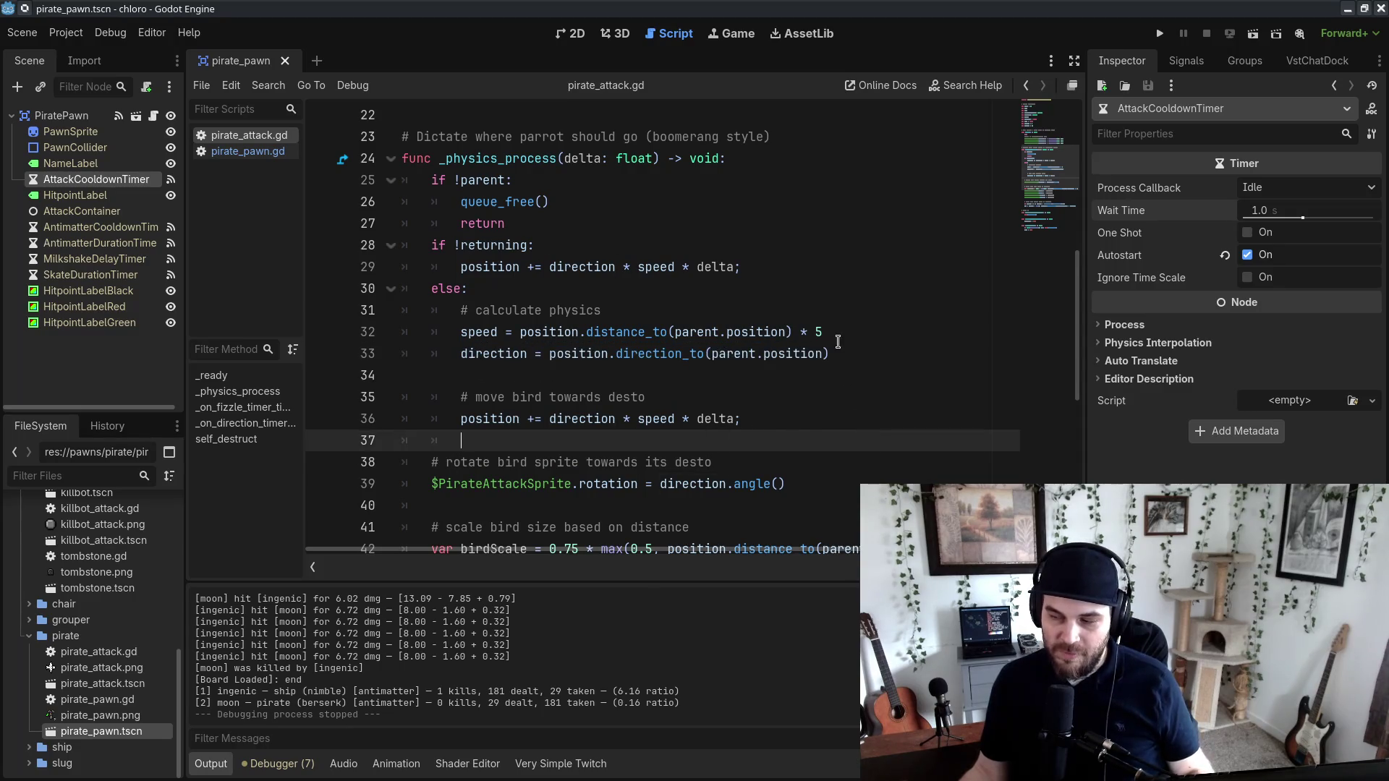
click(859, 351)
key(Return)
text(#)
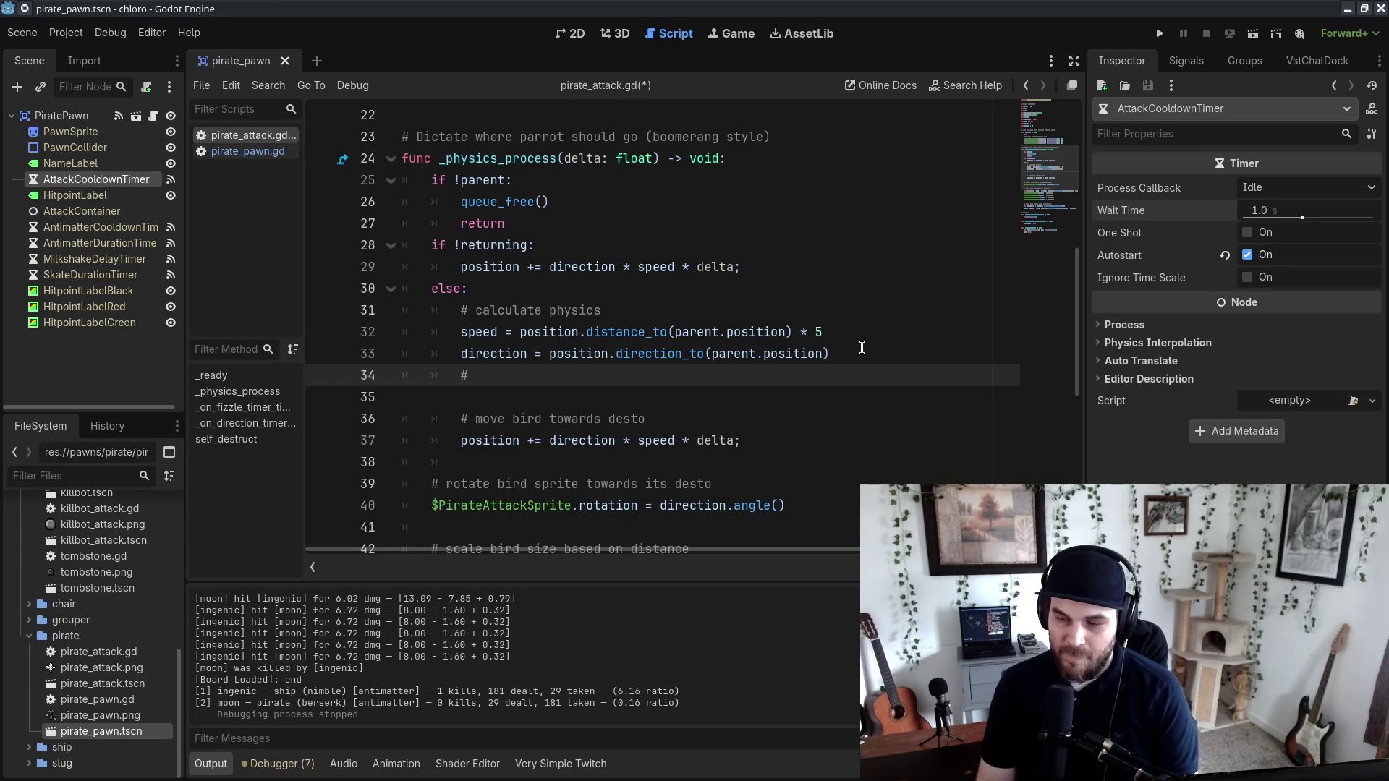
key(BackSpace)
key(BackSpace)
key(BackSpace)
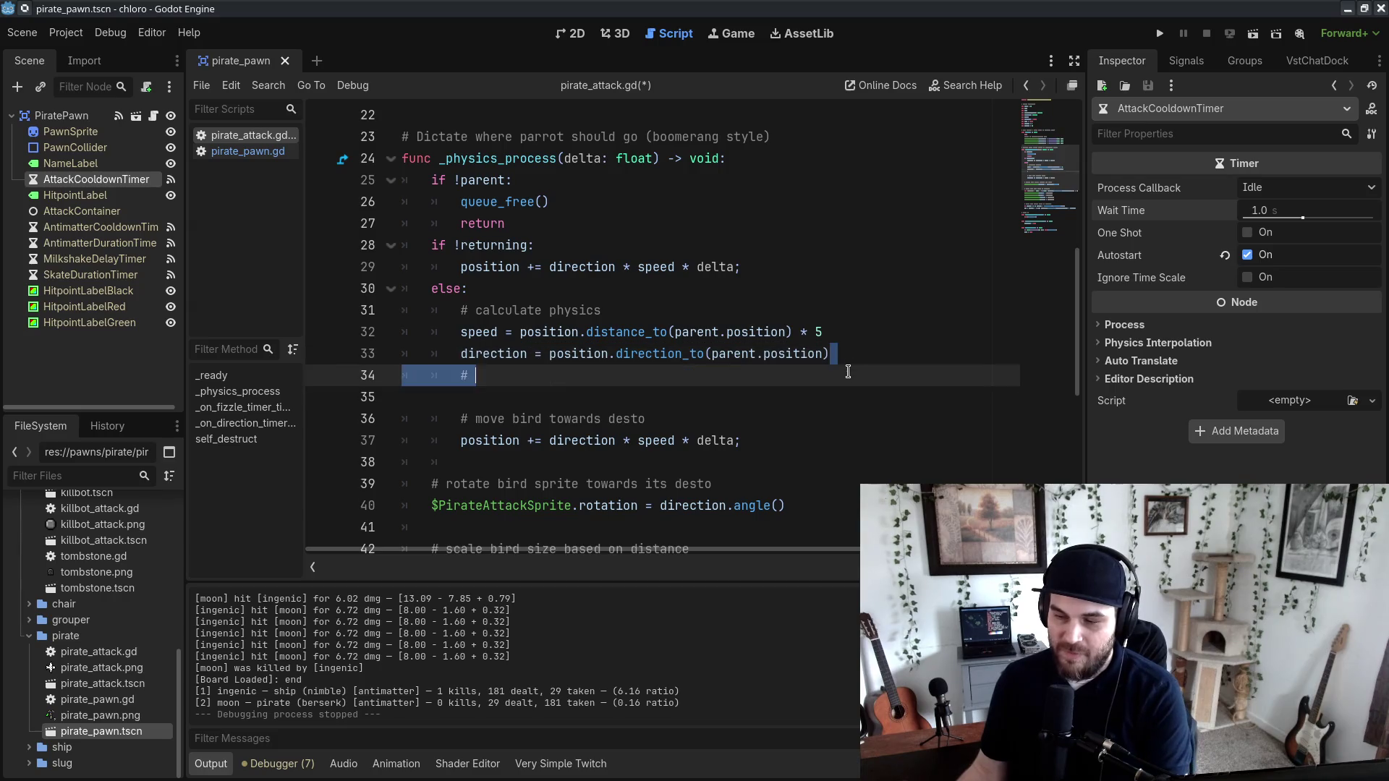
Step: Add an 'adjust position based on random offset' comment under calculate physics, then delete it
click(666, 310)
key(Return)
text(#ad)
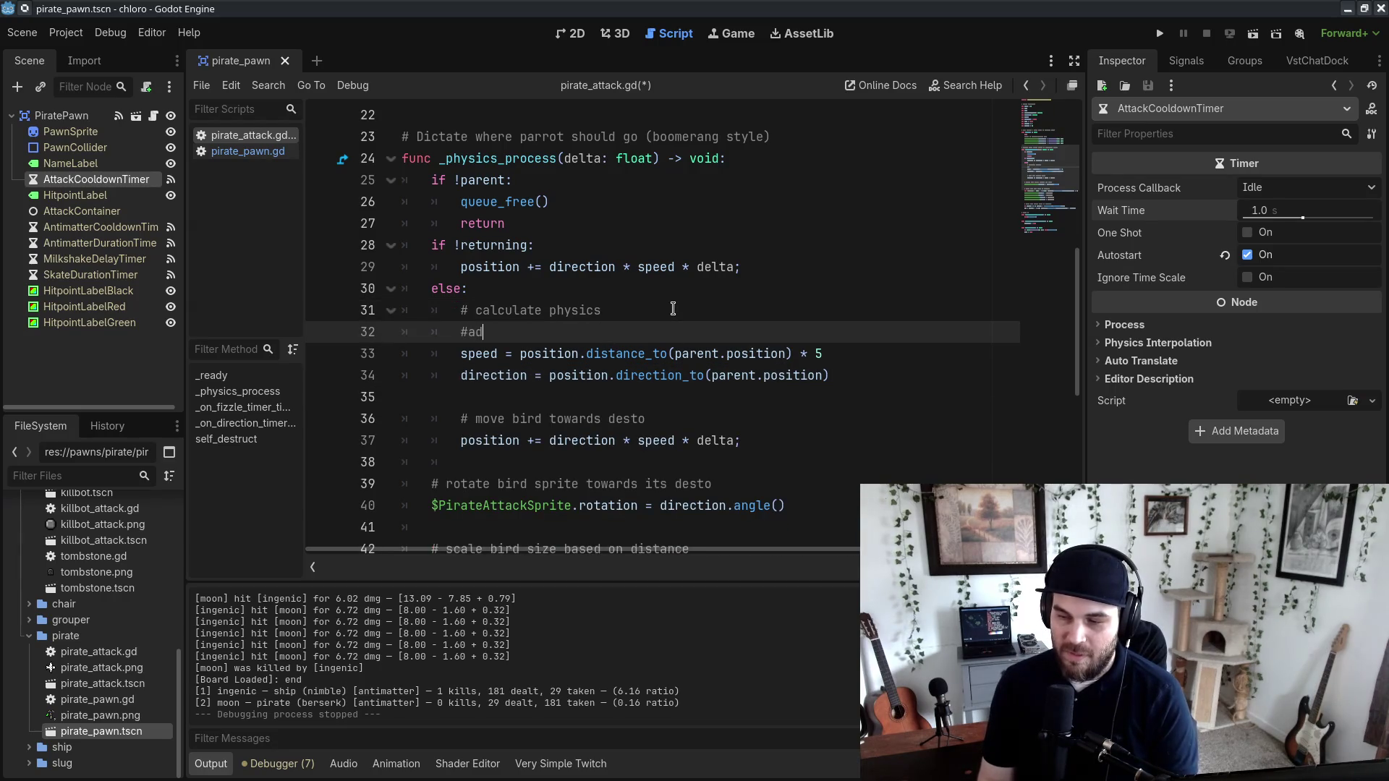
text( adjust position)
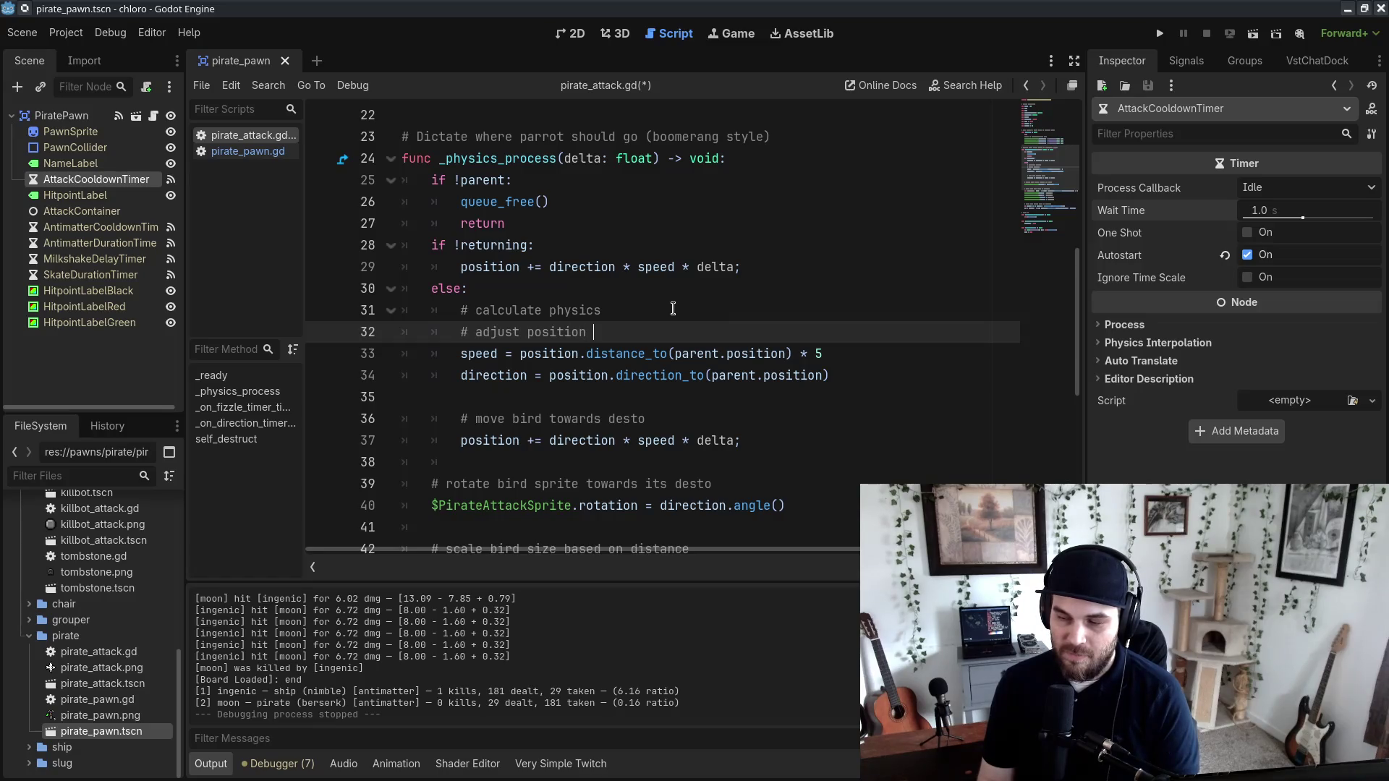
text(ased on a random offset)
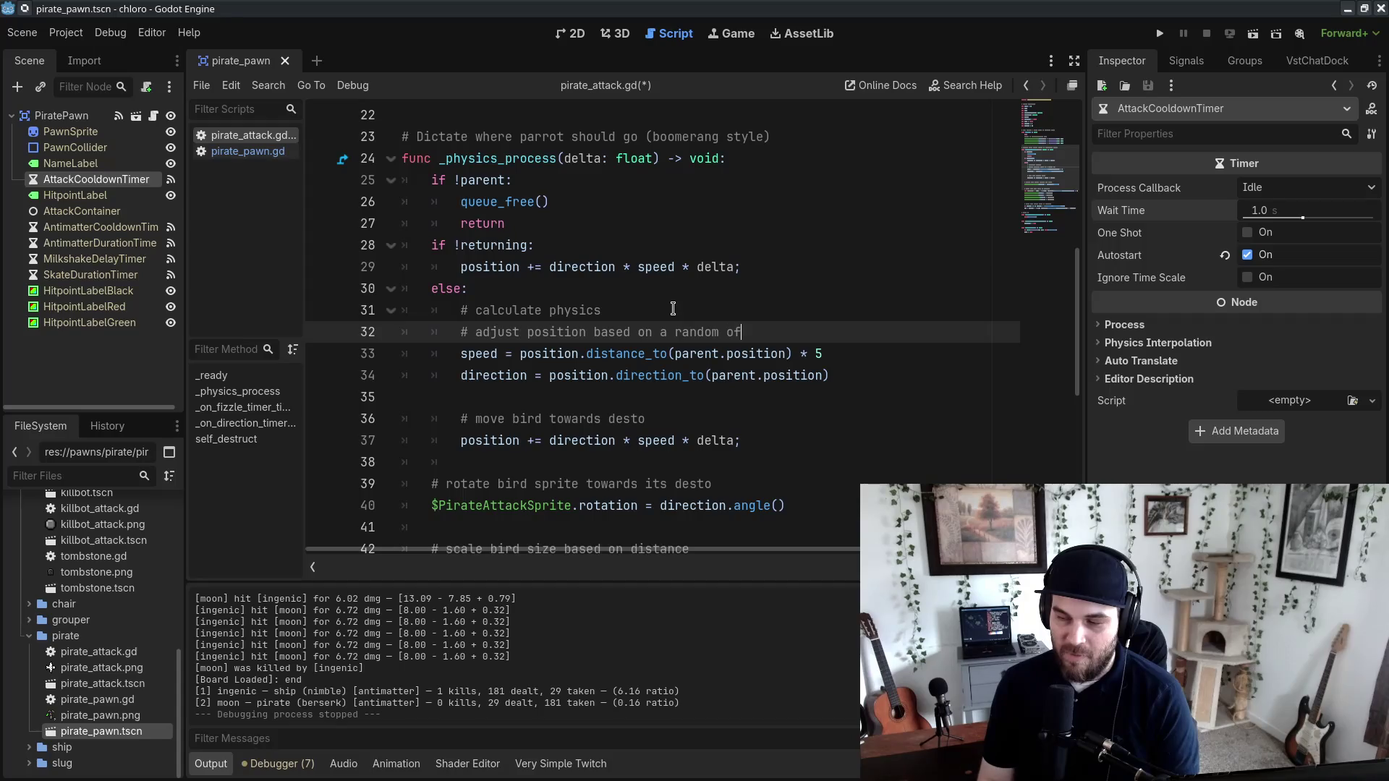
double_click(518, 268)
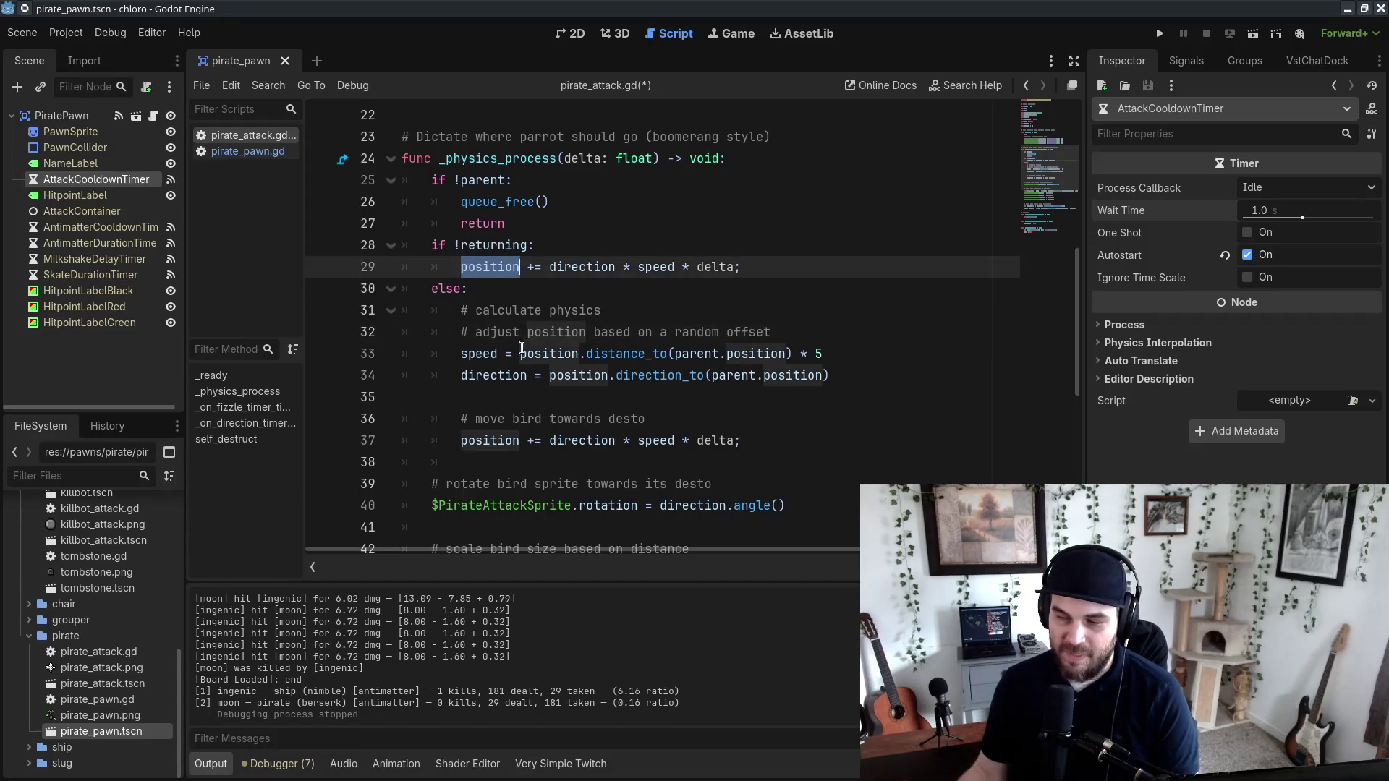
click(720, 327)
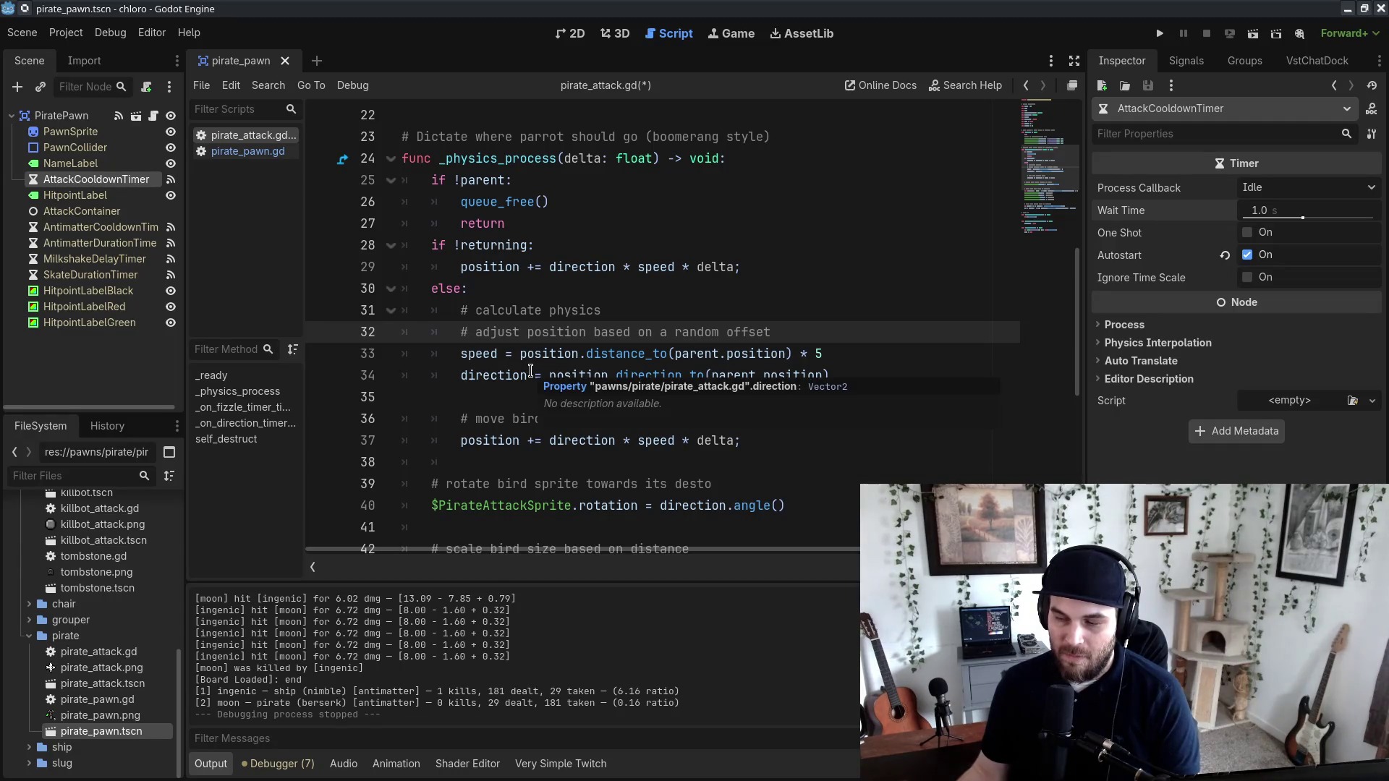
drag(763, 340, 816, 314)
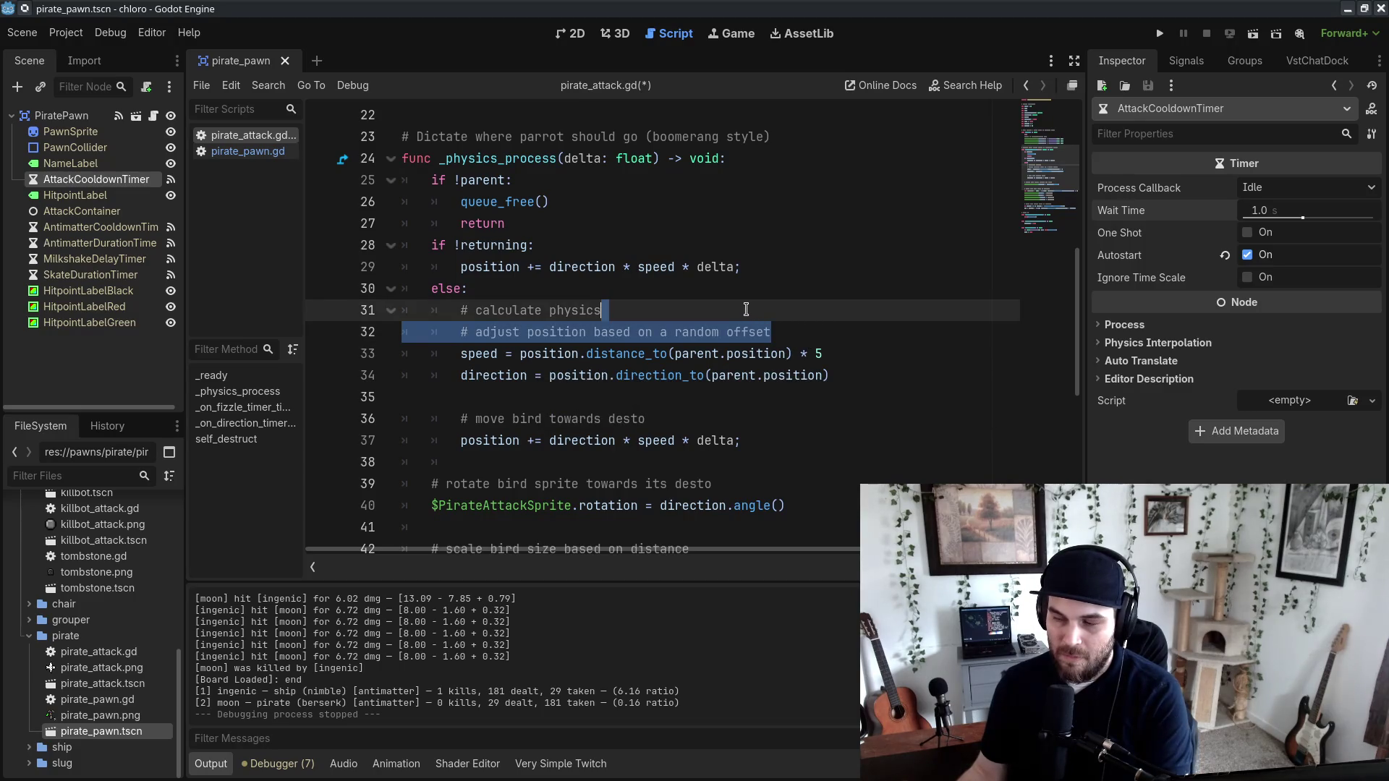
key(BackSpace)
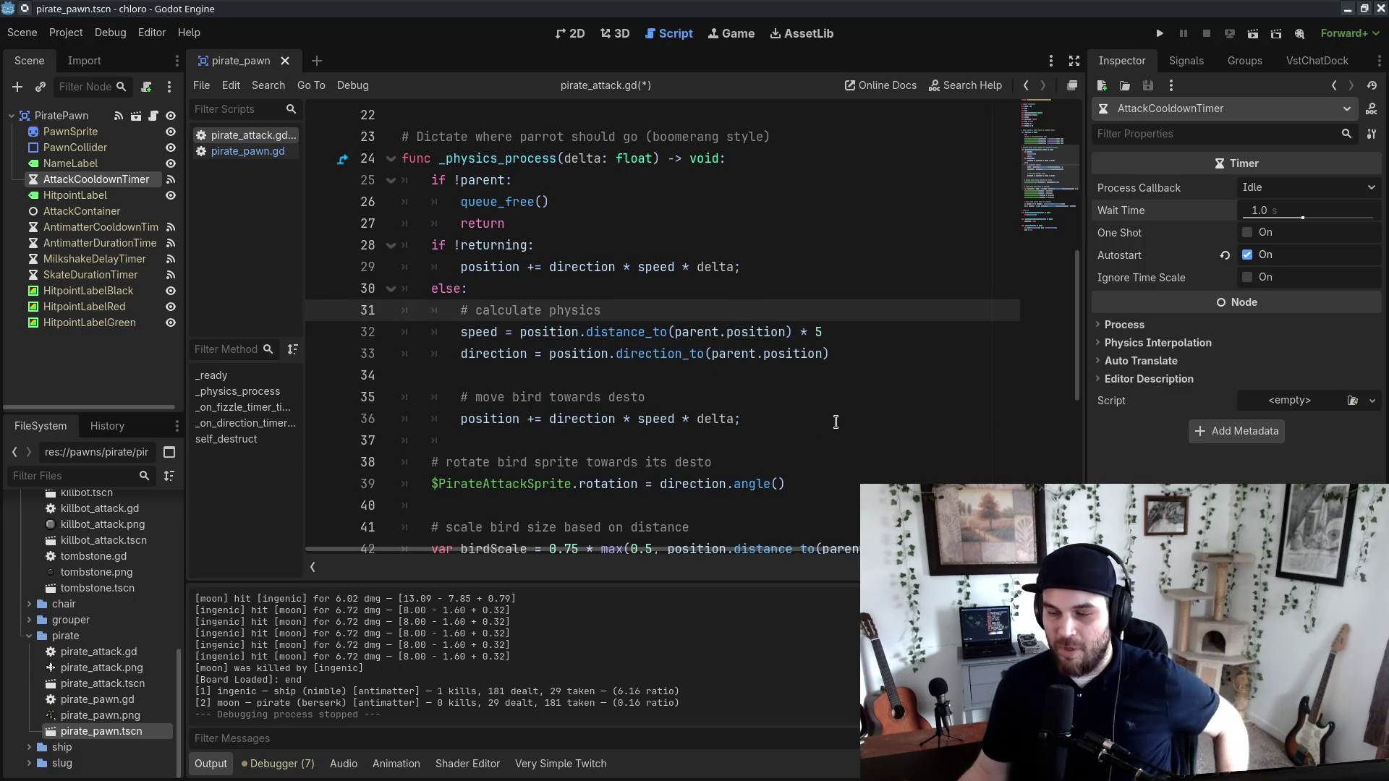
Step: Review the speed, direction and calculate-physics lines, then switch to the chlorobattle stat sheet
click(796, 376)
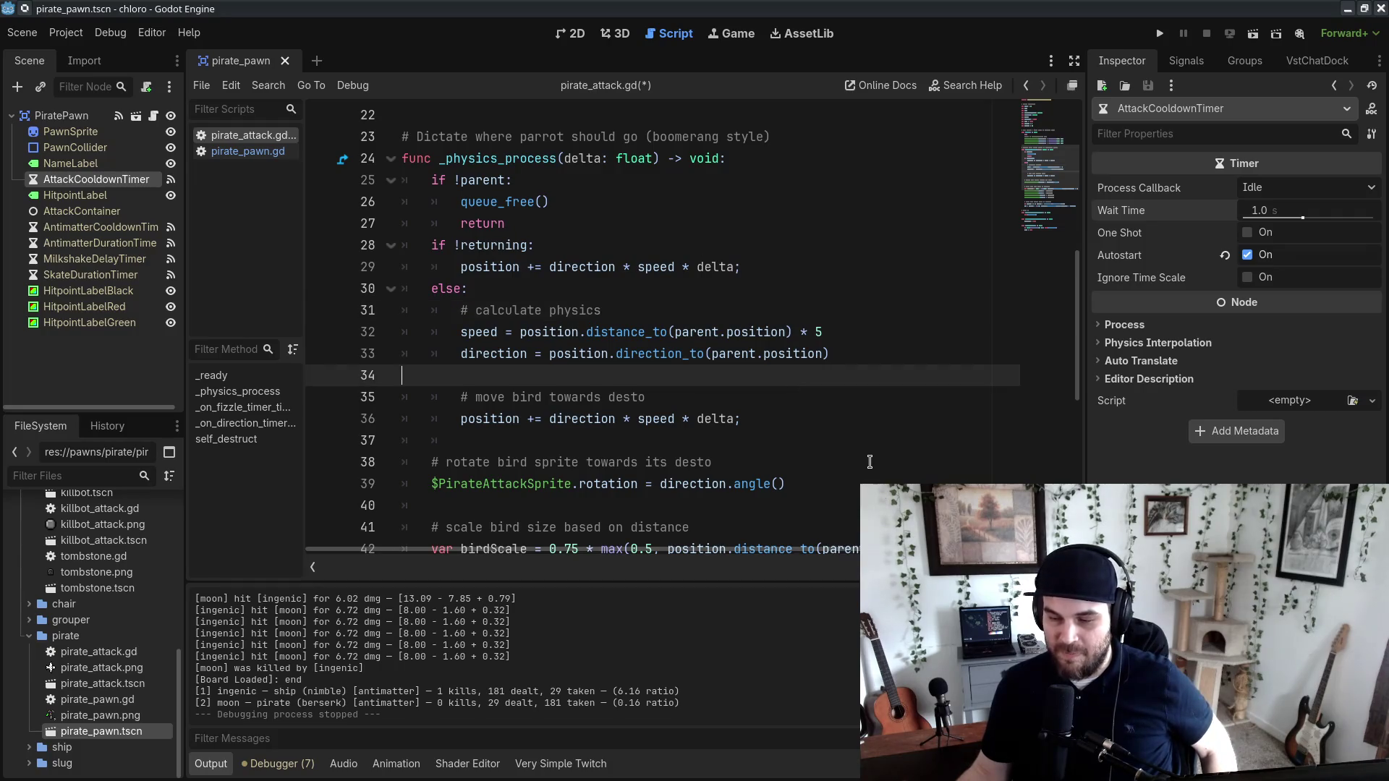
click(822, 444)
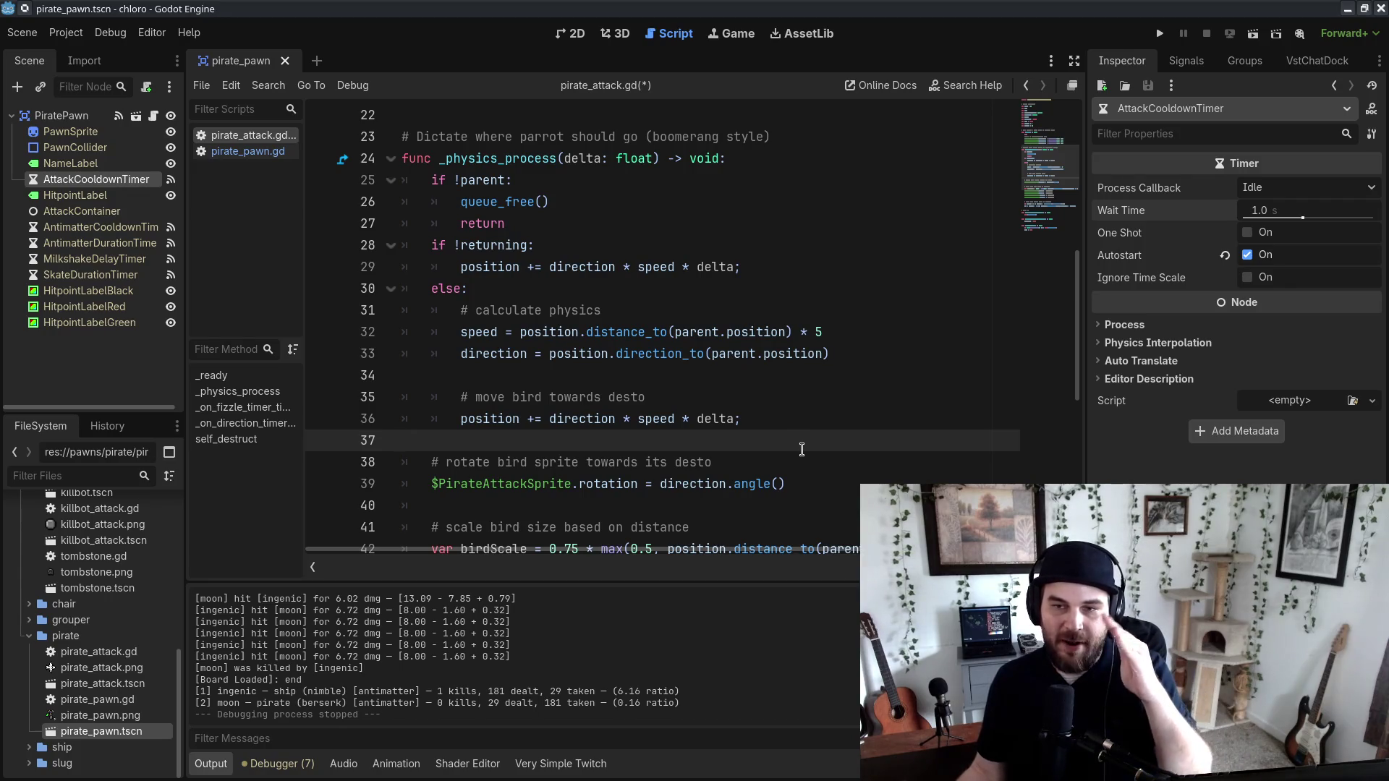
click(853, 333)
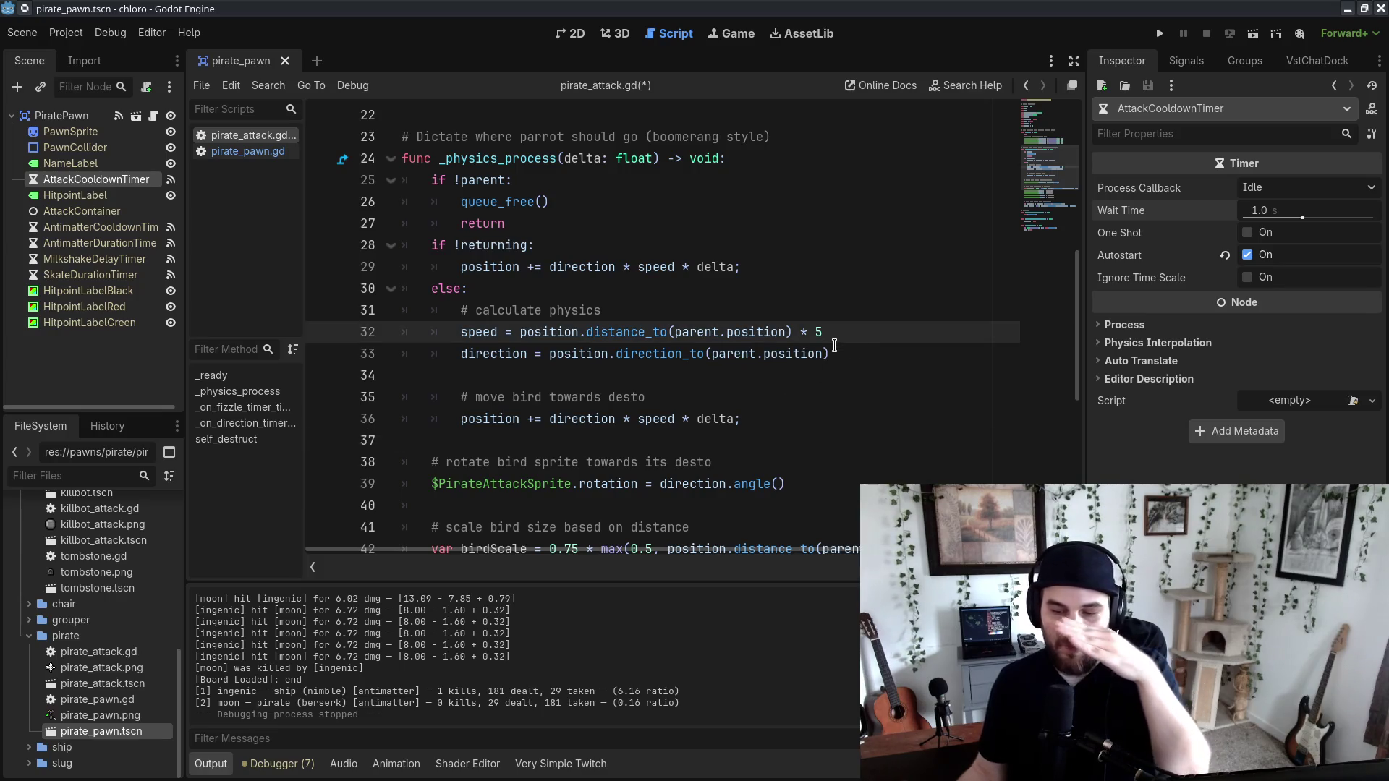
click(857, 348)
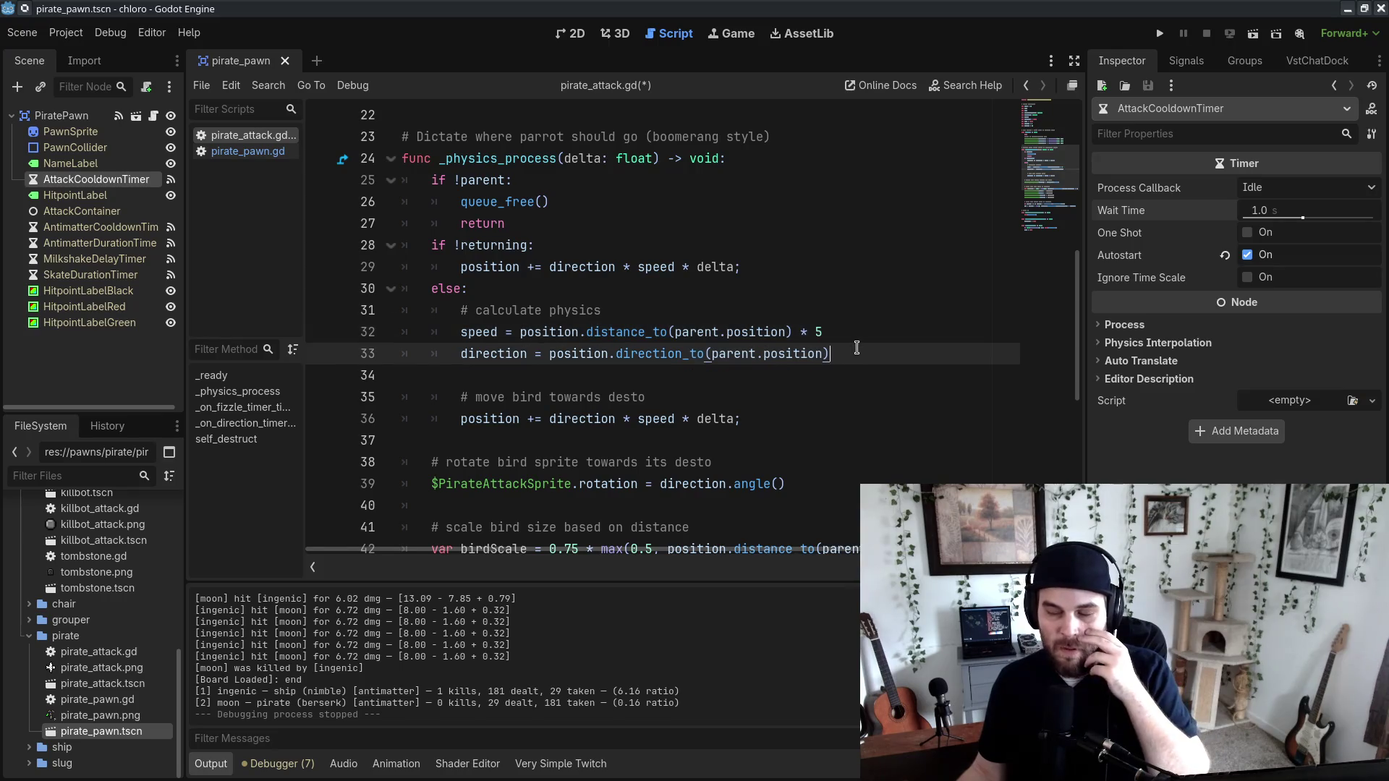
drag(693, 319, 937, 344)
click(895, 358)
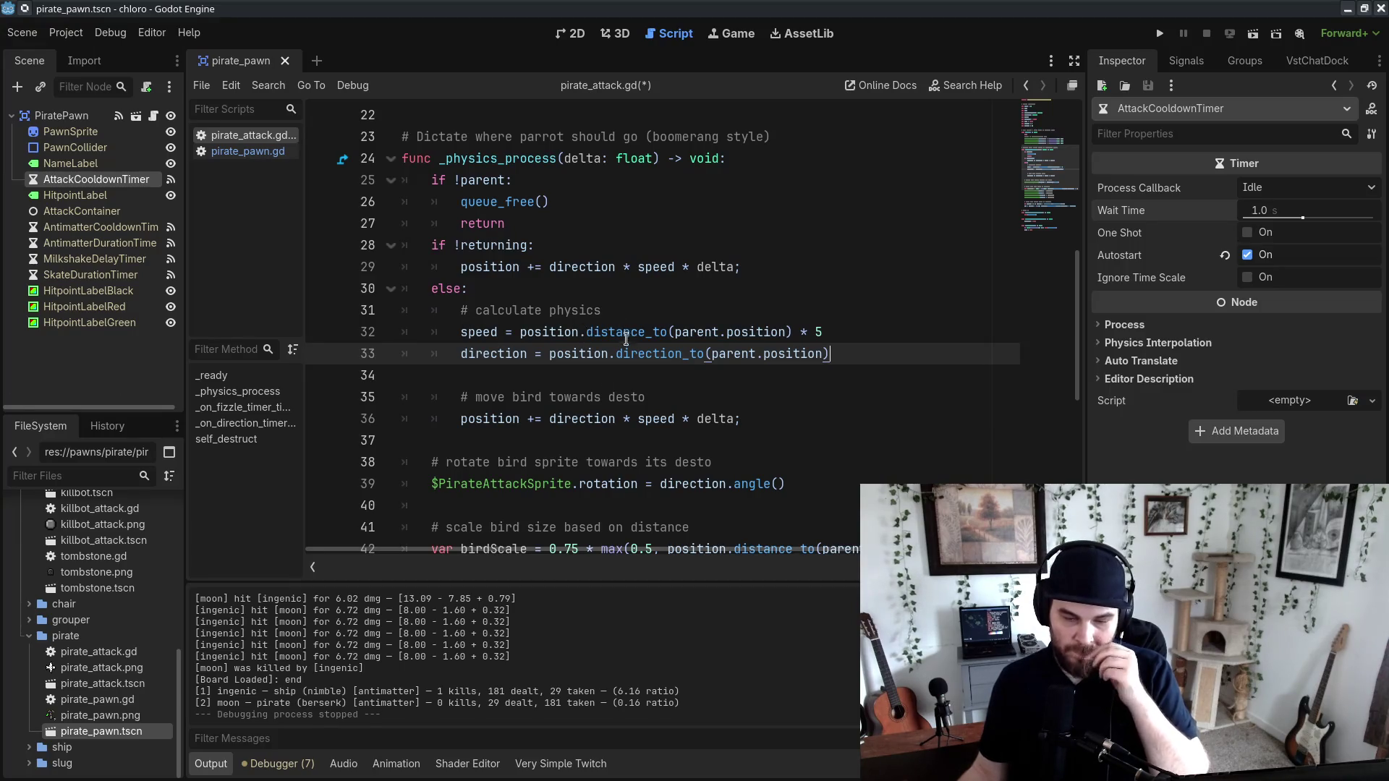
click(745, 407)
click(747, 385)
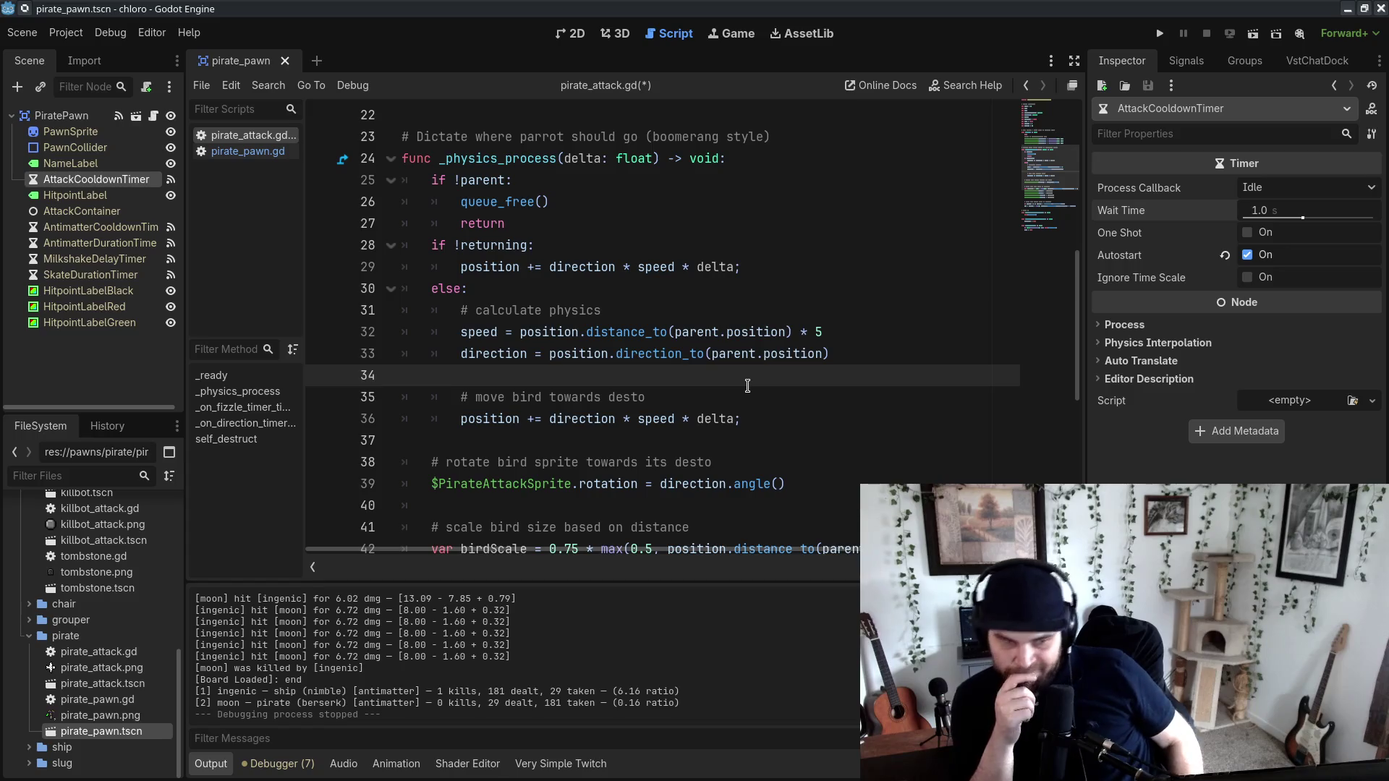
key(alt+Tab)
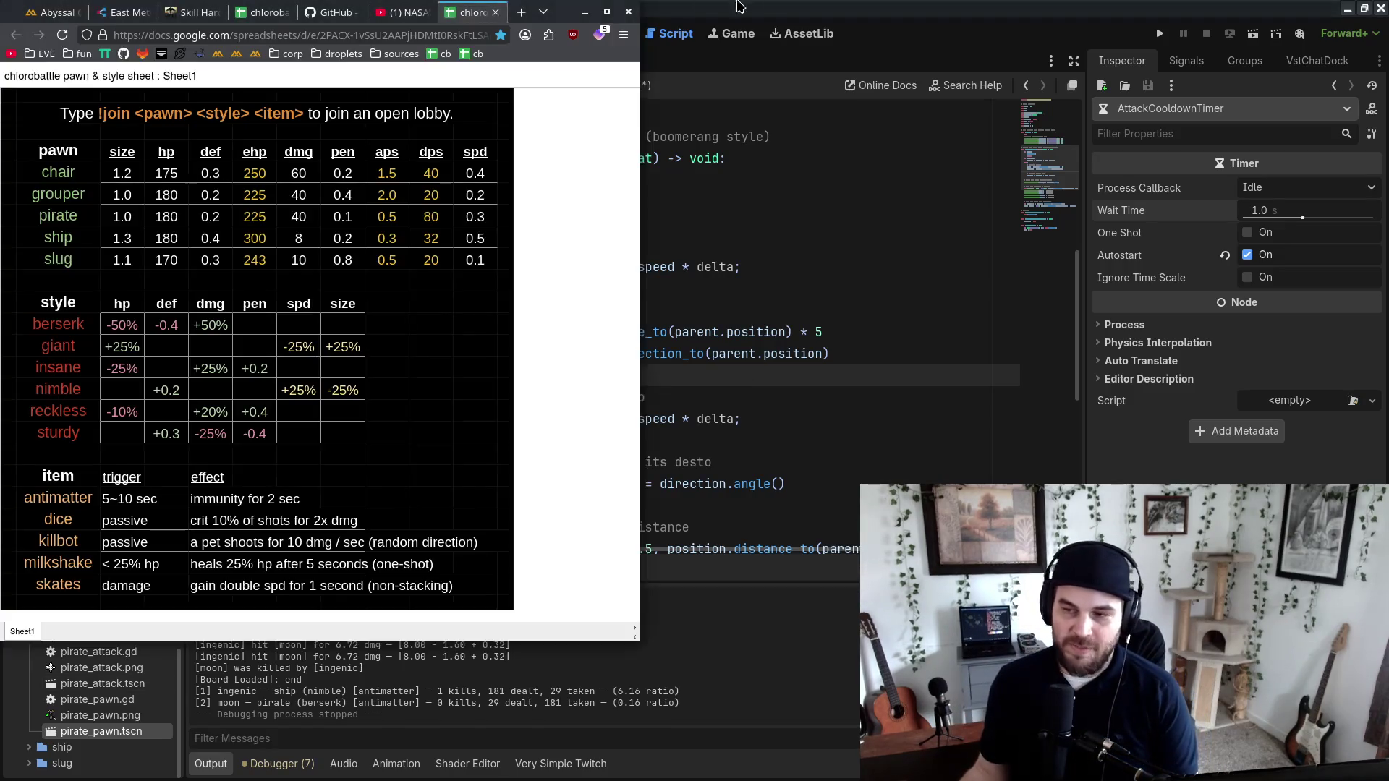
Step: Minimize the Chrome stat sheet to reveal pirate_attack.gd in Godot
click(584, 12)
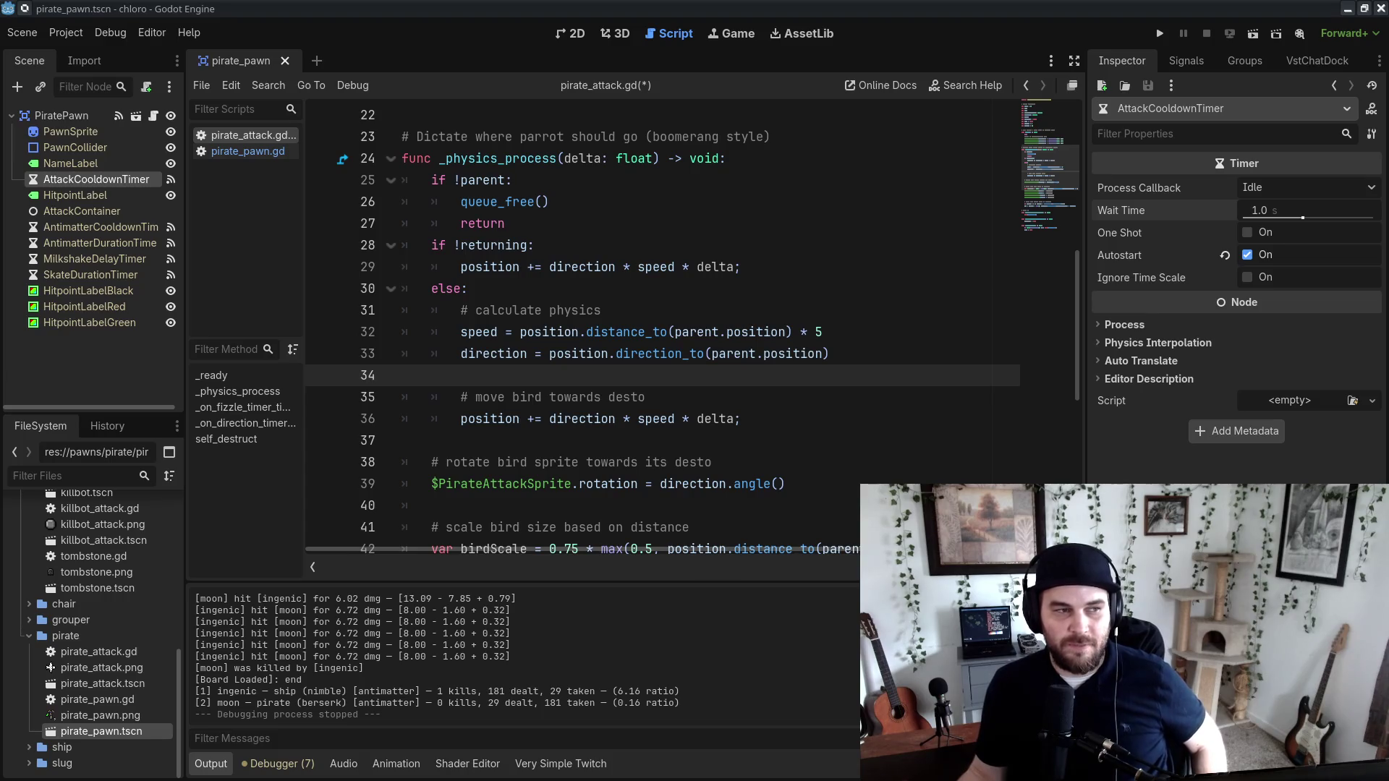
Step: Review lines 31–39 of the return-flight code, undoing a stray indent, then return to the stat sheet
click(676, 312)
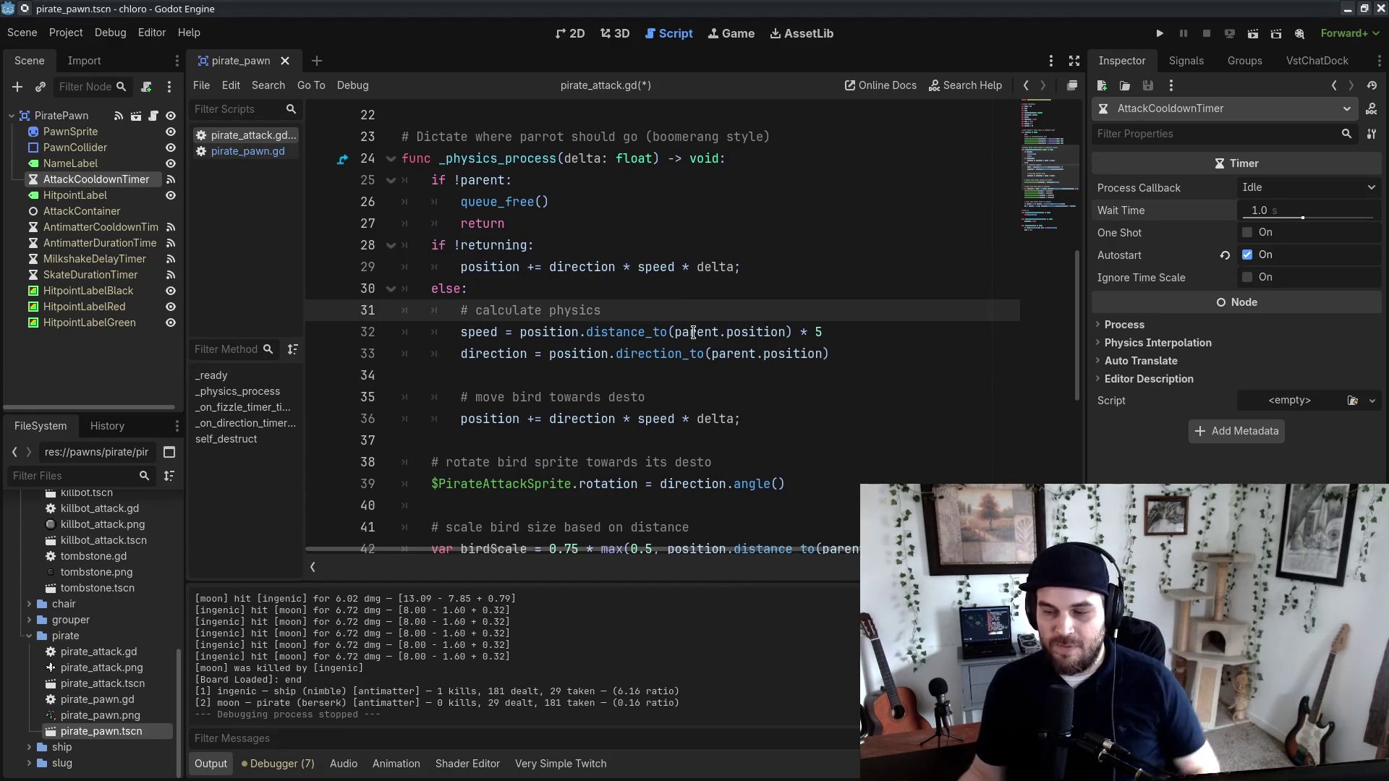
key(Down)
key(Down)
key(Down)
key(Tab)
key(Tab)
key(ctrl+z)
click(658, 317)
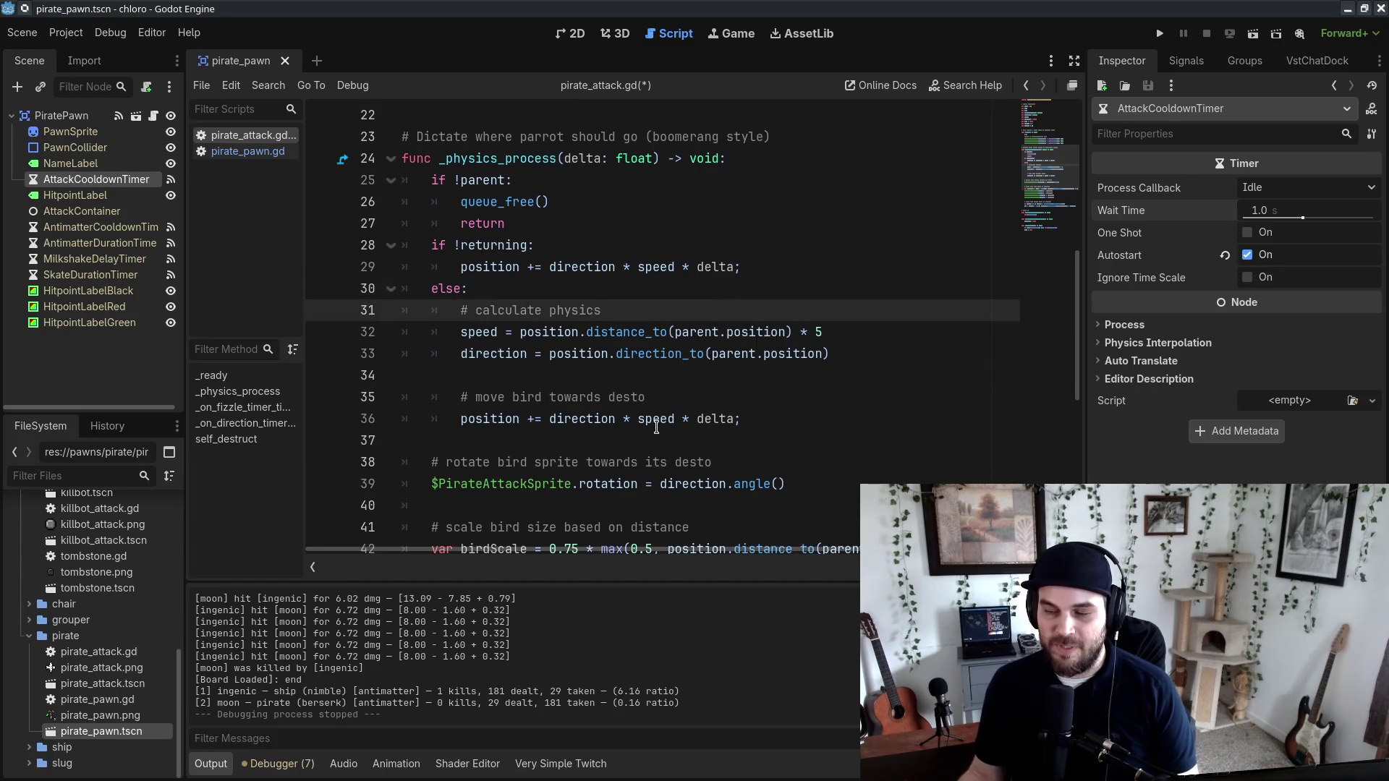
click(674, 377)
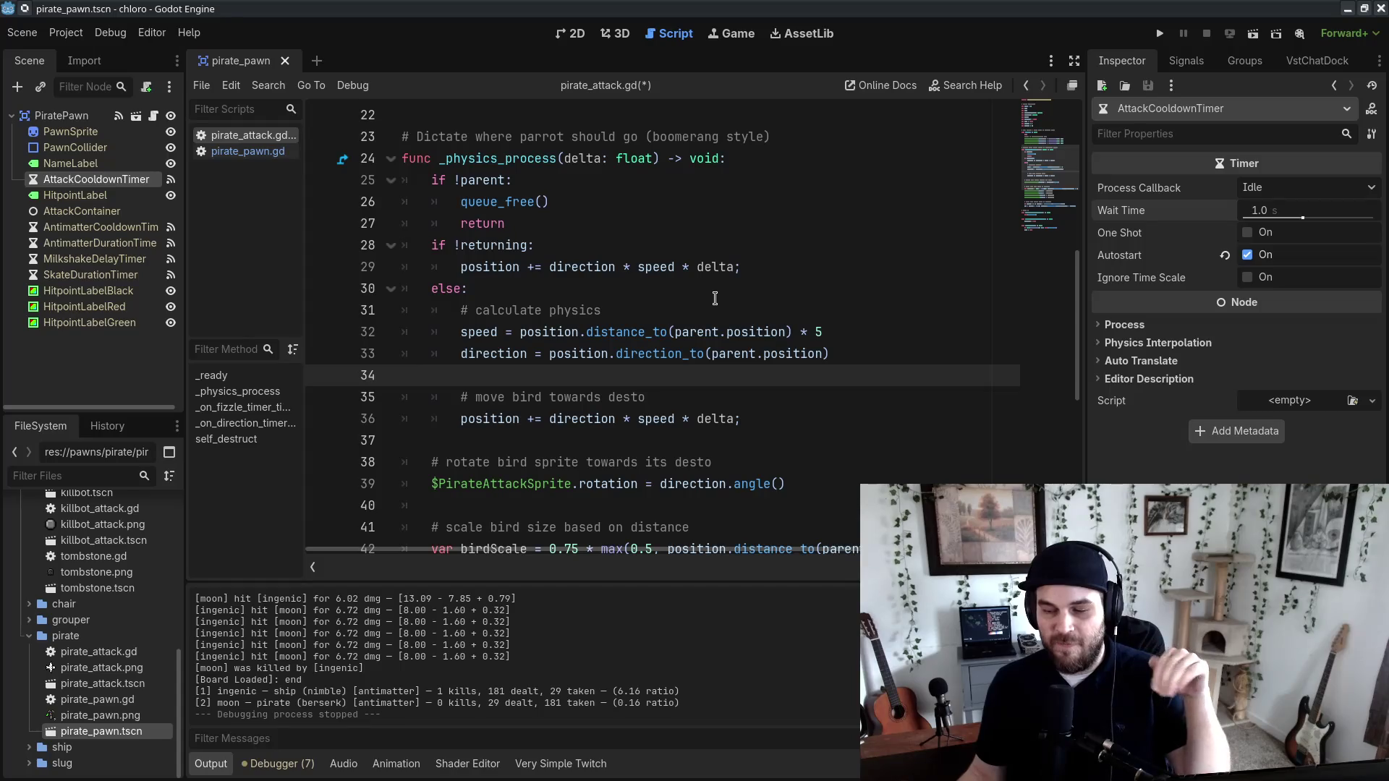
double_click(611, 484)
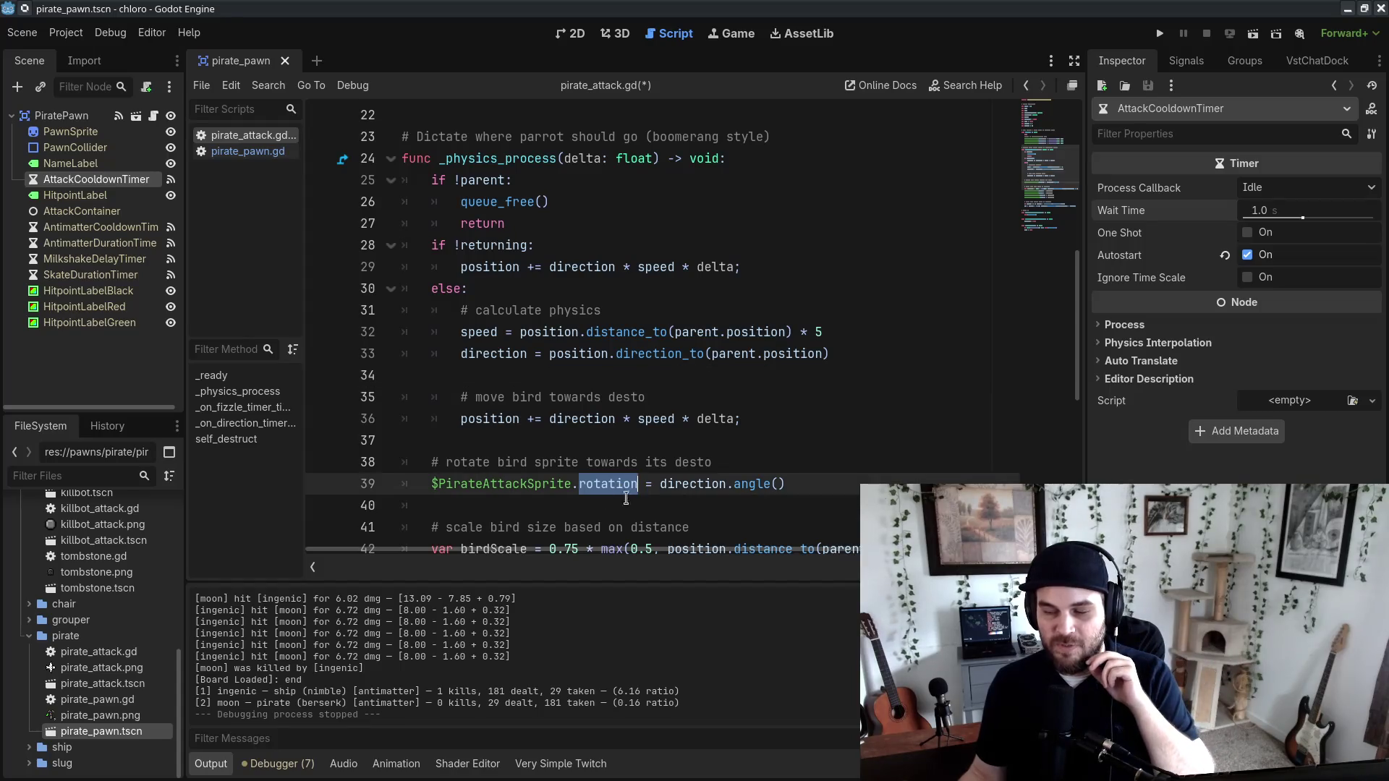
click(817, 470)
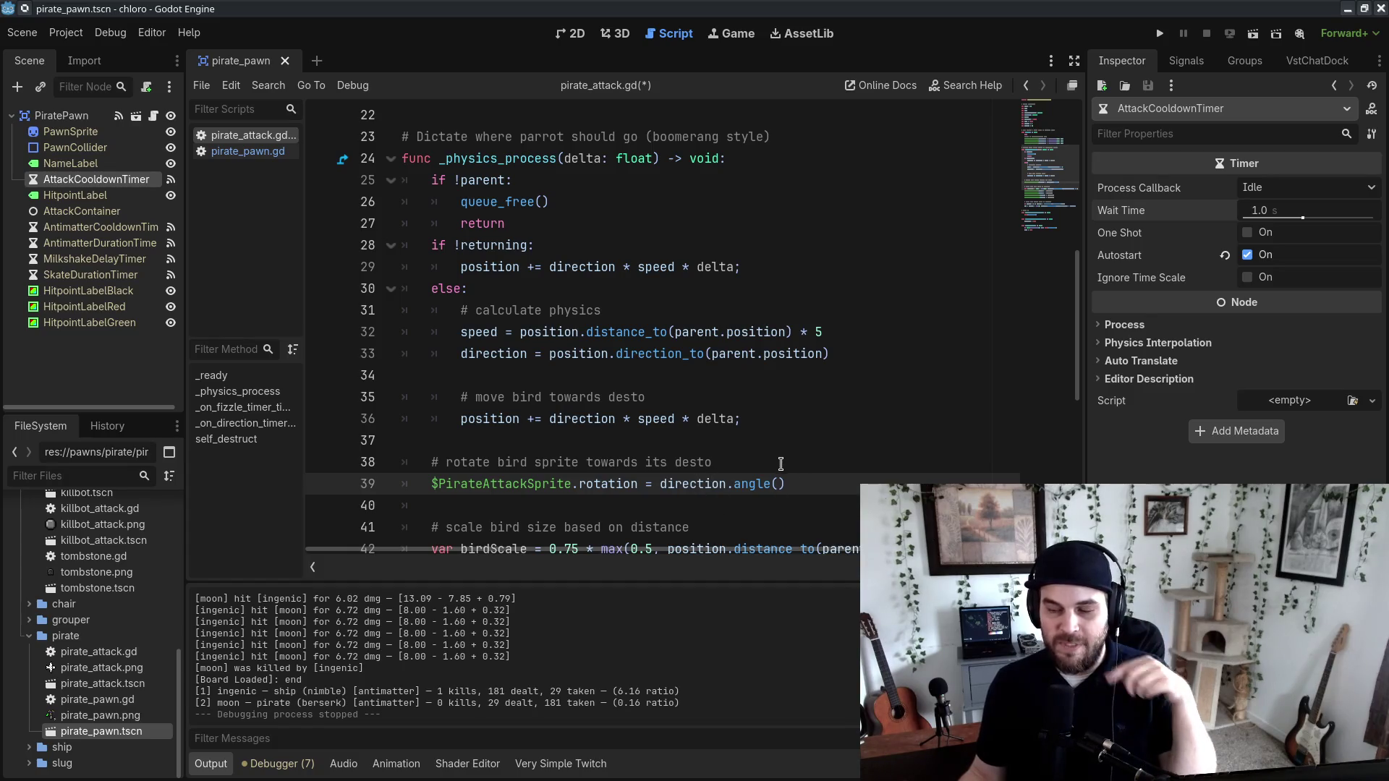
click(821, 480)
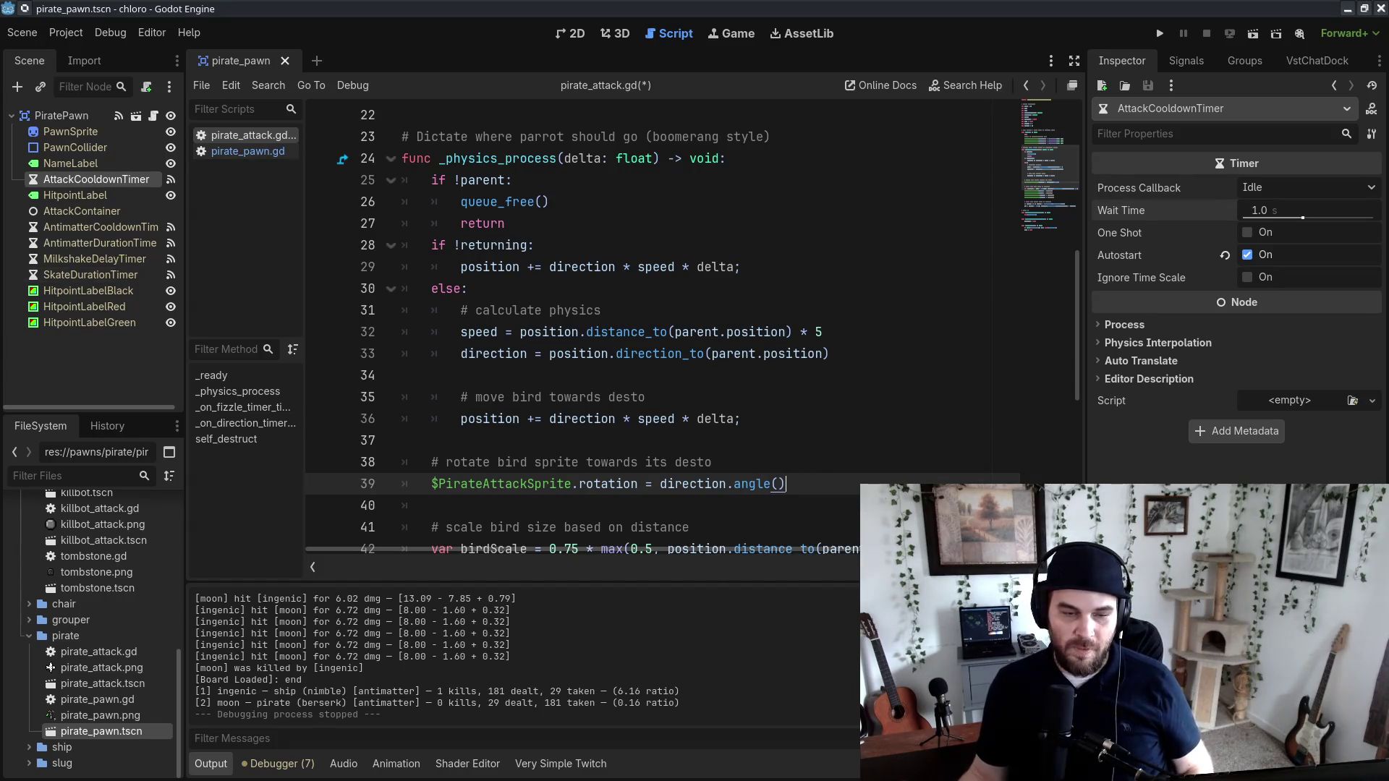
key(alt+Tab)
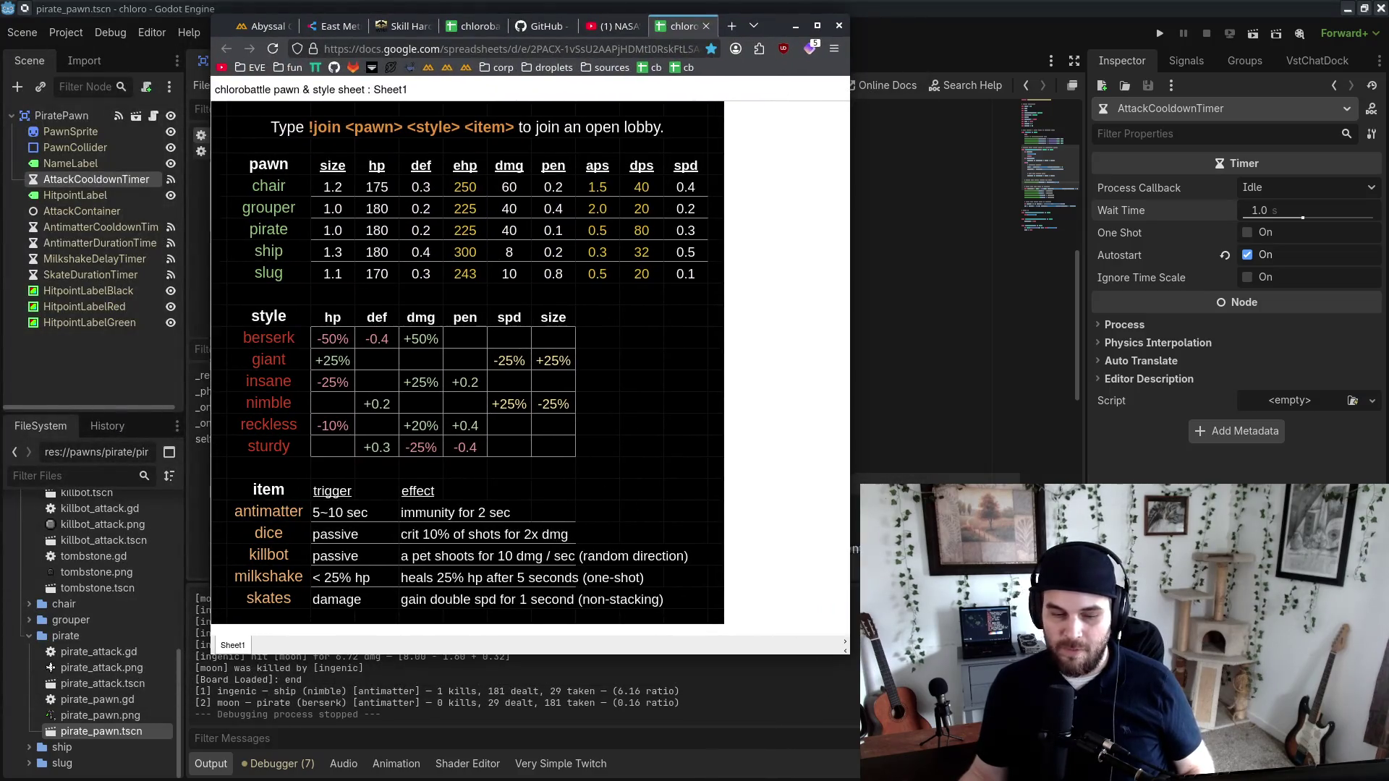
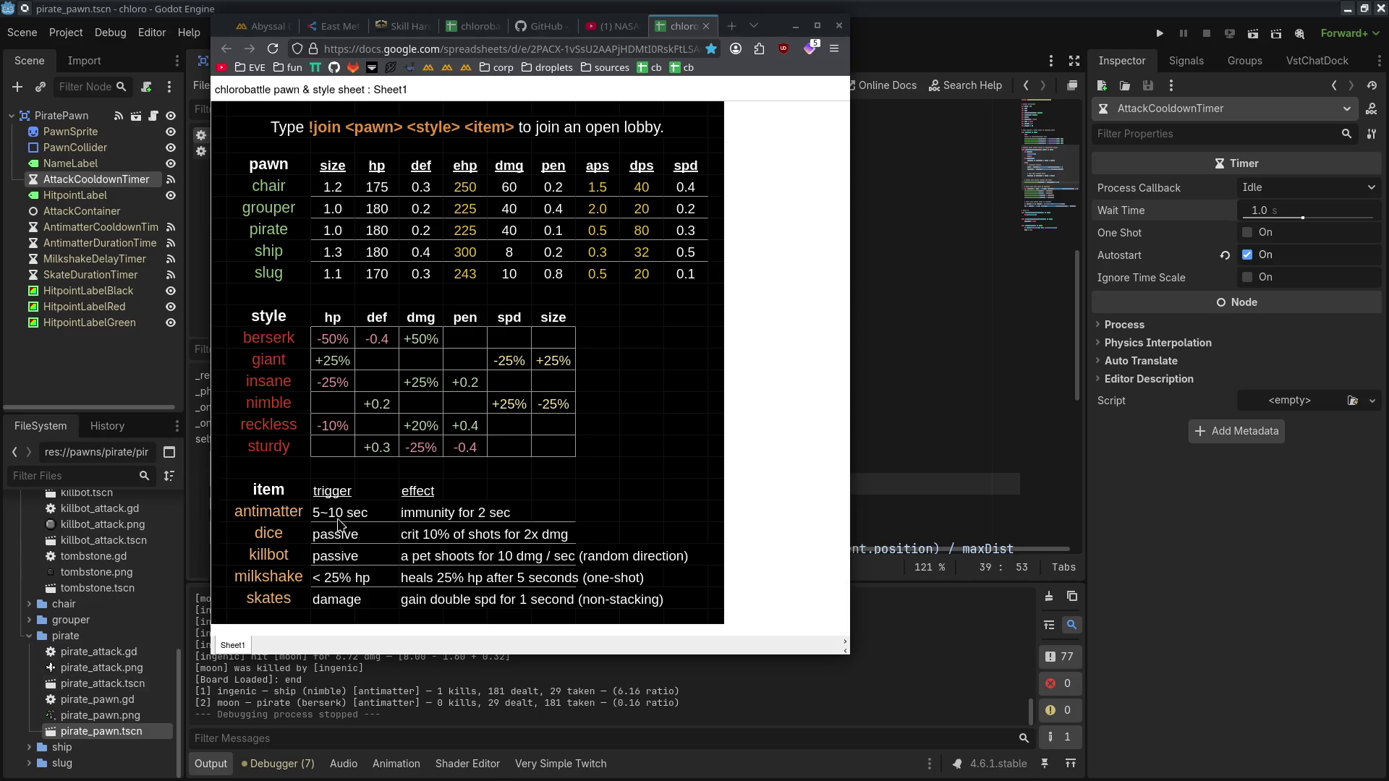
Step: Select the killbot item's description text in the spreadsheet
drag(231, 506, 731, 598)
click(731, 598)
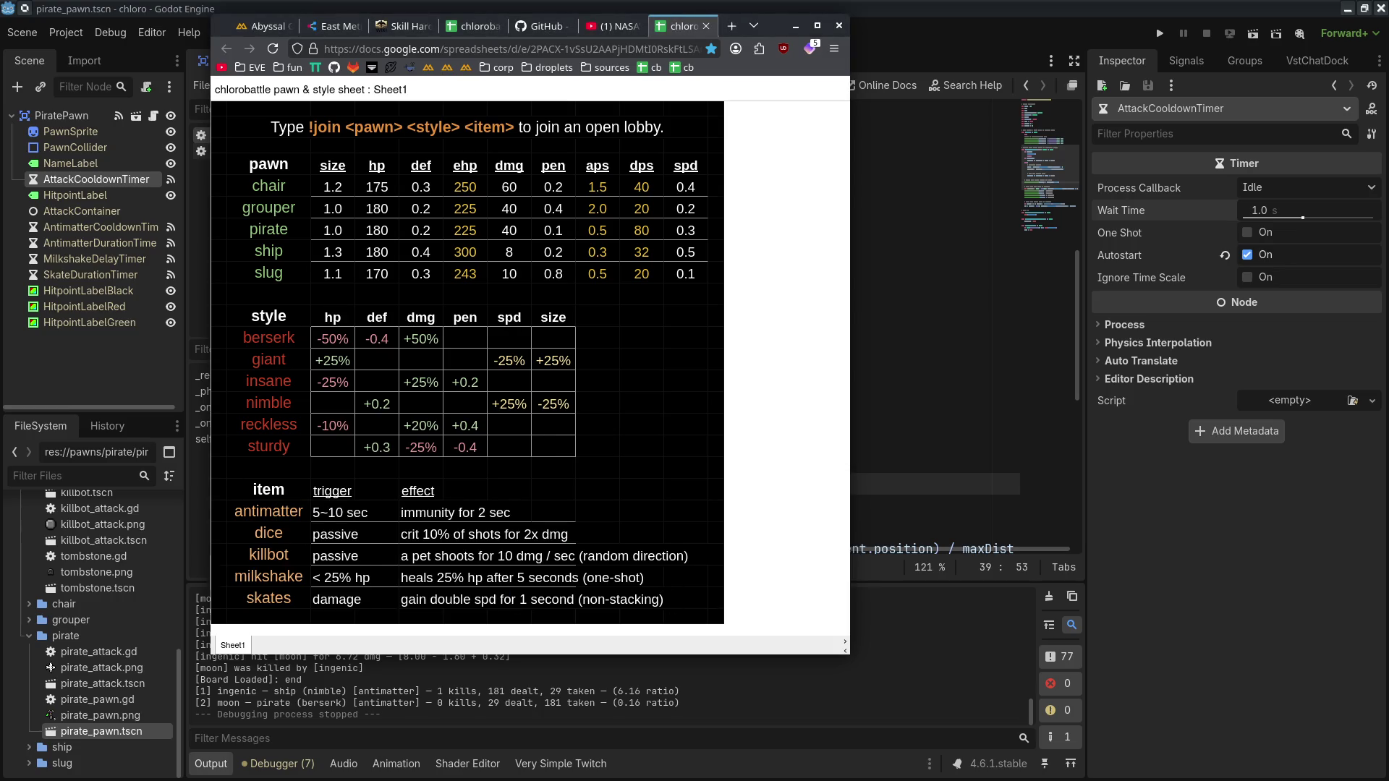
drag(293, 596, 612, 612)
mouse_move(244, 555)
mouse_down()
mouse_move(506, 557)
mouse_move(535, 572)
mouse_move(526, 559)
mouse_move(579, 559)
mouse_up()
Step: Bring Godot forward, move the chat window aside, and switch to pirate_pawn.gd
click(776, 27)
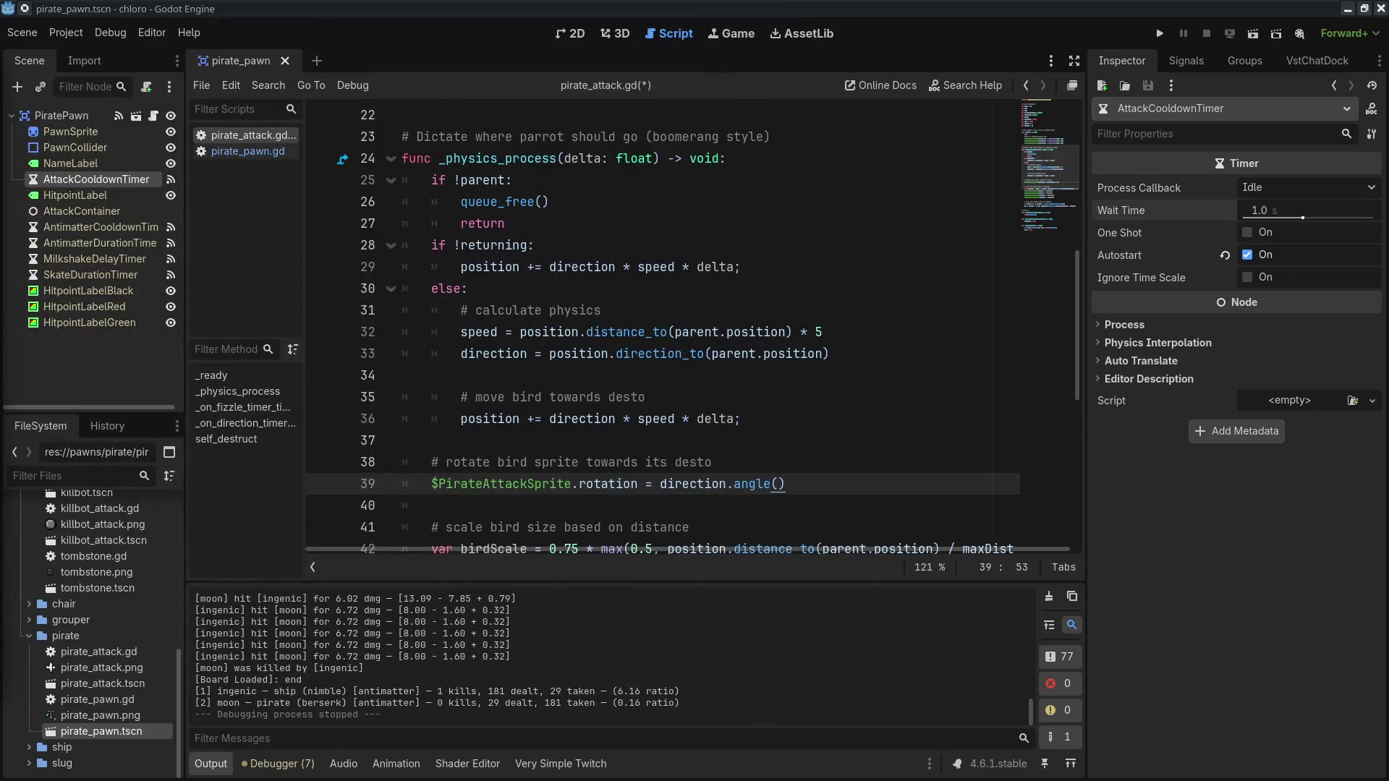
click(858, 434)
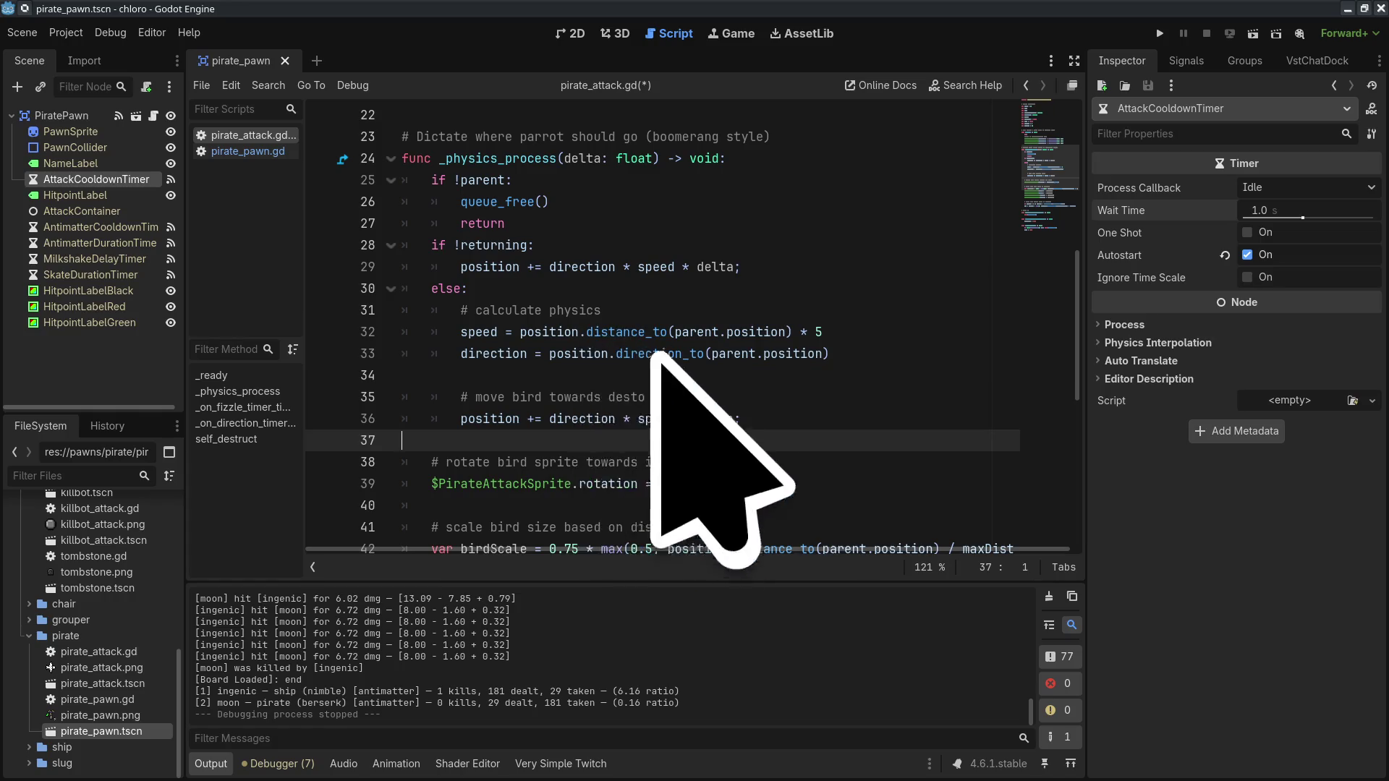
mouse_move(550, 352)
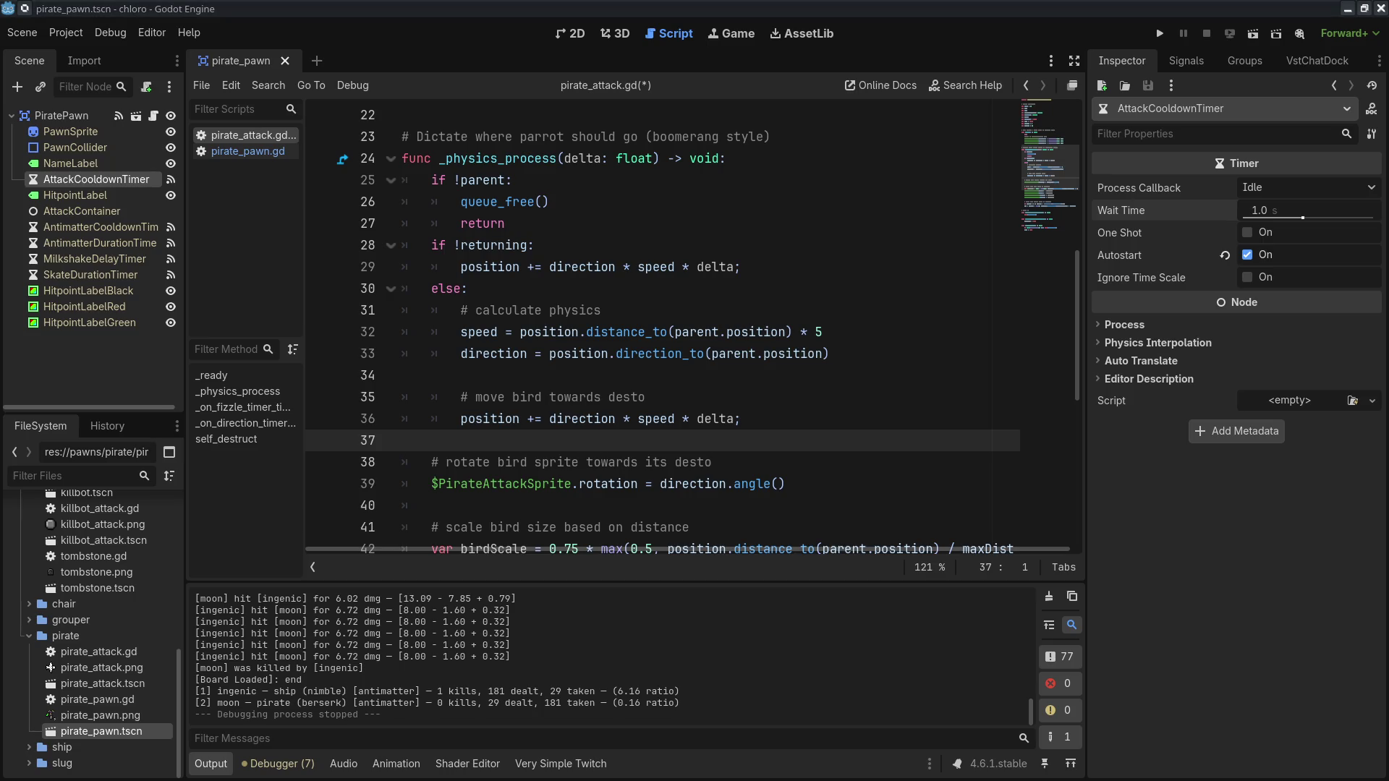
key(alt+Tab)
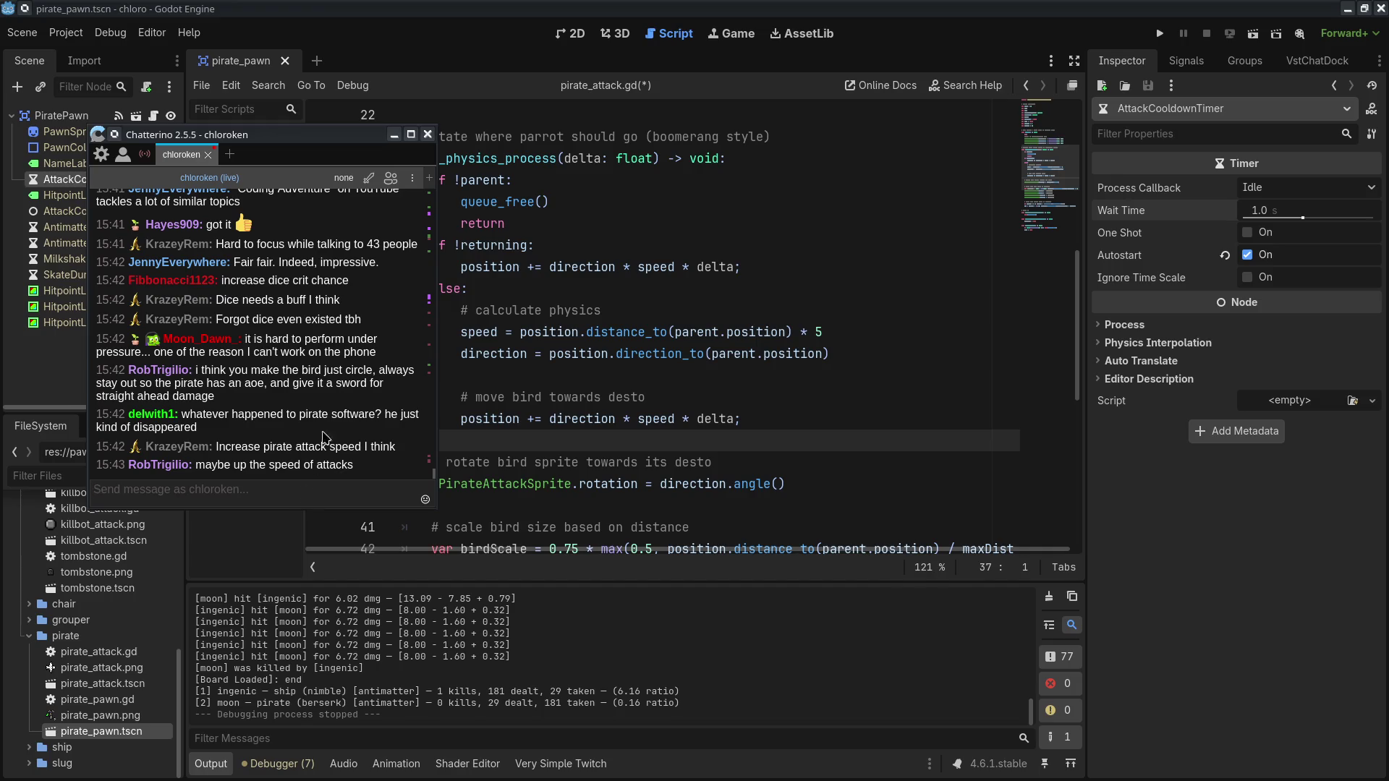
drag(361, 138, 0, 197)
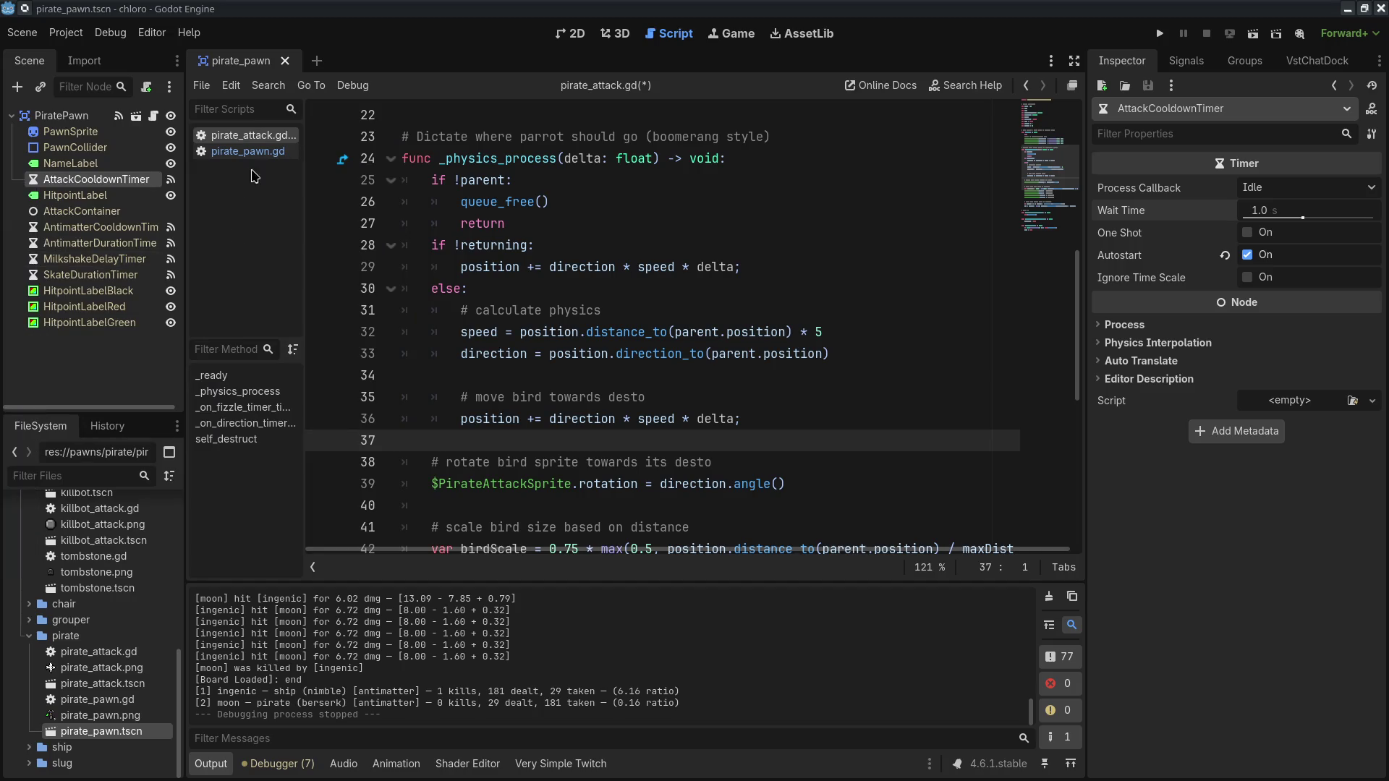
click(246, 151)
Step: Set AttackCooldownTimer's Wait Time to 0.75 seconds after briefly trying 0.5
click(1272, 212)
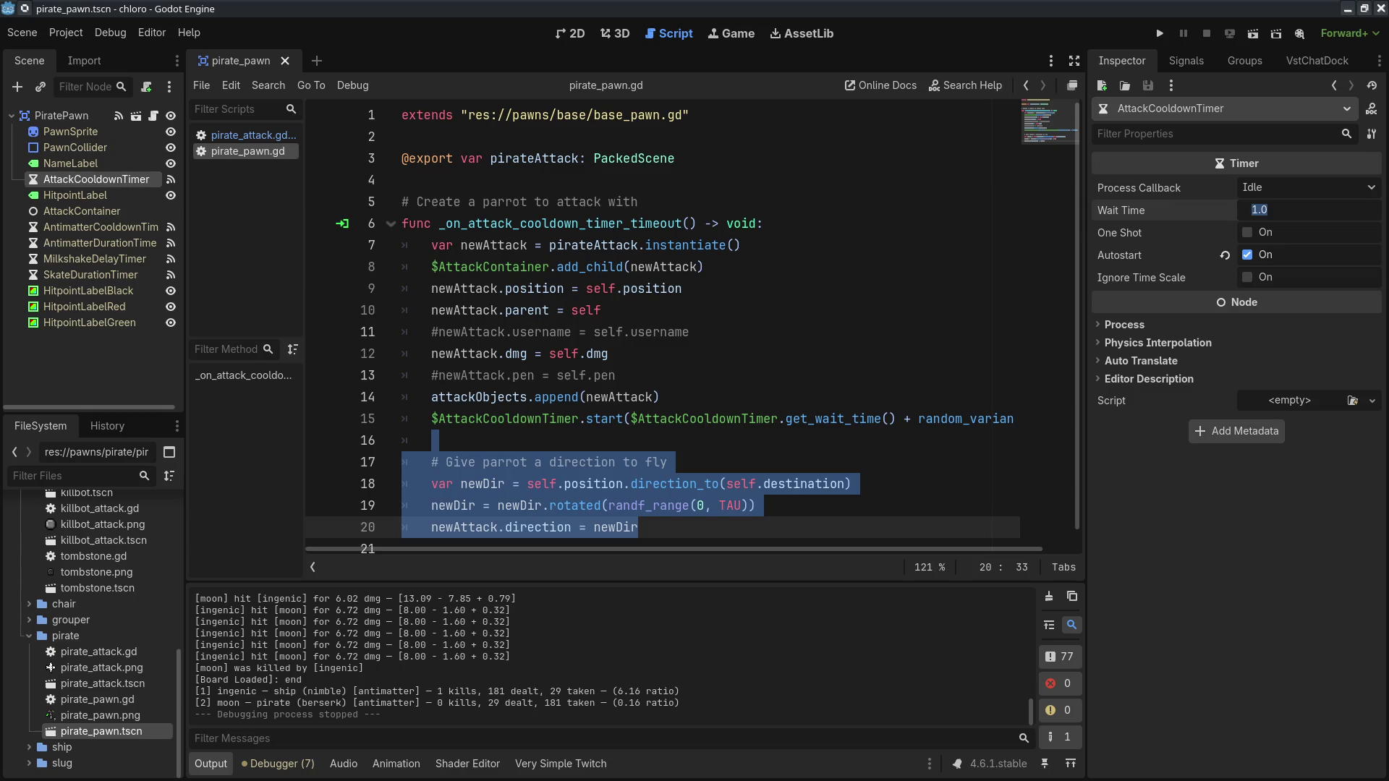
click(1302, 210)
text(0.5)
key(Return)
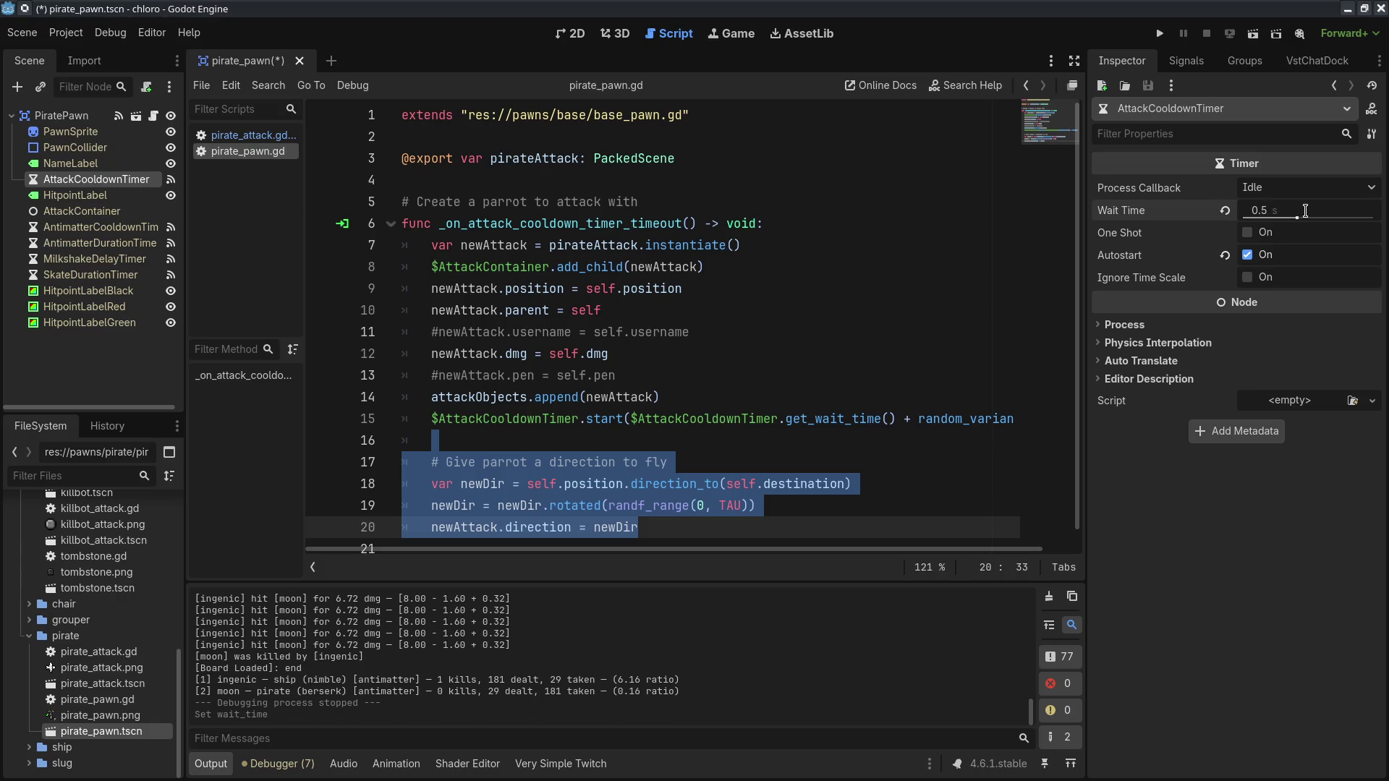
click(1294, 210)
text(.75)
key(Return)
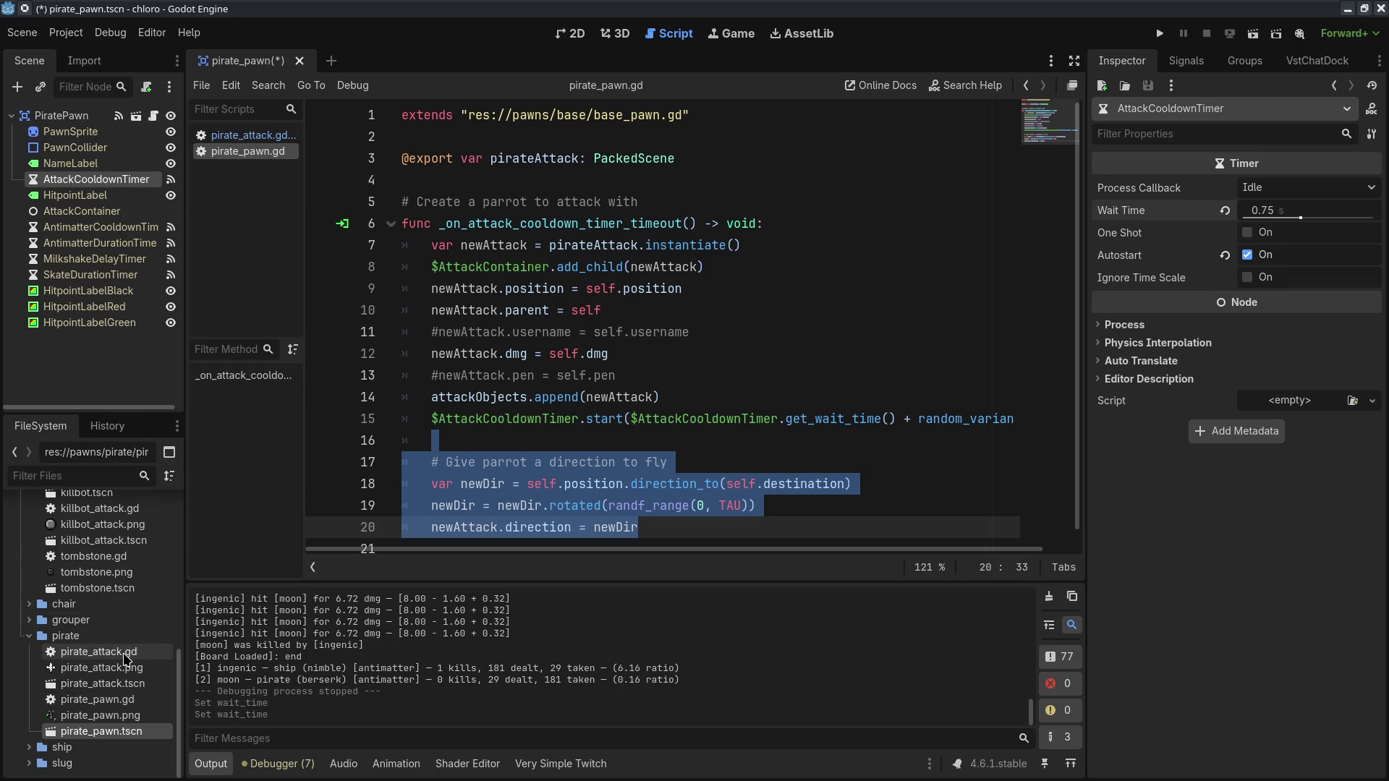
double_click(108, 684)
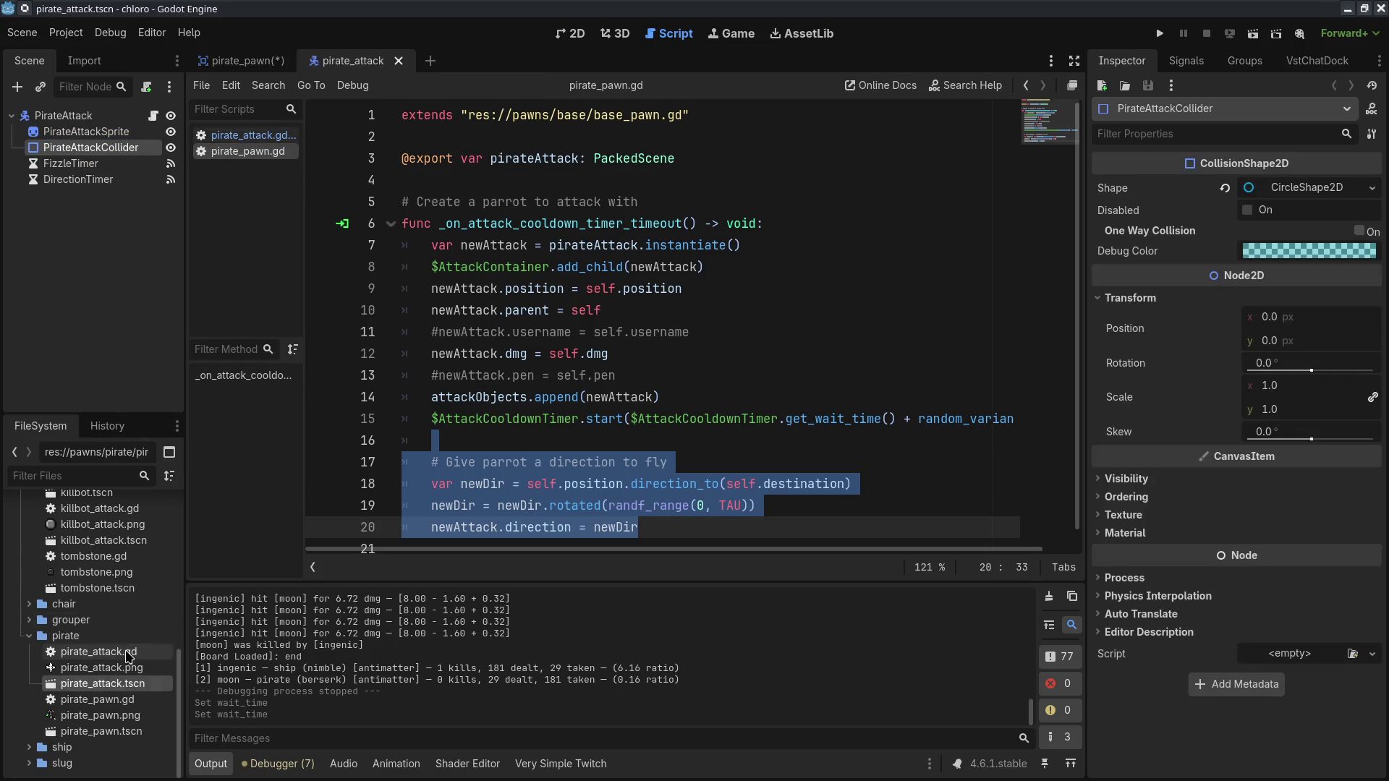
Step: Inspect pirate_attack.tscn's DirectionTimer and FizzleTimer, then go back to the pirate_pawn scene
click(126, 180)
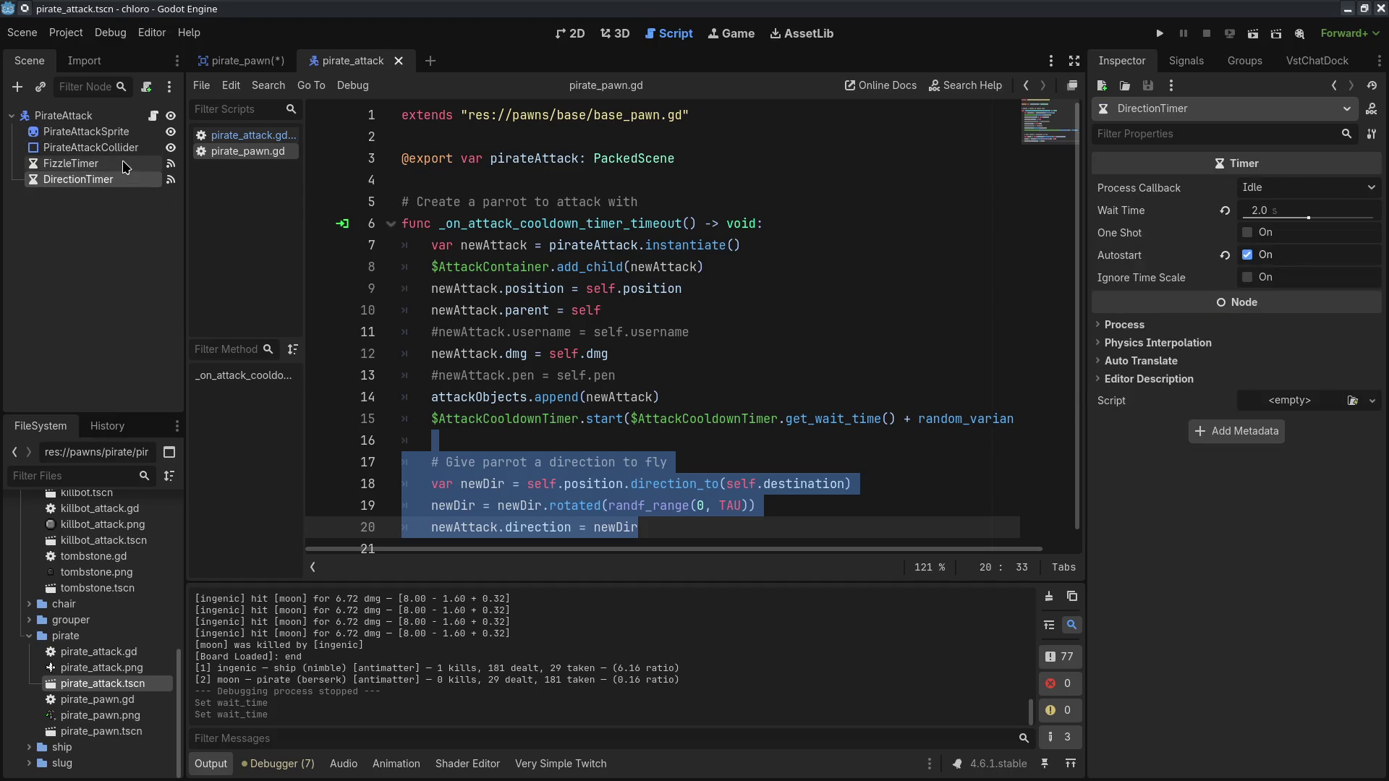
click(126, 165)
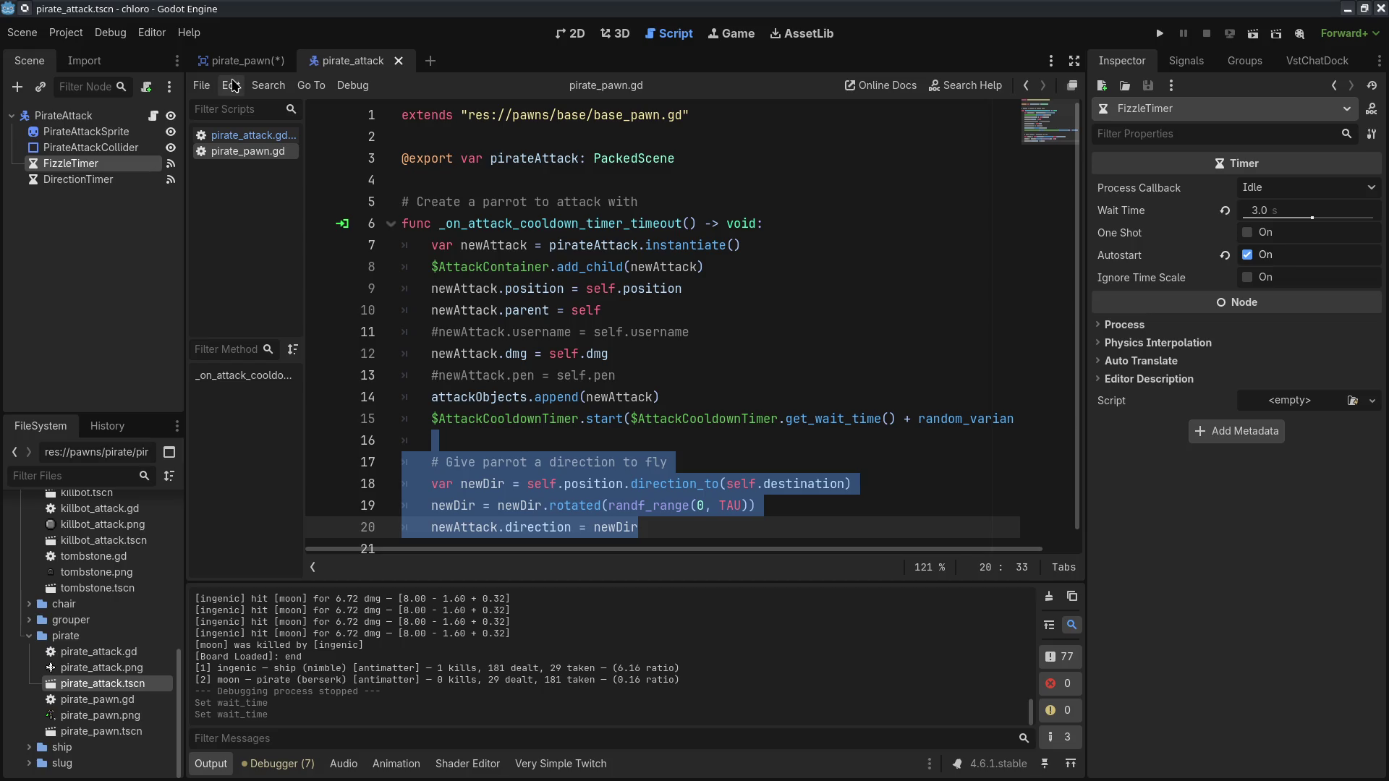
click(246, 64)
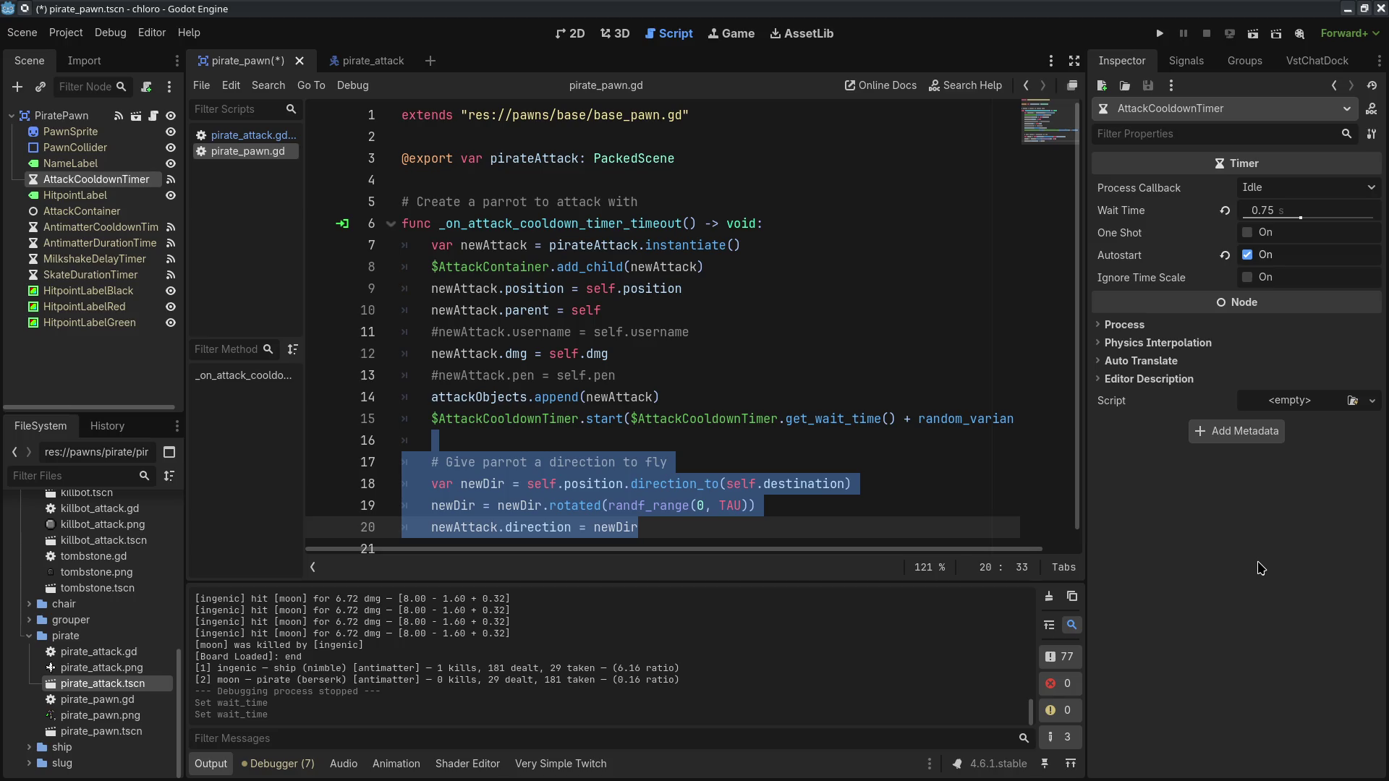
Step: Review and select the code around lines 11–16 of pirate_pawn.gd
click(823, 440)
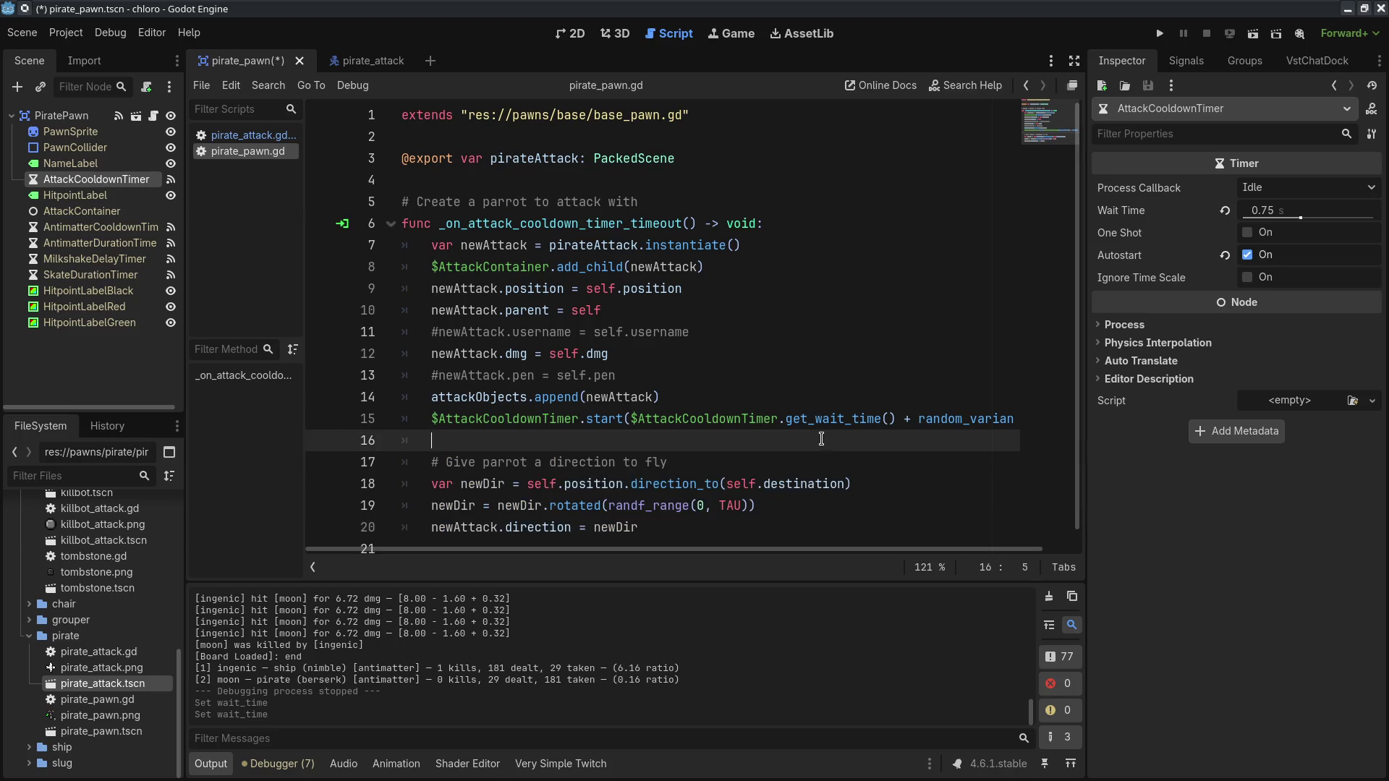
click(729, 333)
triple_click(729, 332)
triple_click(731, 355)
click(769, 338)
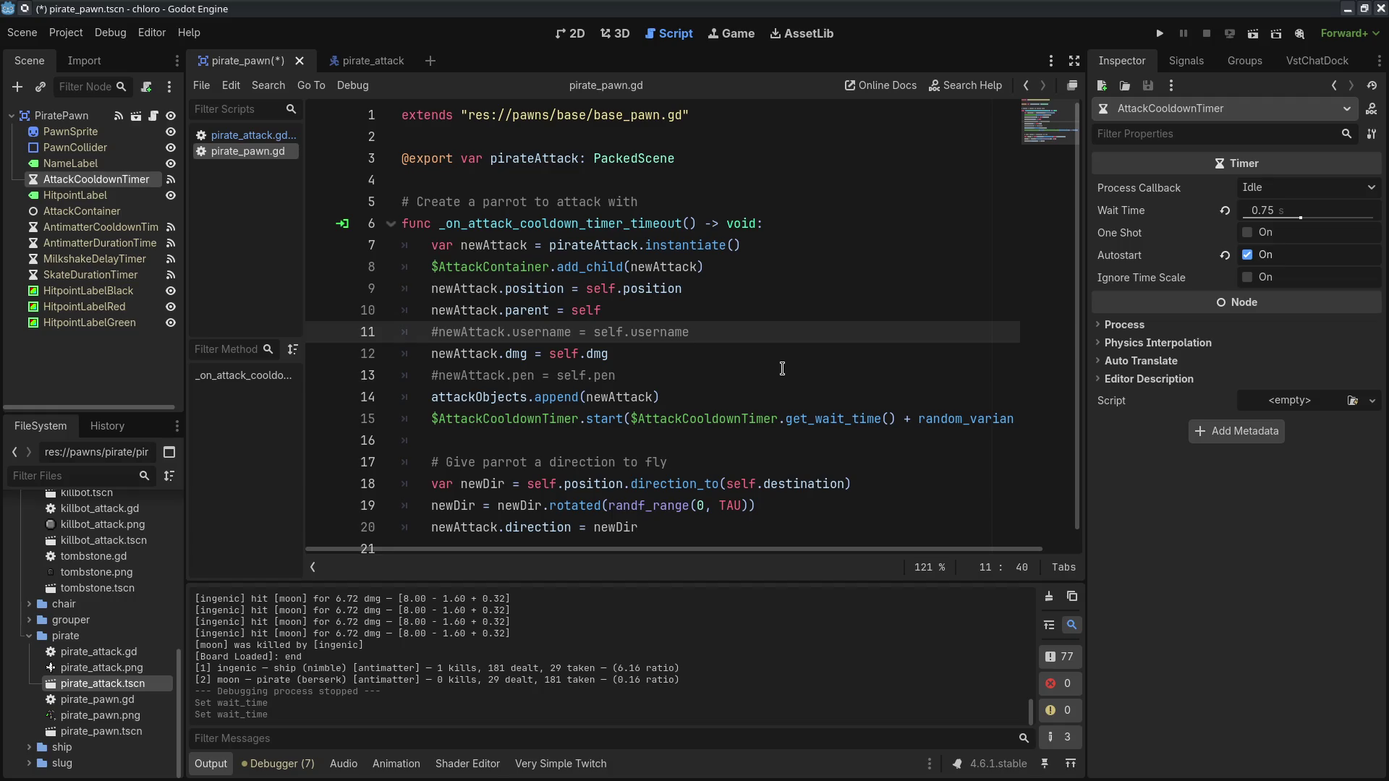
scroll(754, 352, down, 1)
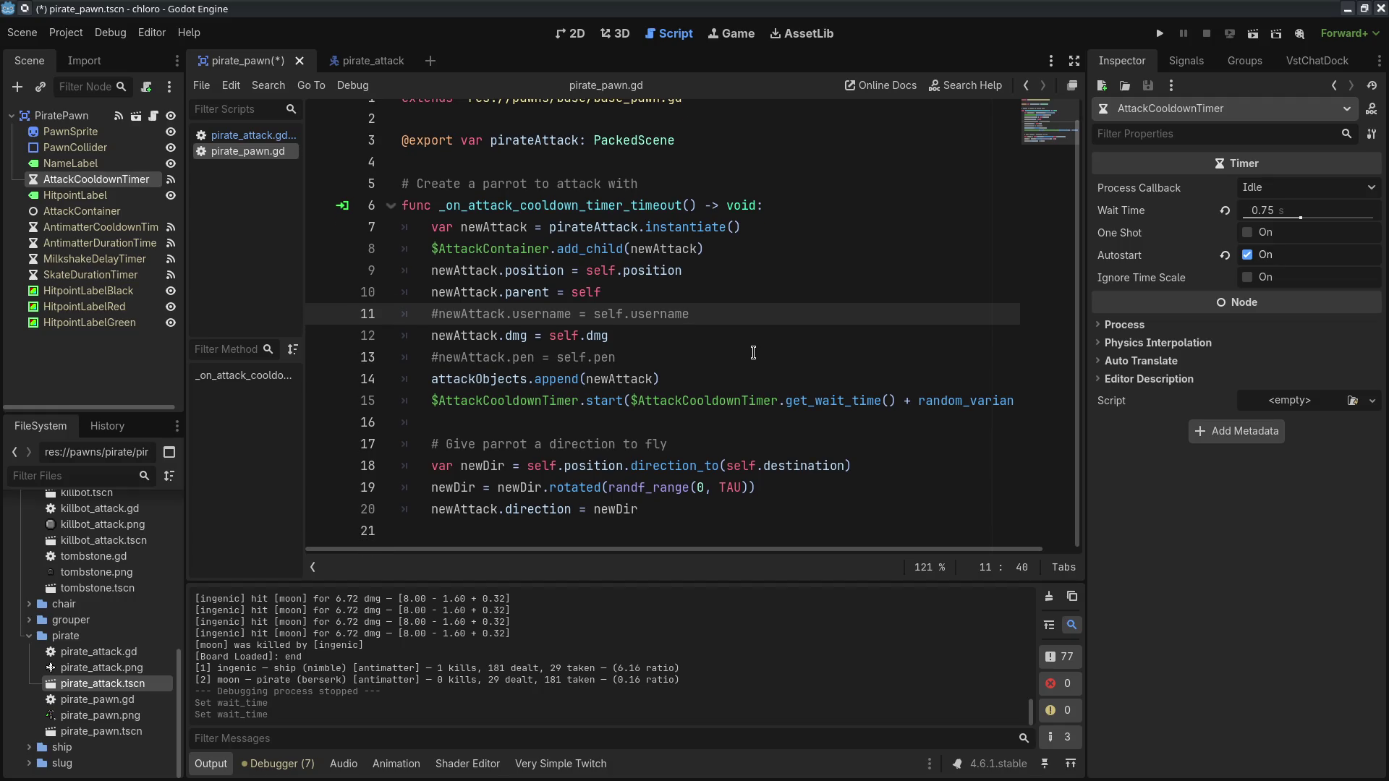
Step: Switch to pirate_attack.gd to view parrot properties such as speed = 70
click(250, 137)
scroll(728, 378, down, 2)
scroll(728, 379, up, 10)
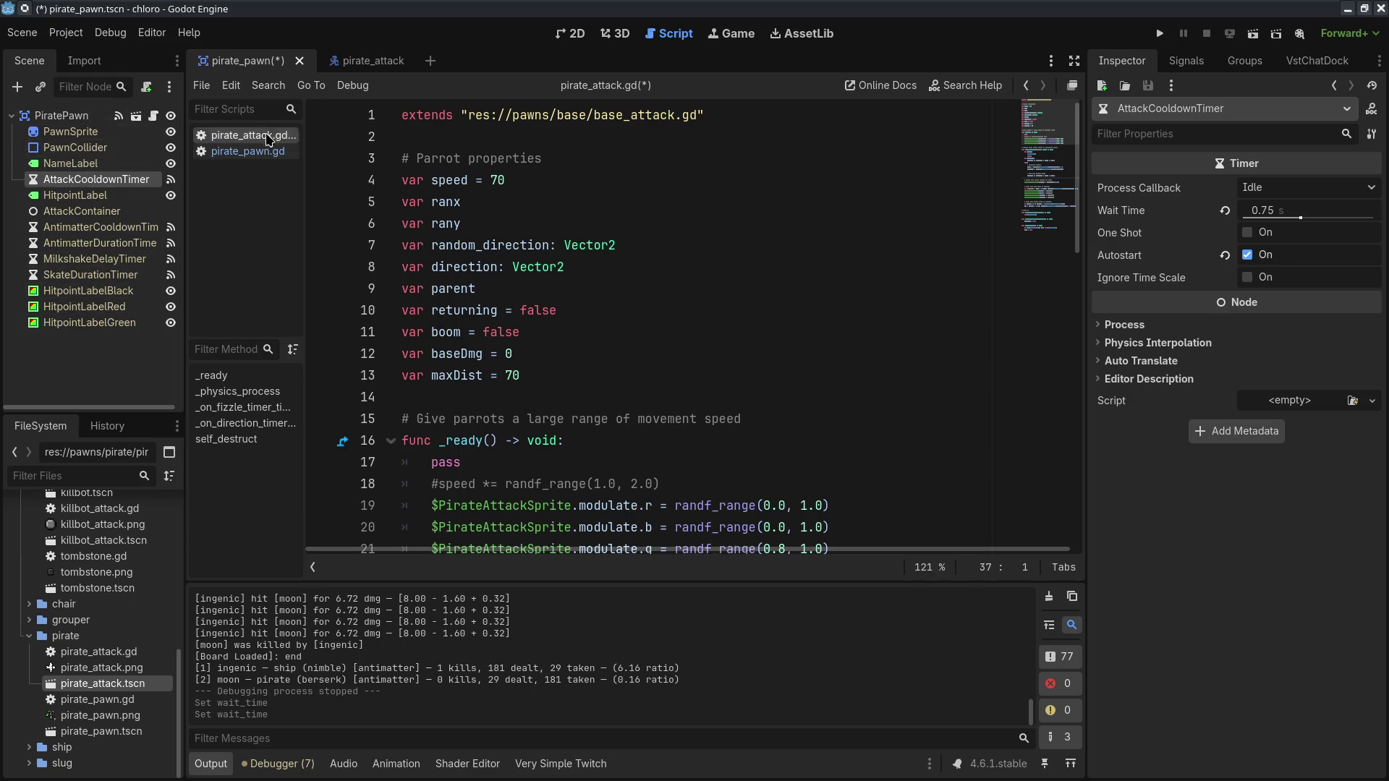
click(376, 61)
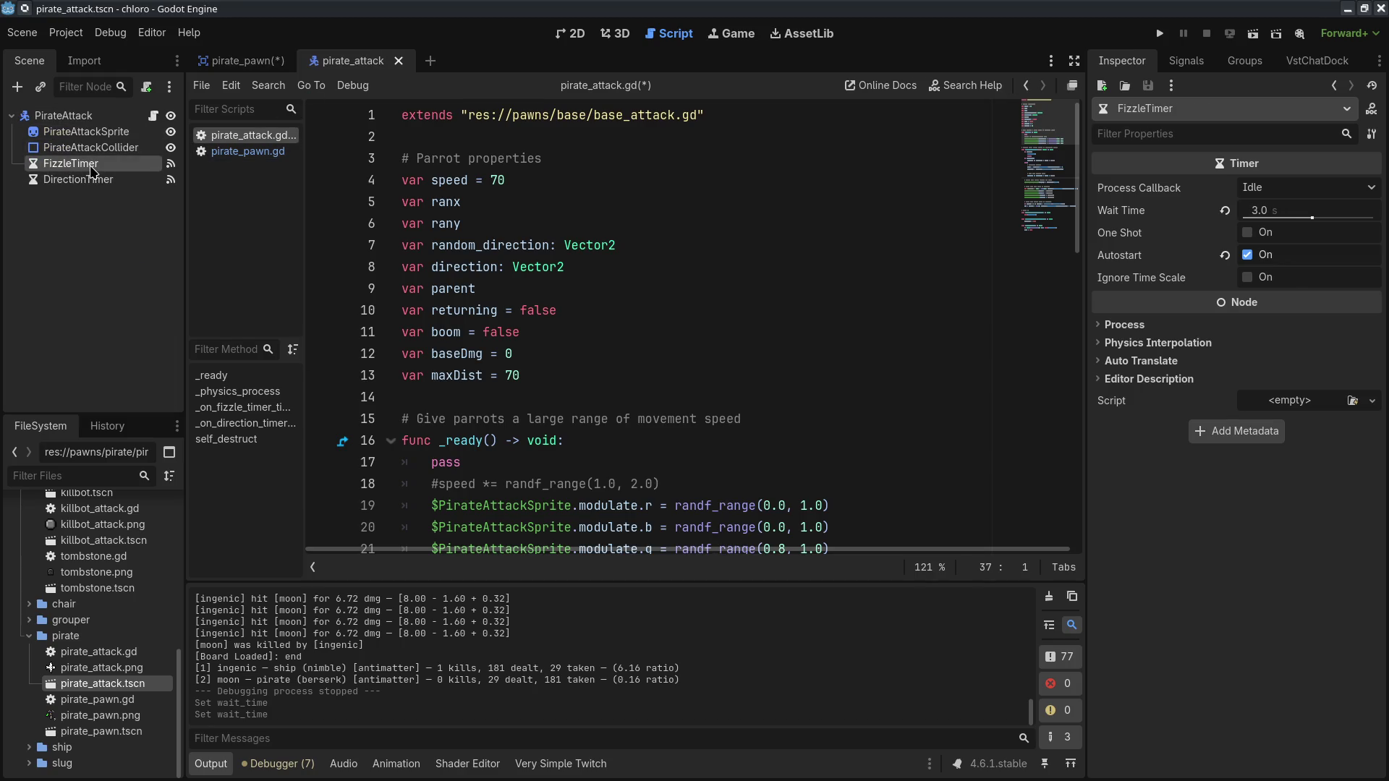
click(78, 181)
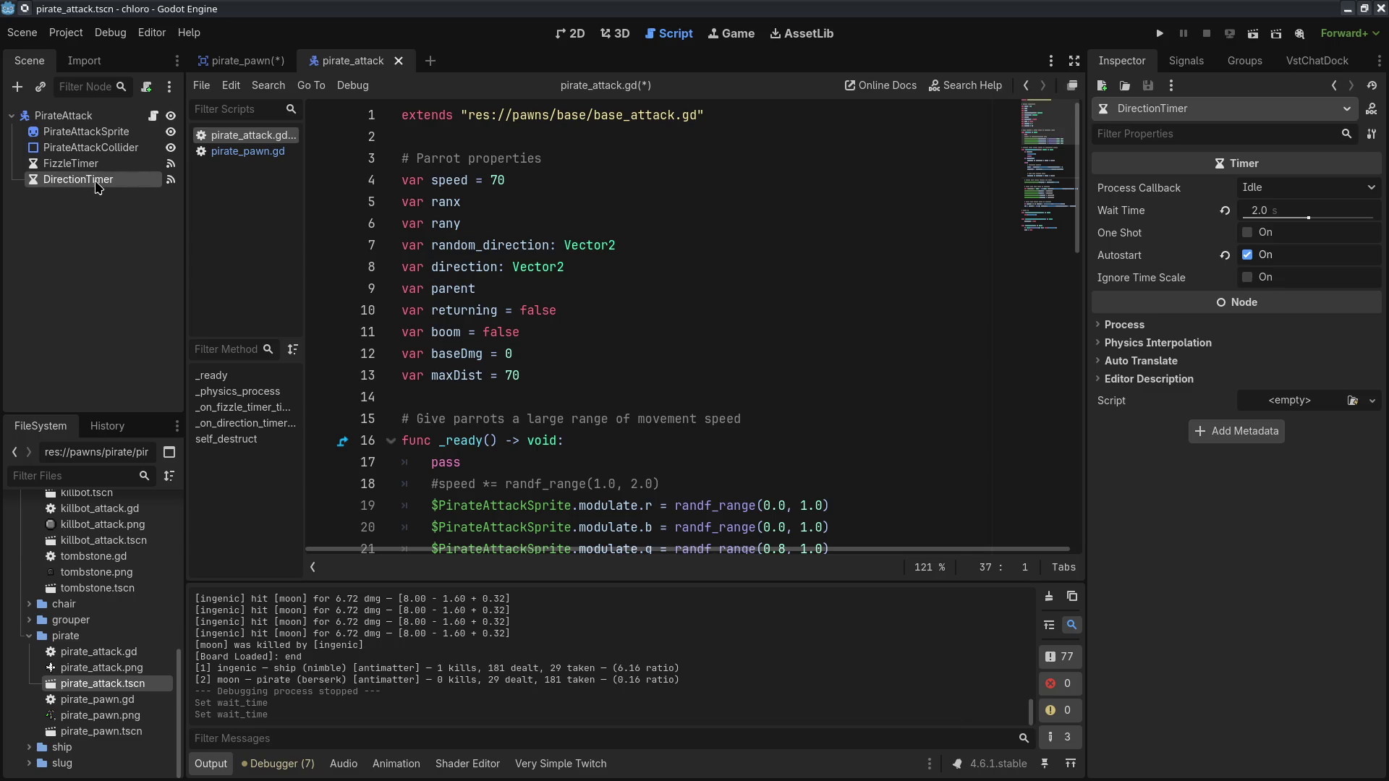
double_click(497, 180)
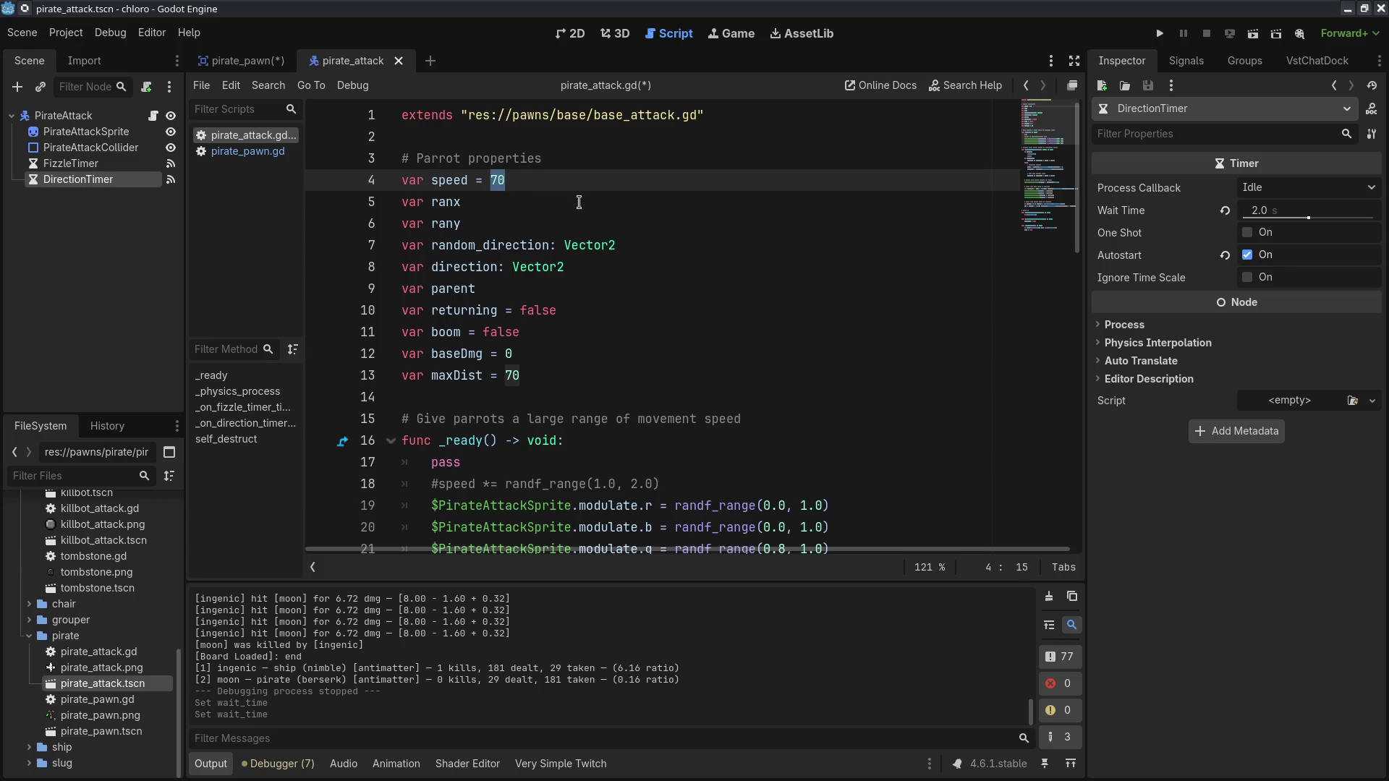
text(100)
click(620, 207)
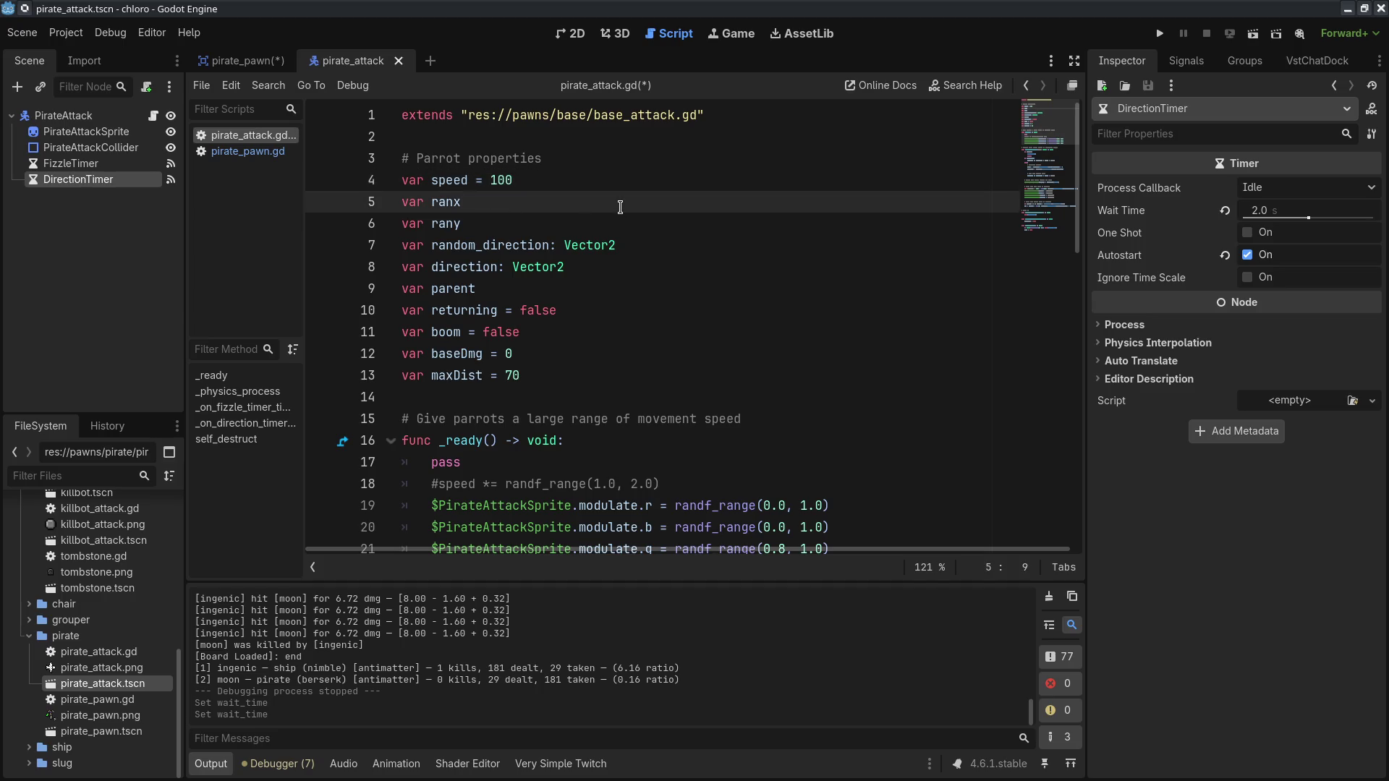
scroll(622, 217, down, 10)
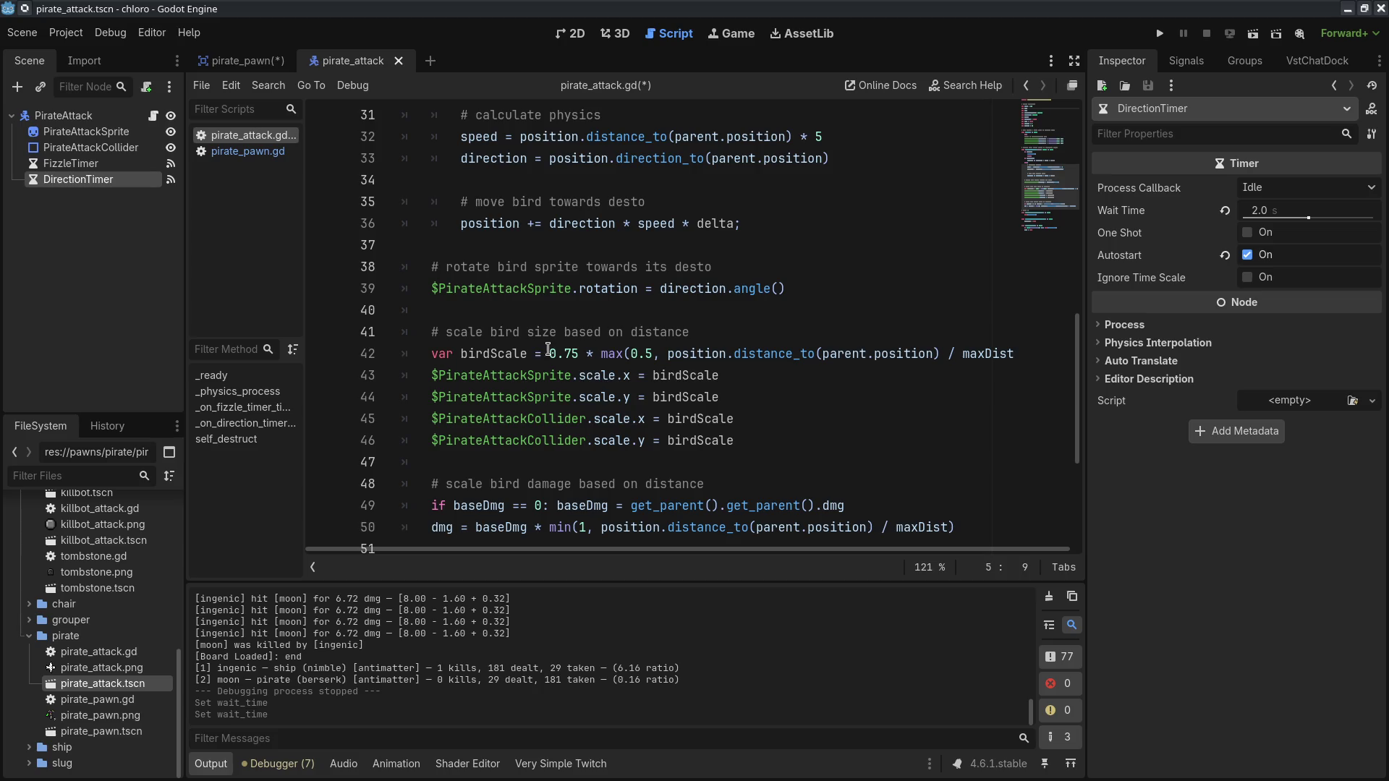
click(668, 353)
double_click(630, 353)
double_click(687, 398)
double_click(649, 353)
click(695, 438)
scroll(695, 432, down, 3)
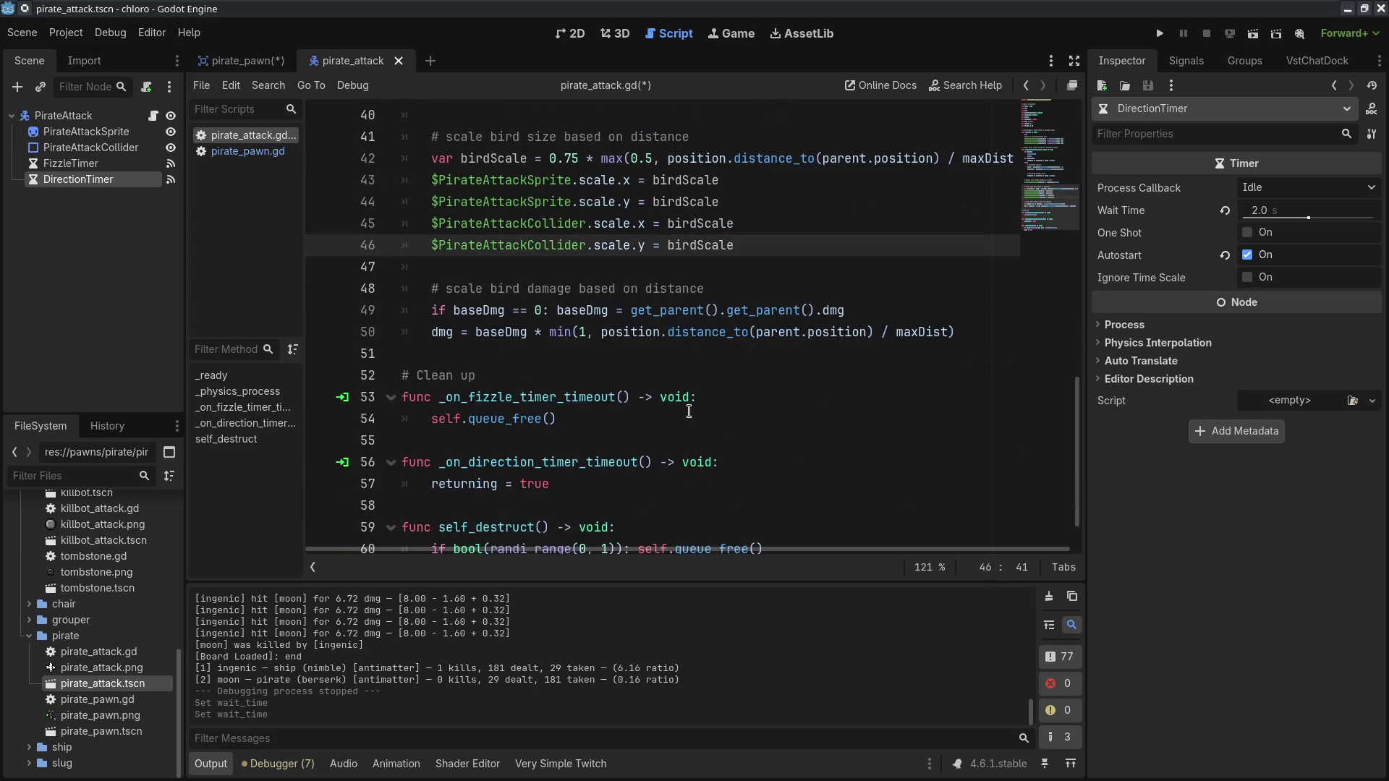
click(771, 372)
key(ctrl+s)
scroll(609, 370, up, 4)
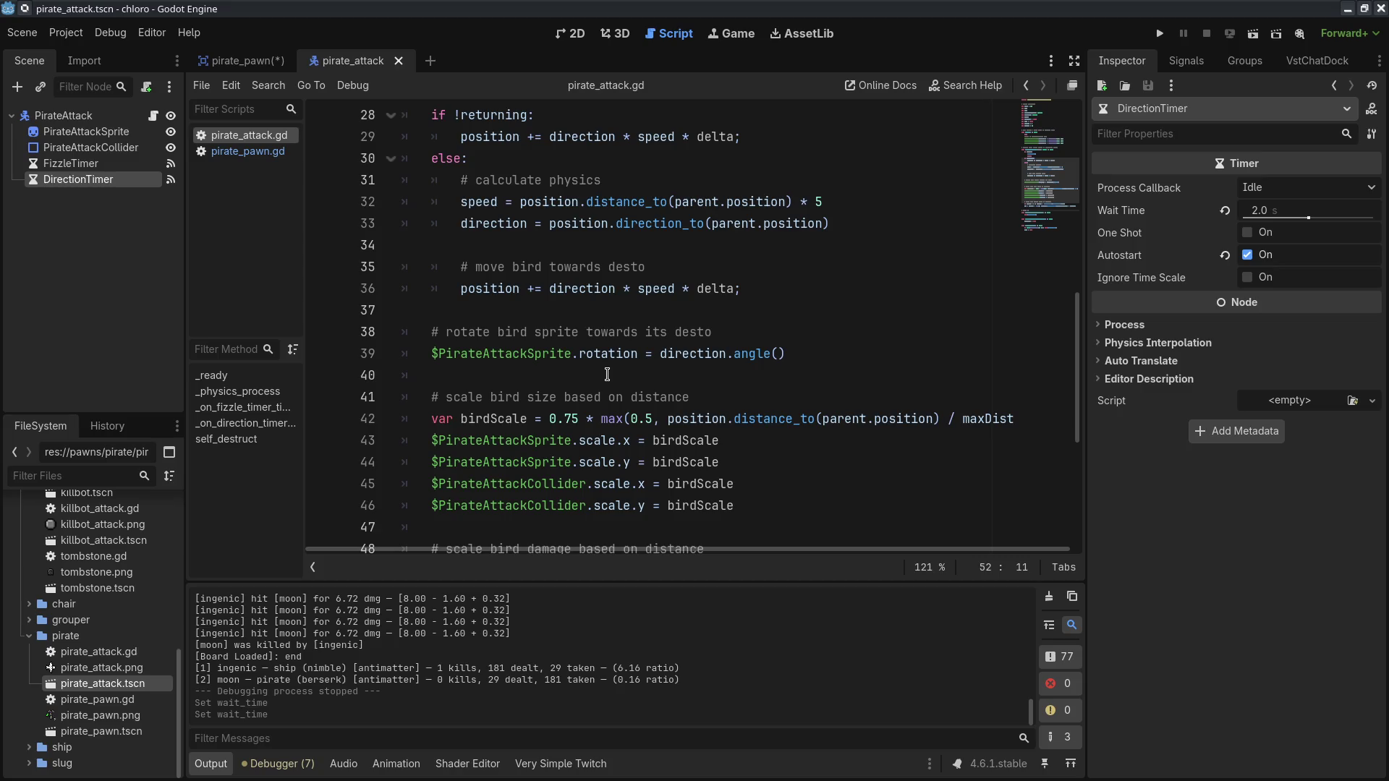
scroll(607, 374, up, 4)
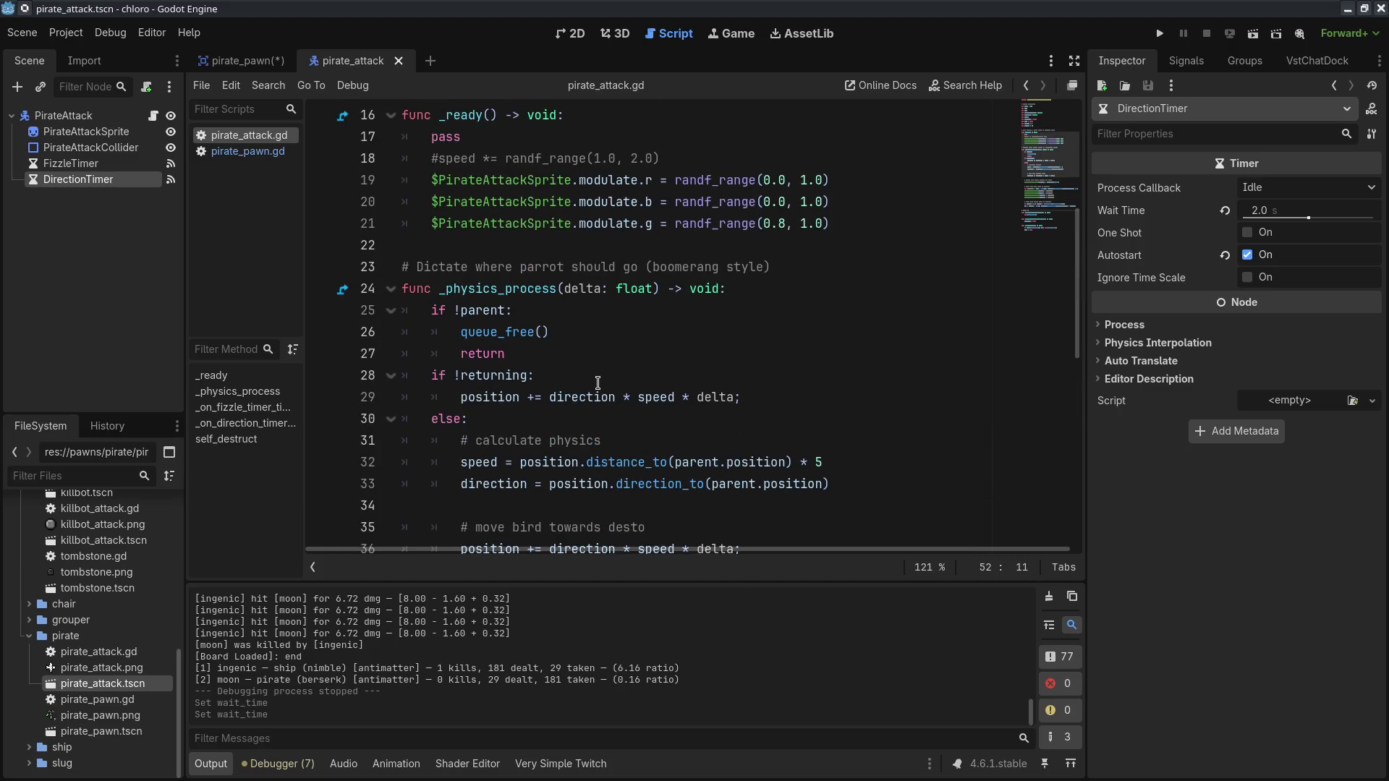
scroll(596, 379, up, 4)
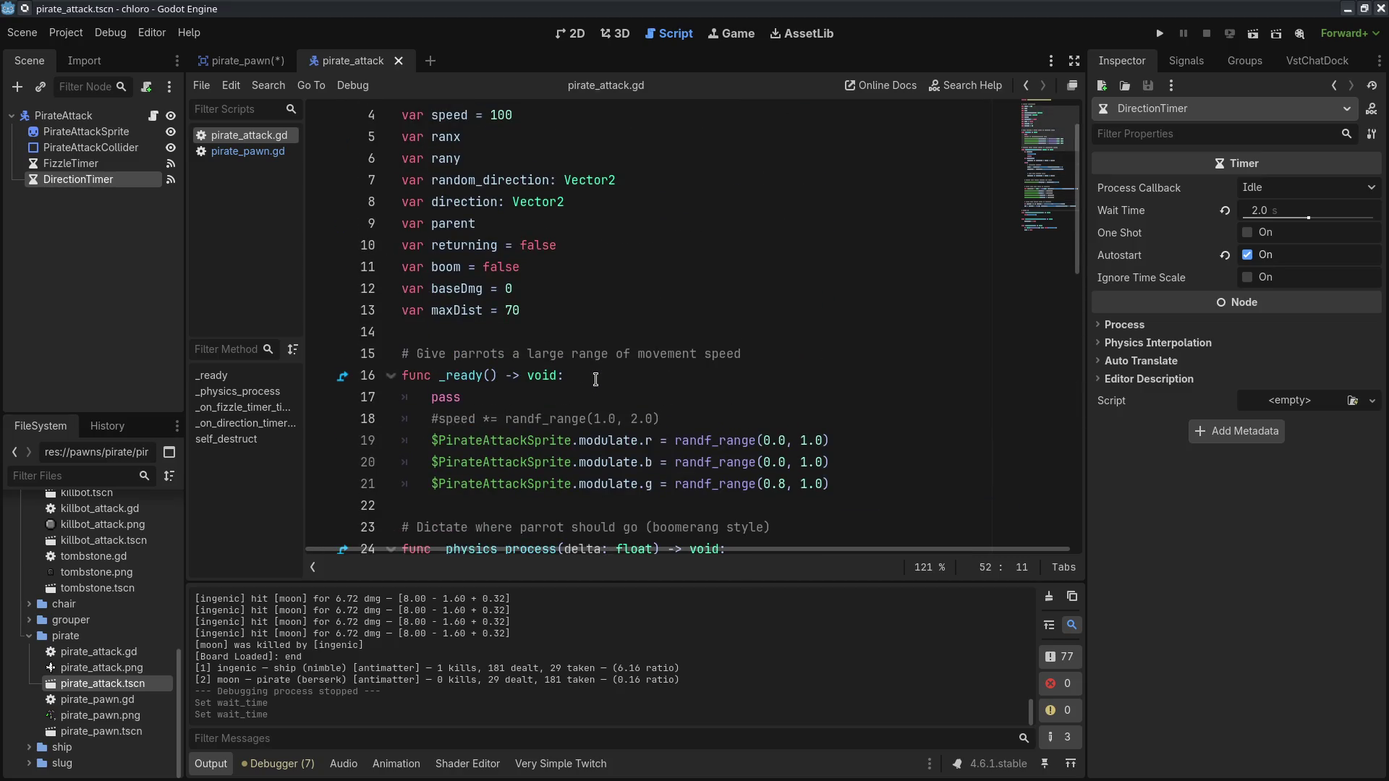
scroll(597, 379, up, 1)
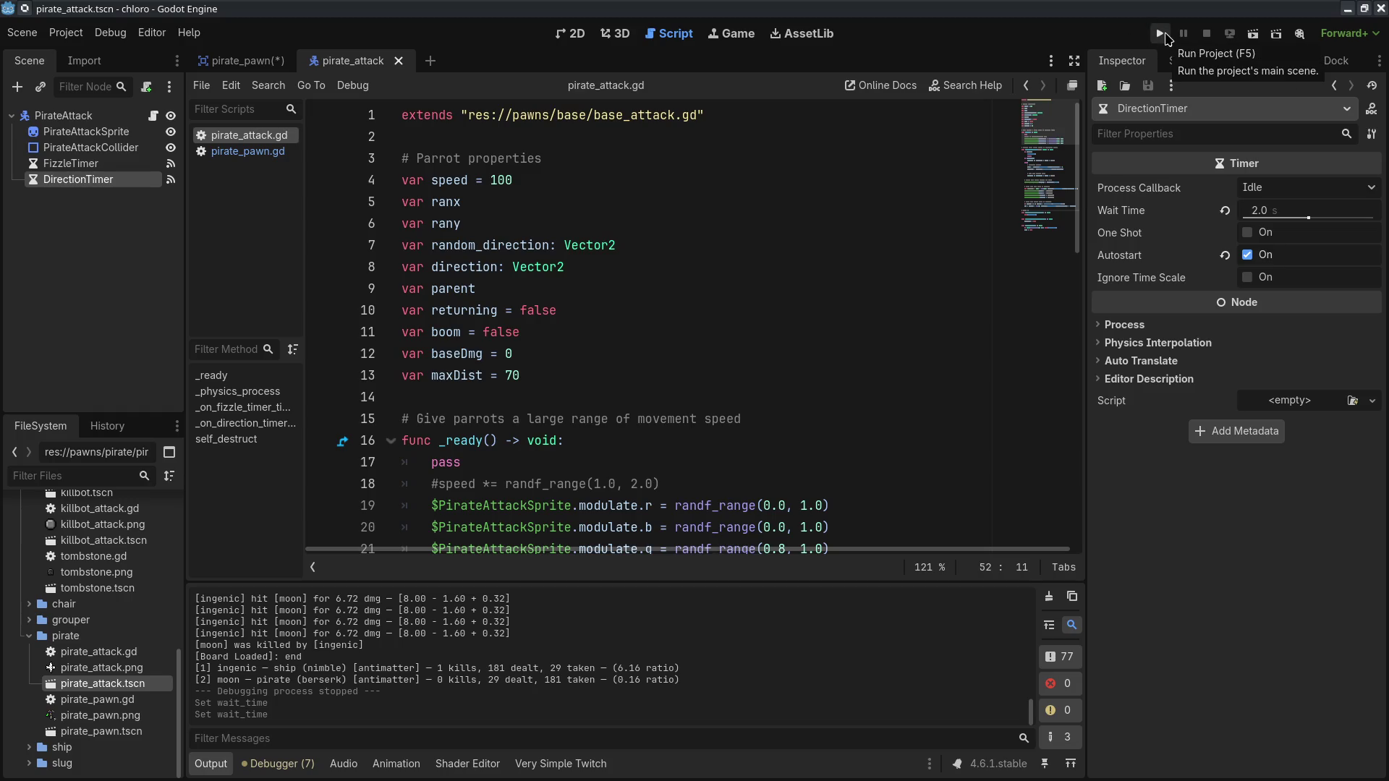
Step: In board_lobby.gd, comment out the test pawns, enable VerySimpleTwitch login and chat, and run
scroll(102, 615, up, 5)
double_click(101, 542)
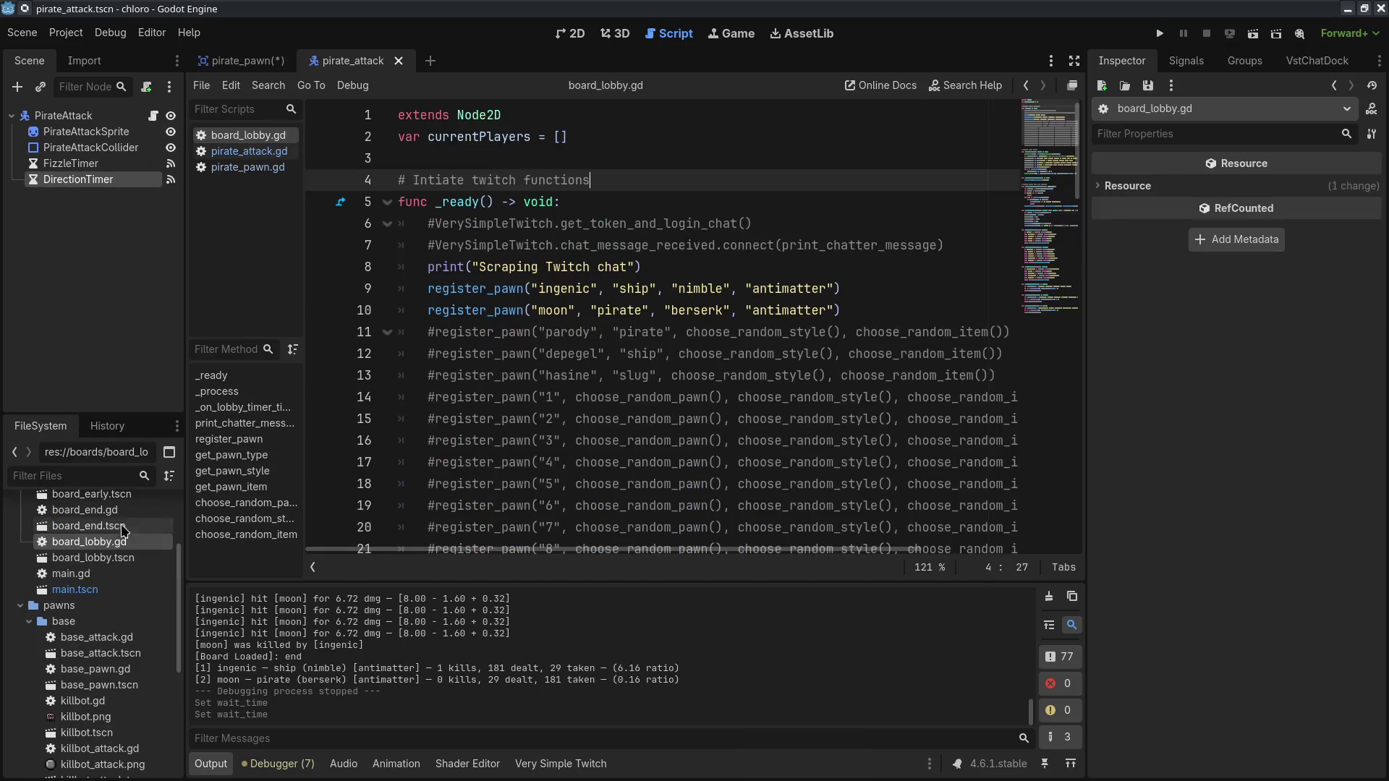
click(428, 293)
key(shift+Down)
text(##)
key(Up)
key(Up)
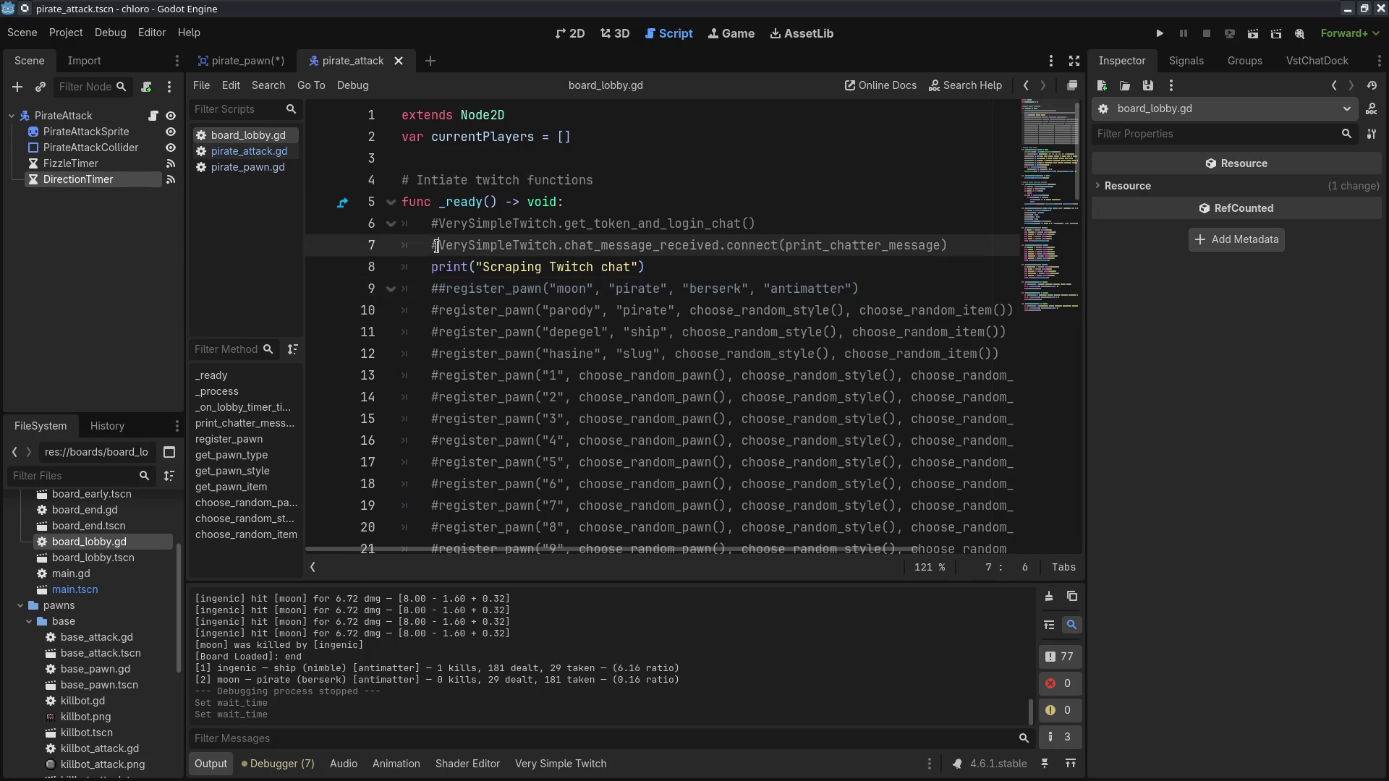
key(ctrl+k)
key(Up)
key(ctrl+k)
click(1160, 33)
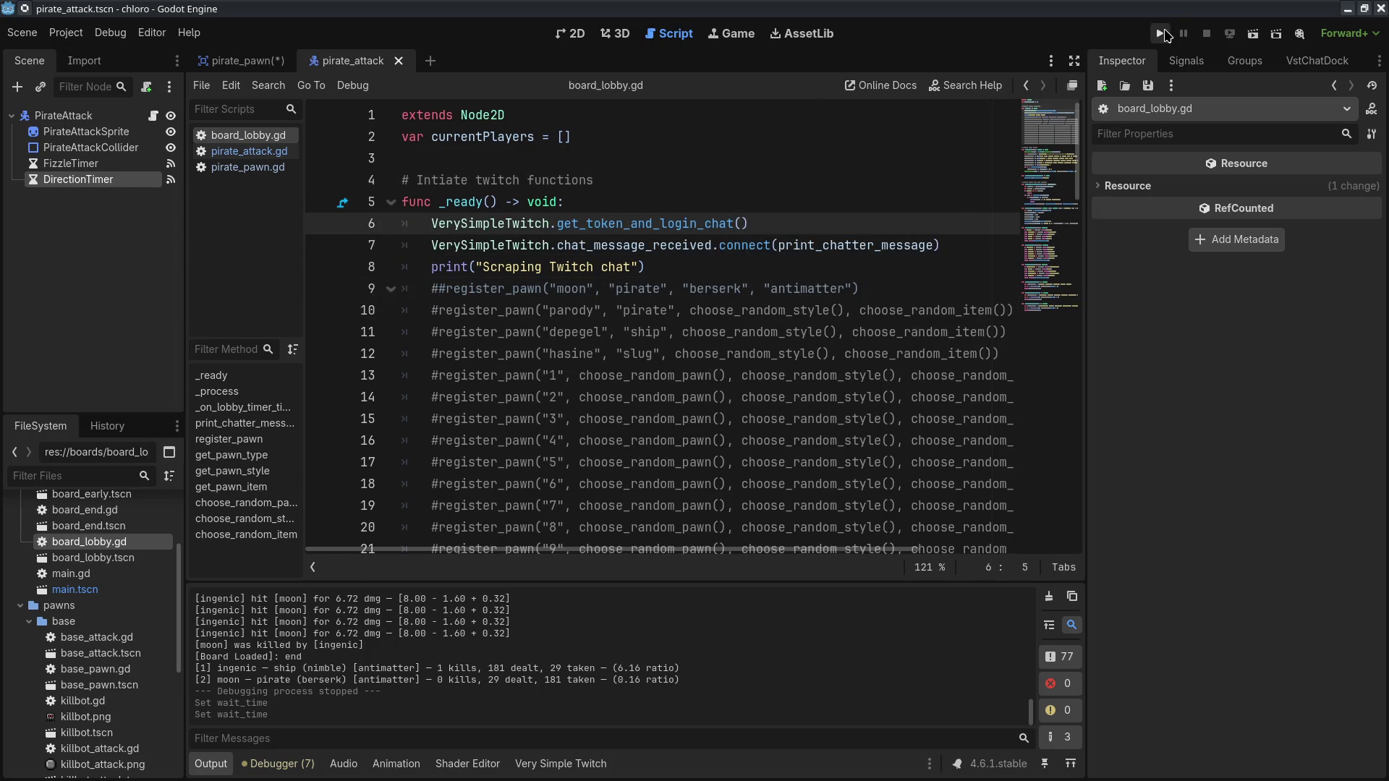
click(501, 73)
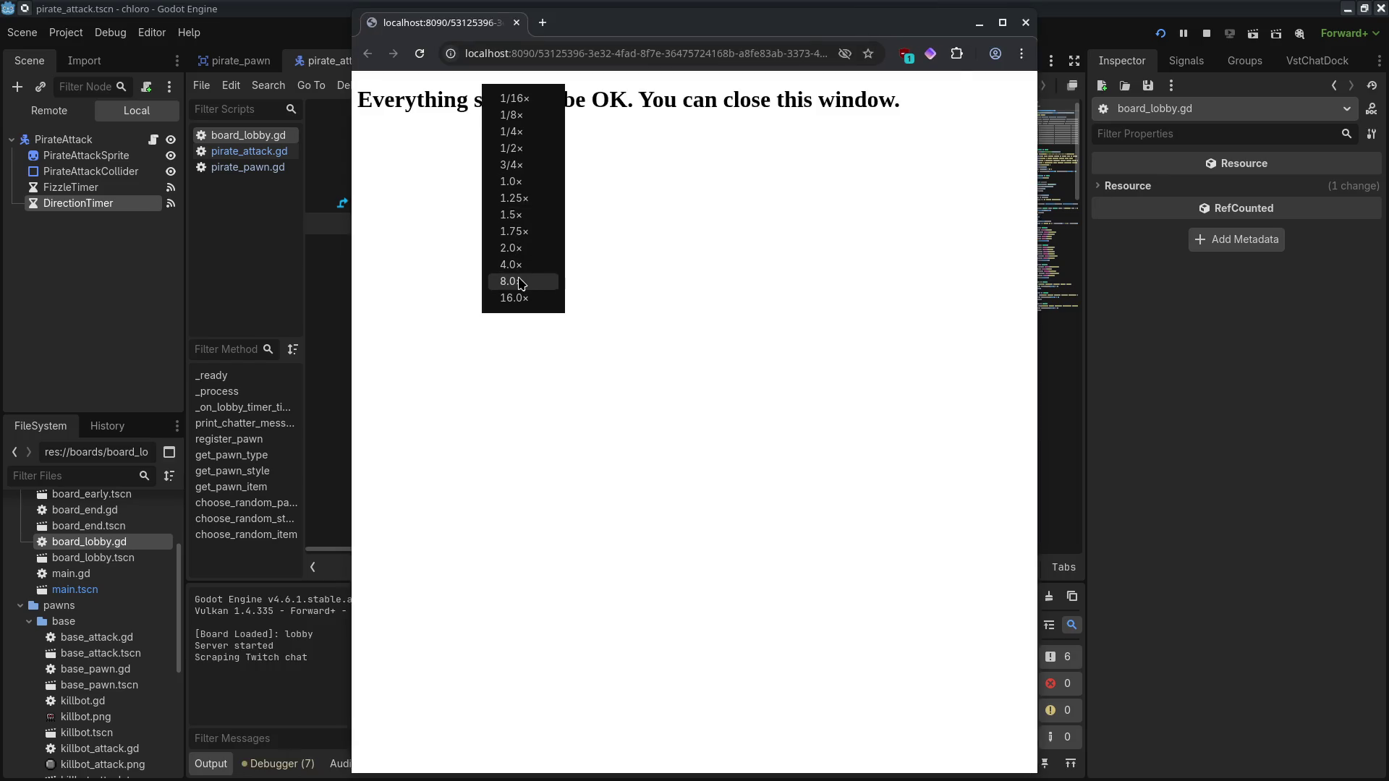
Step: Watch the chat pawns' lobby and battle at 1.5× speed, then stop the run
click(518, 280)
drag(555, 42, 370, 47)
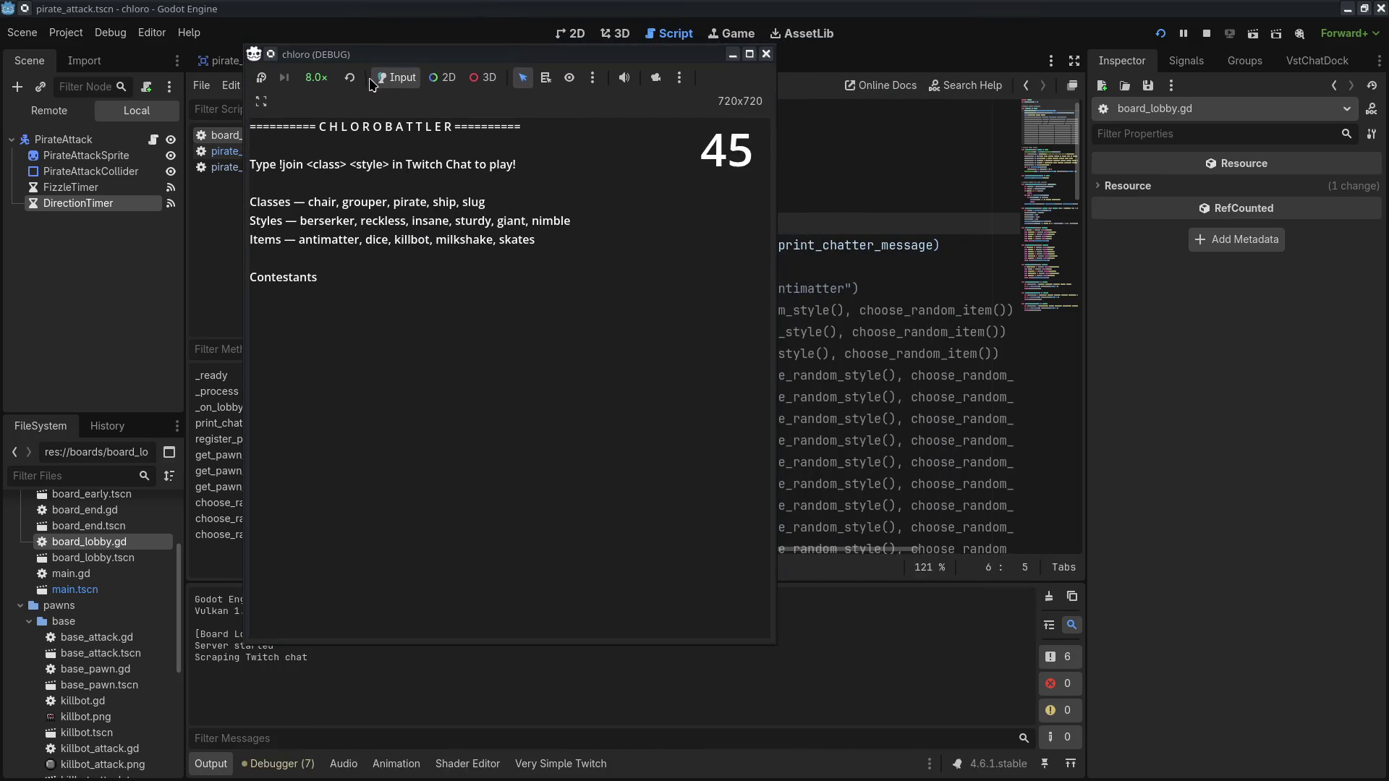
click(317, 78)
click(343, 223)
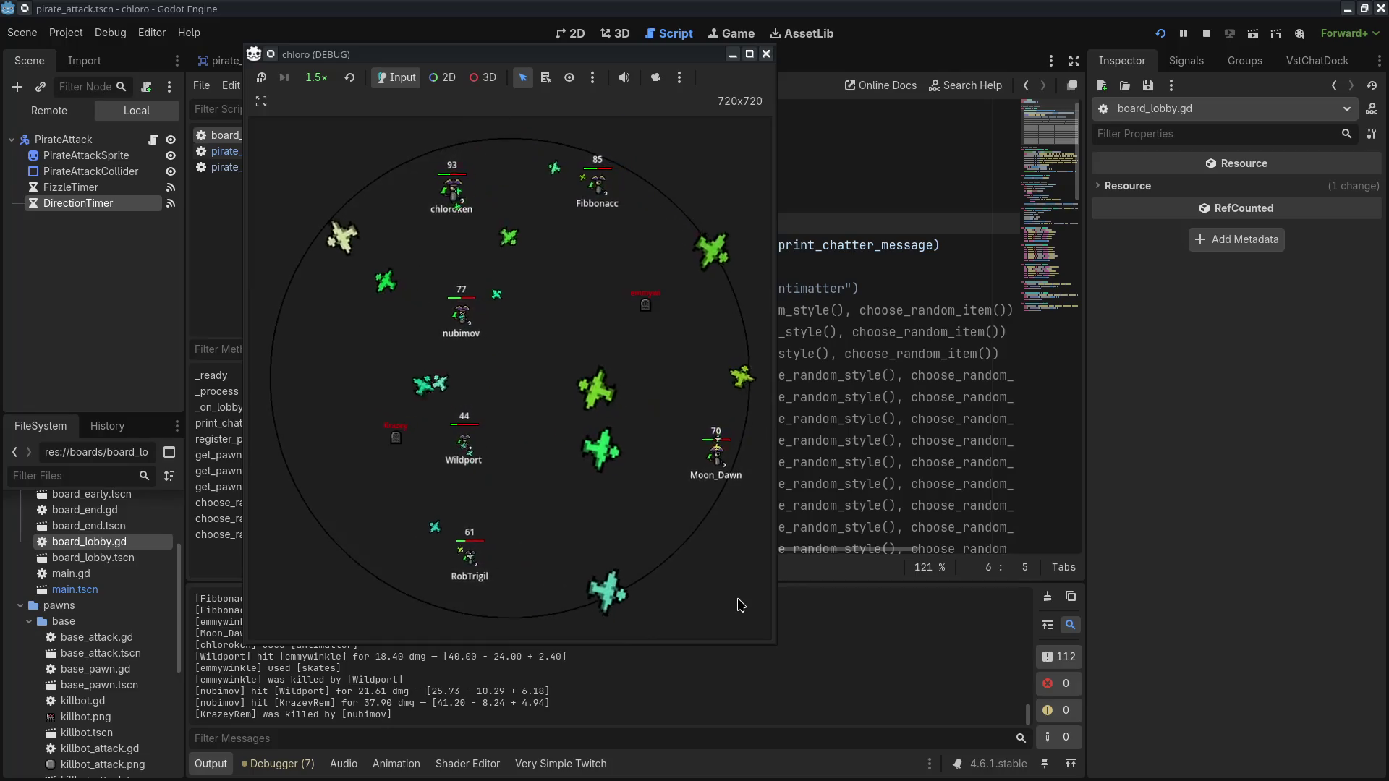
click(767, 54)
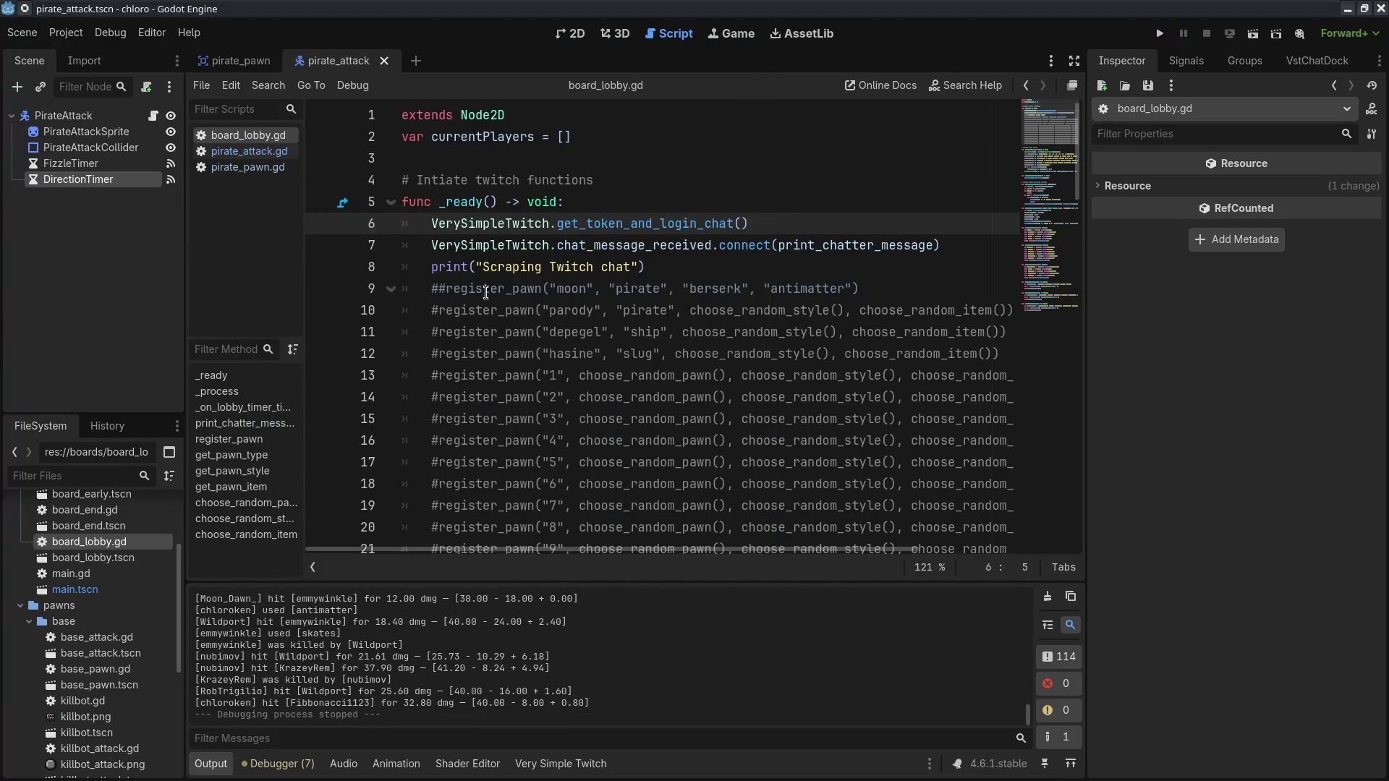
Step: Add 'speed -= randi_range(0, 25)' at the start of pirate_attack.gd's _ready(), save, and relaunch
click(238, 157)
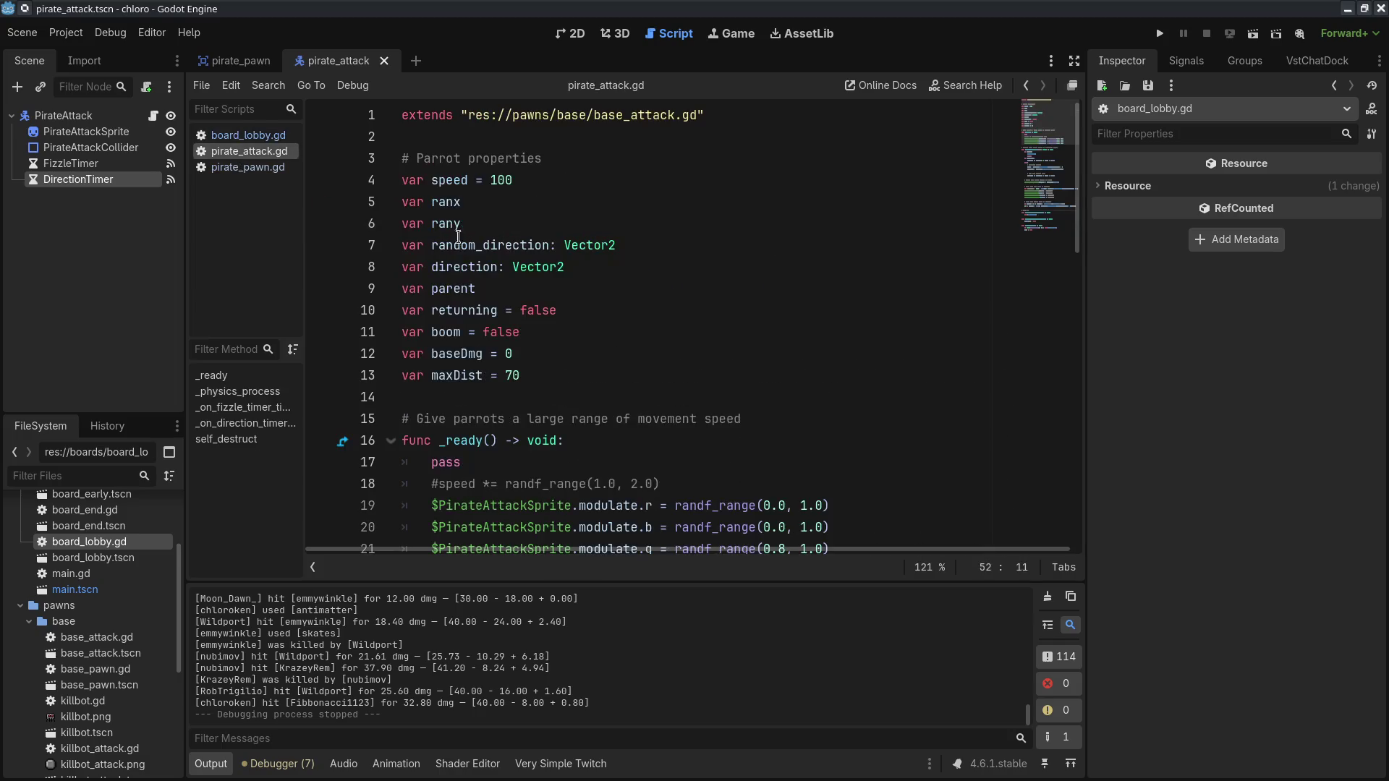
click(491, 181)
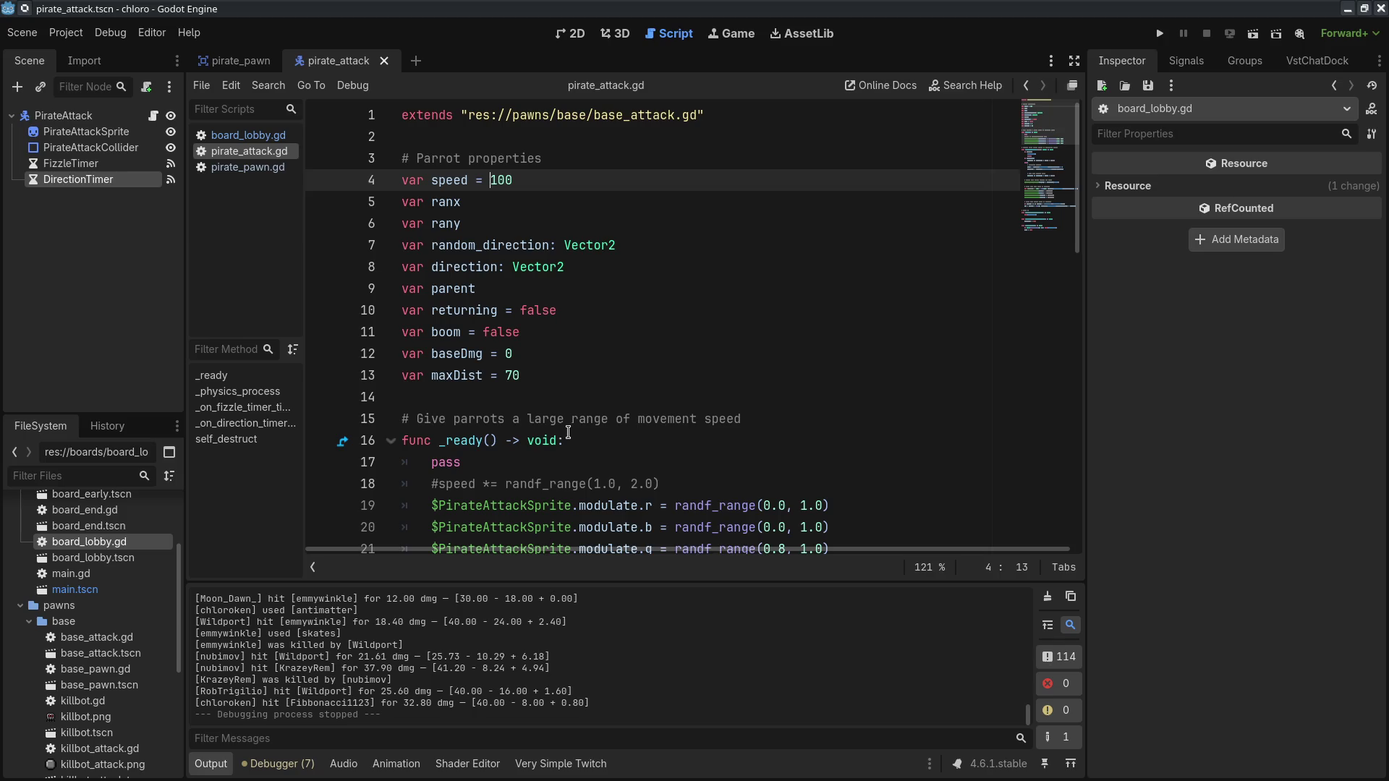
click(569, 435)
key(Return)
text(speed -)
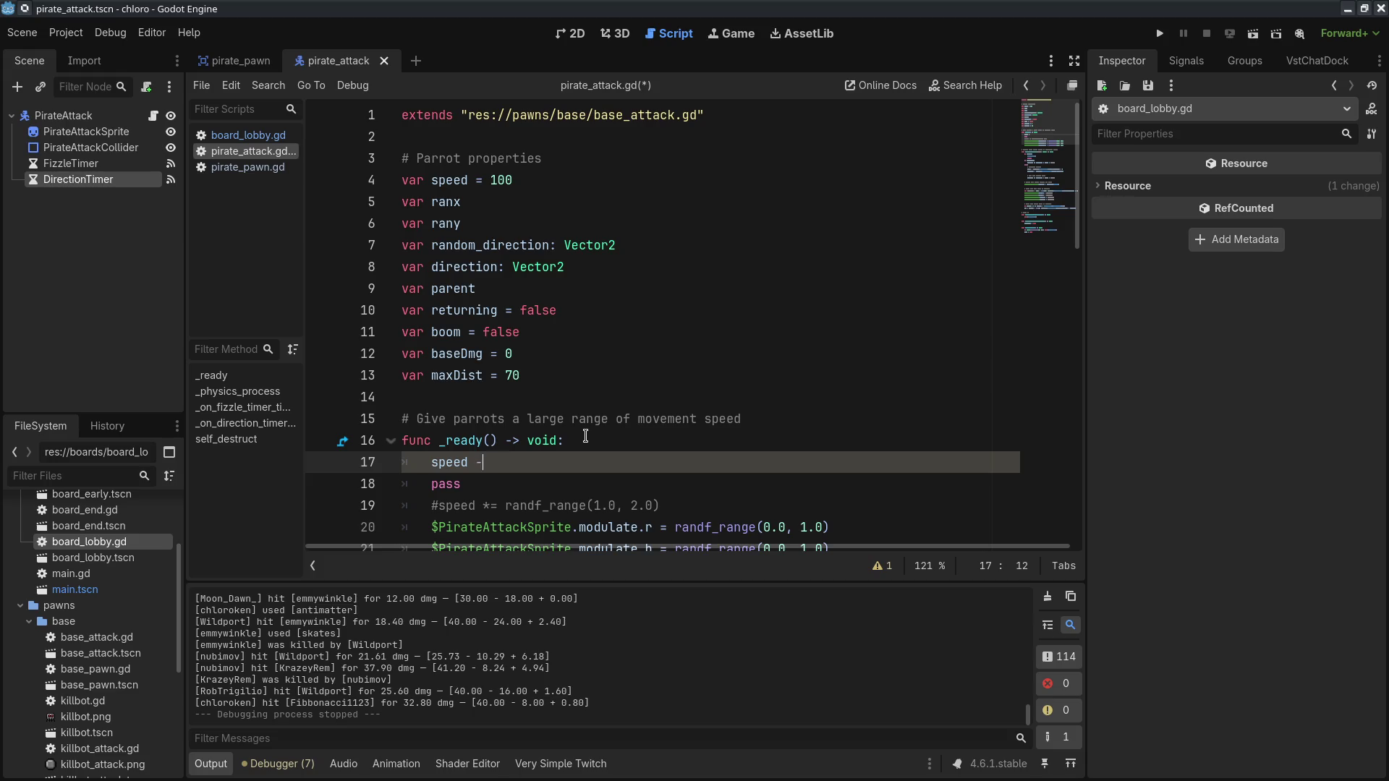
text(= )
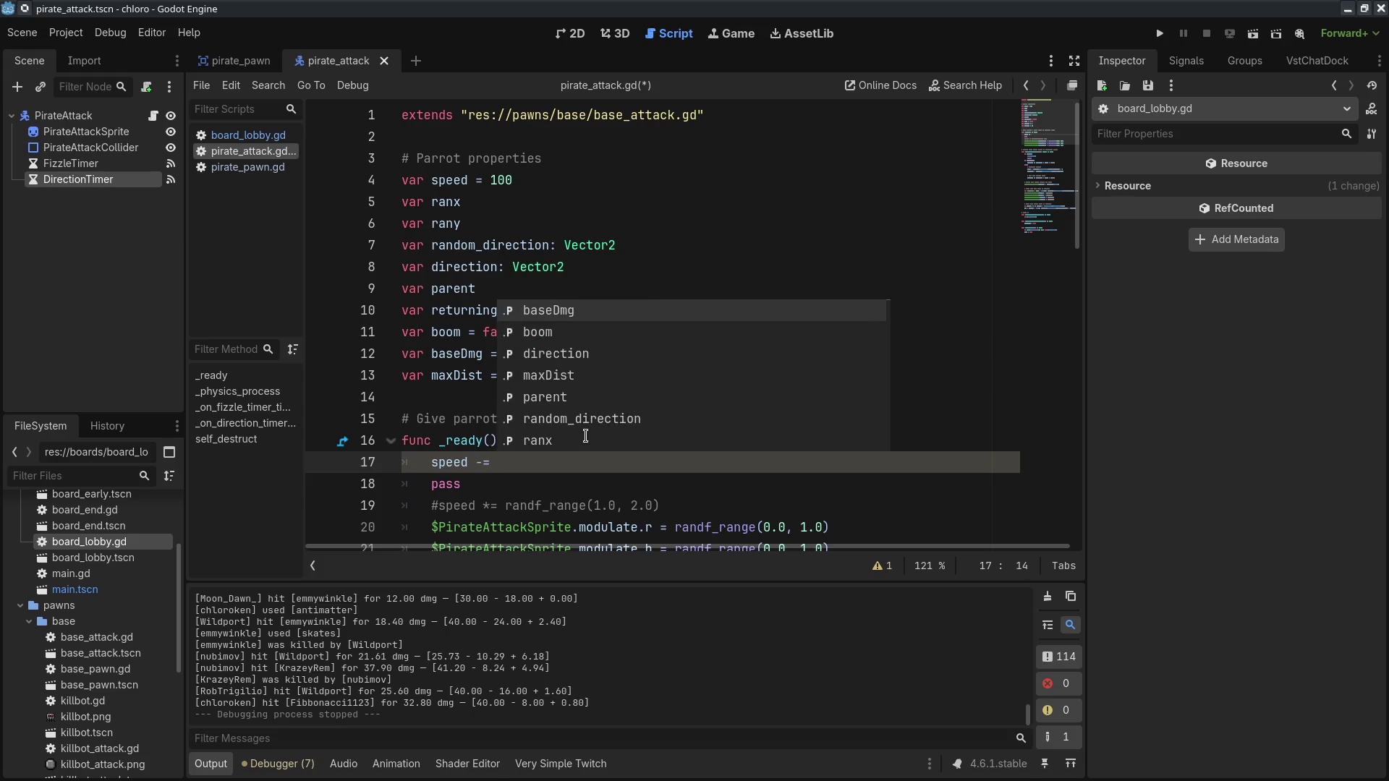
text(randi_range(0)
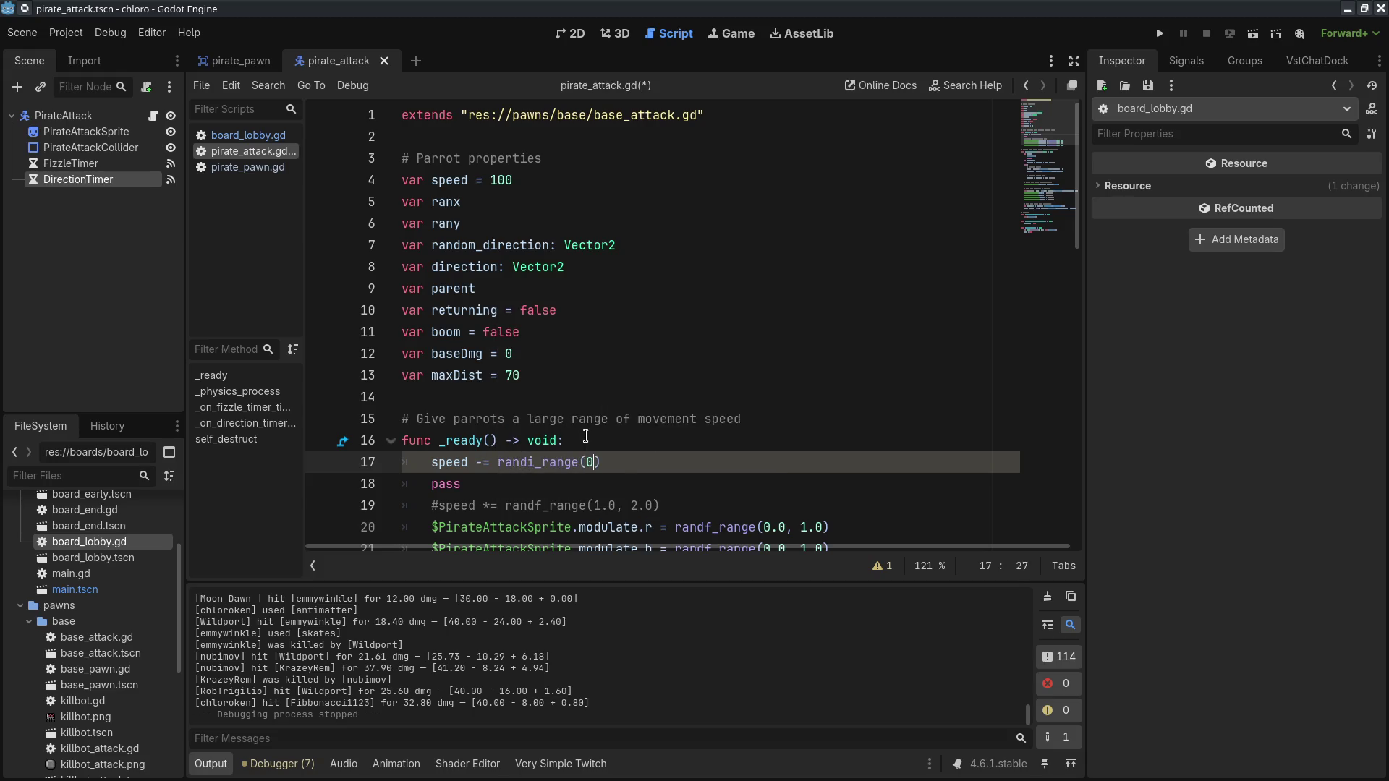
key(Up)
key(Up)
key(Up)
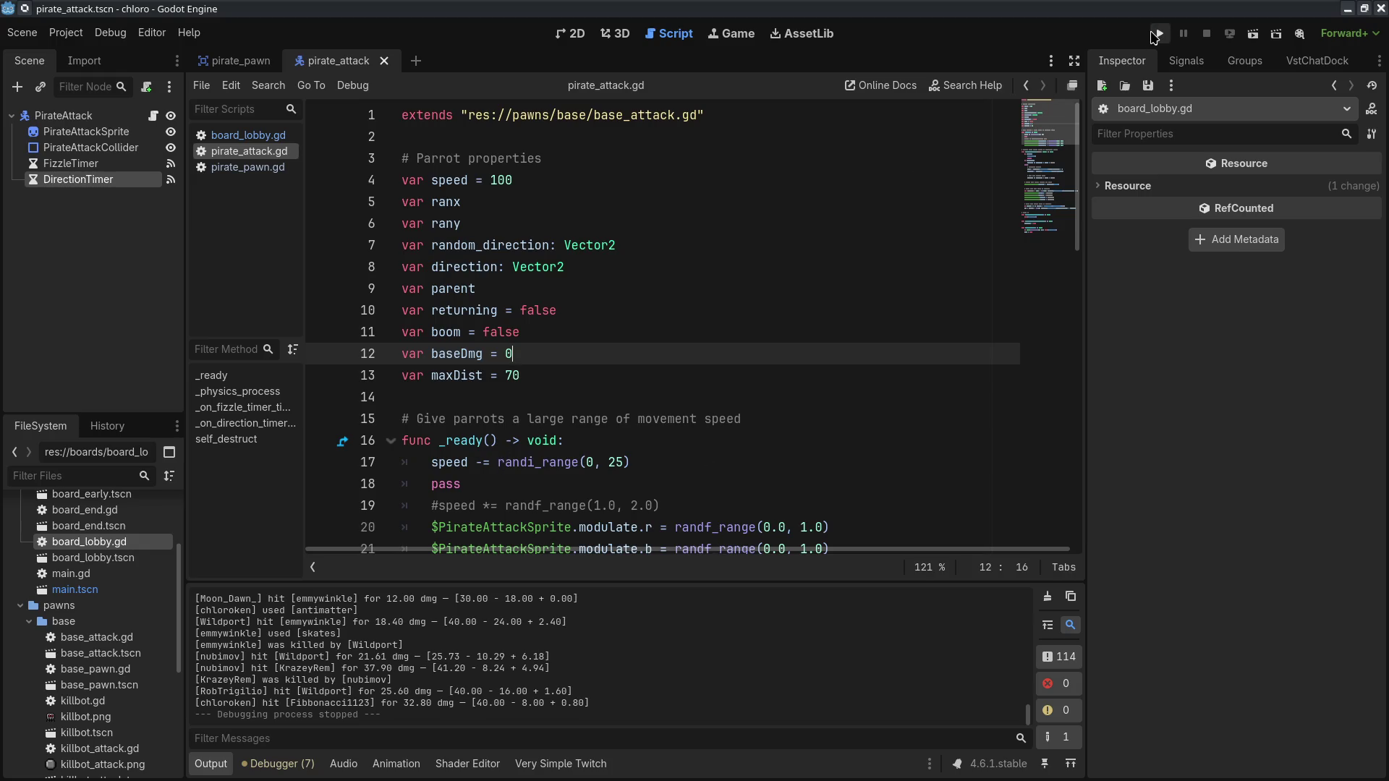
click(1159, 34)
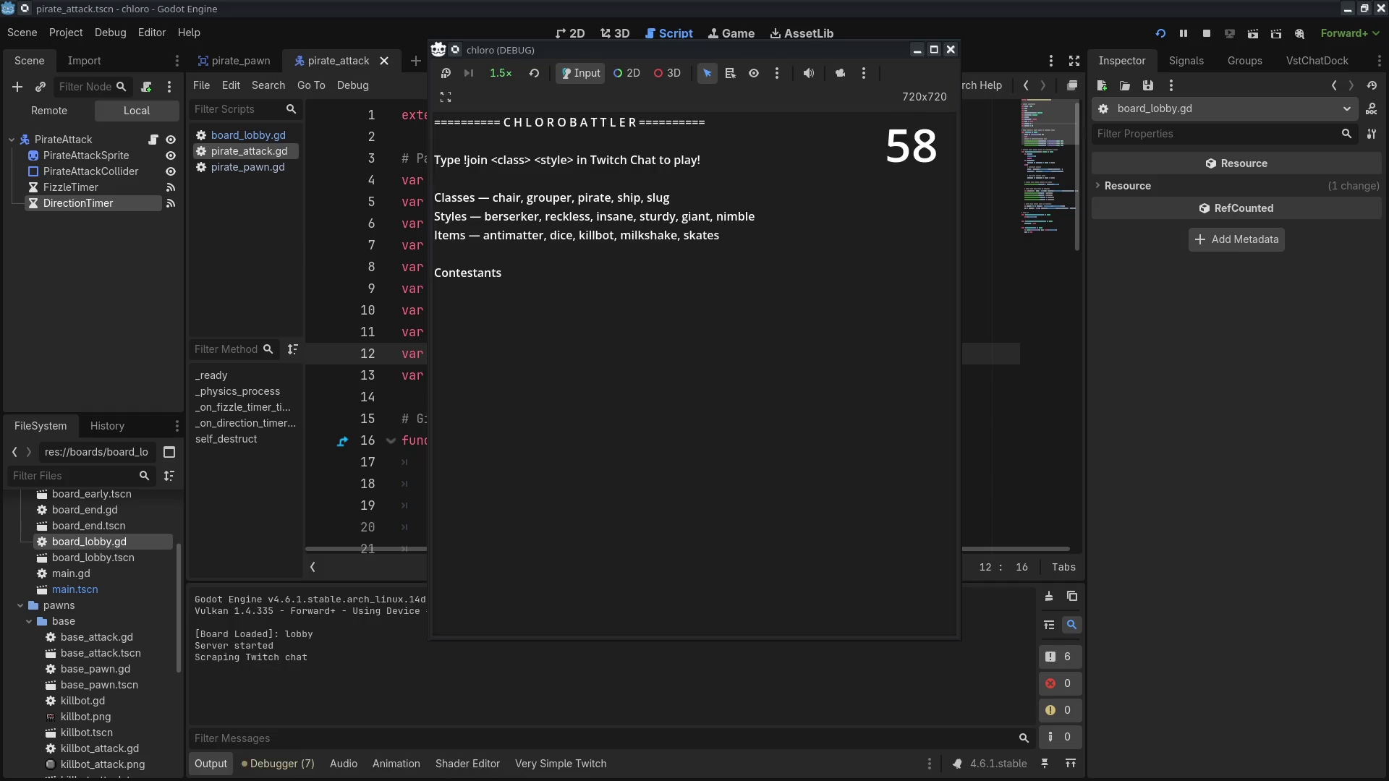
click(500, 73)
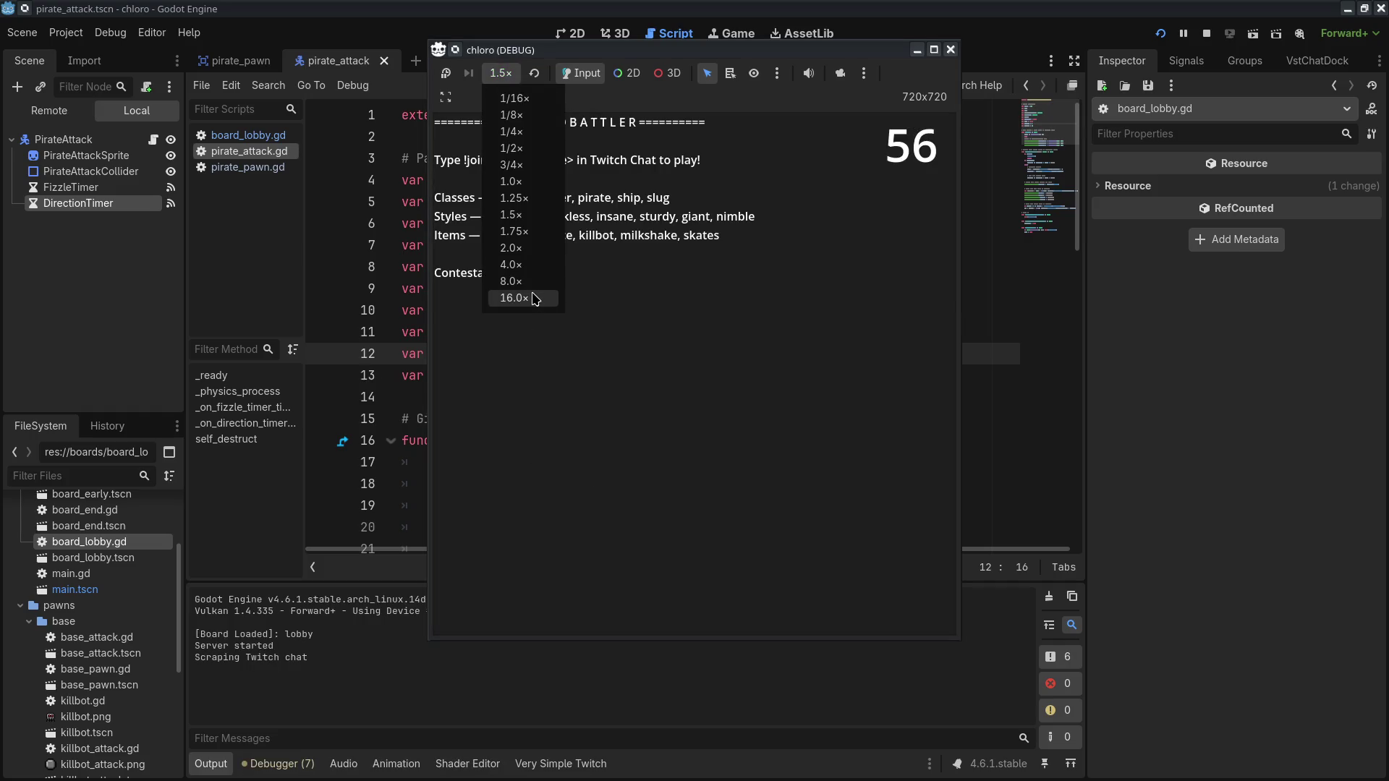
click(516, 298)
click(501, 73)
click(520, 252)
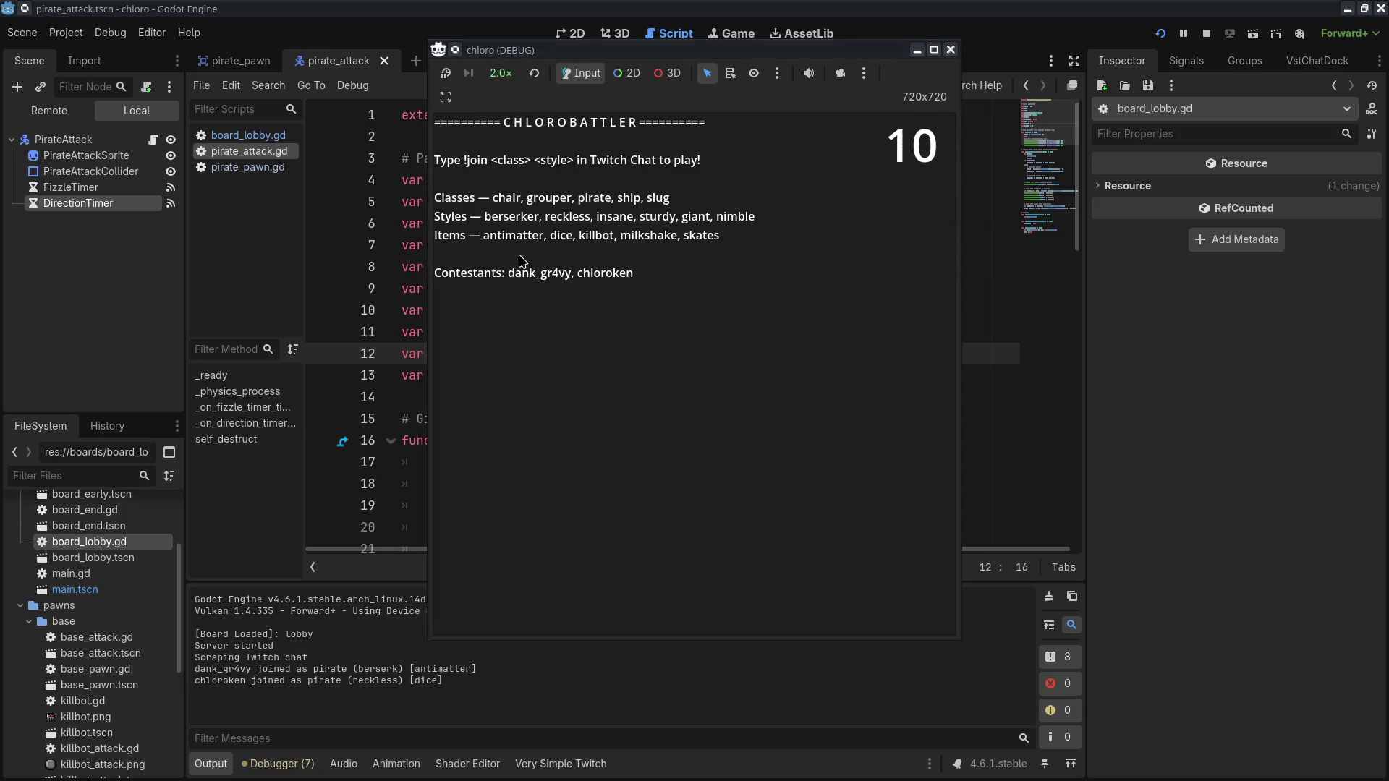
click(503, 73)
click(513, 265)
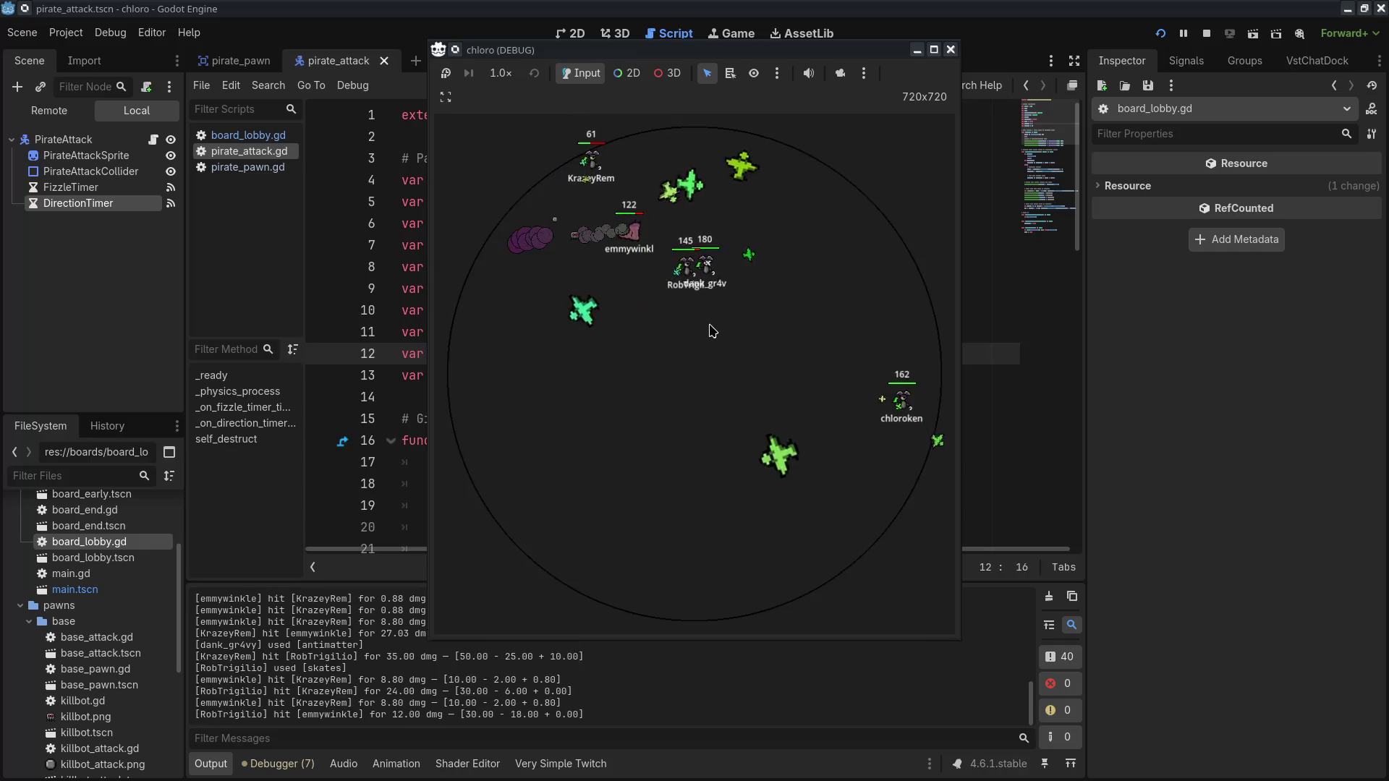
click(501, 73)
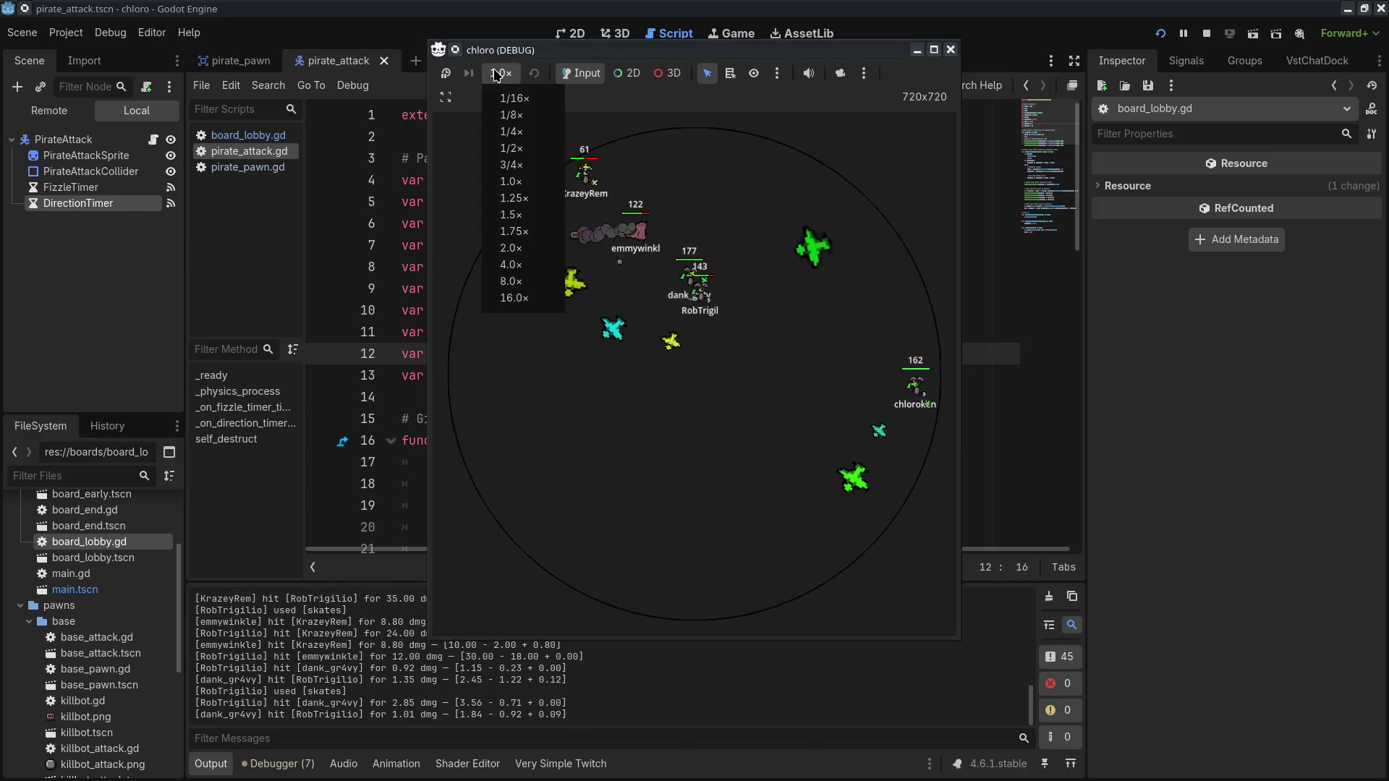
click(522, 272)
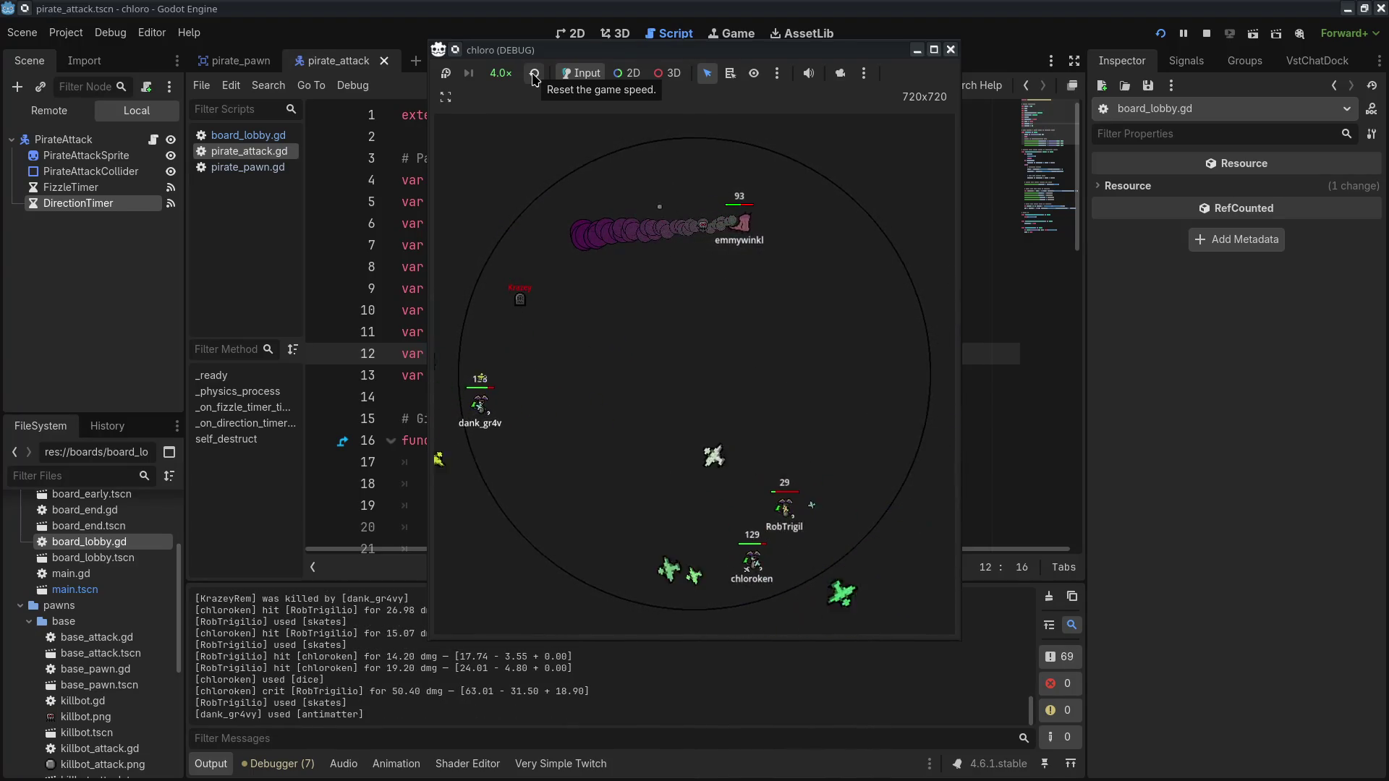
click(534, 76)
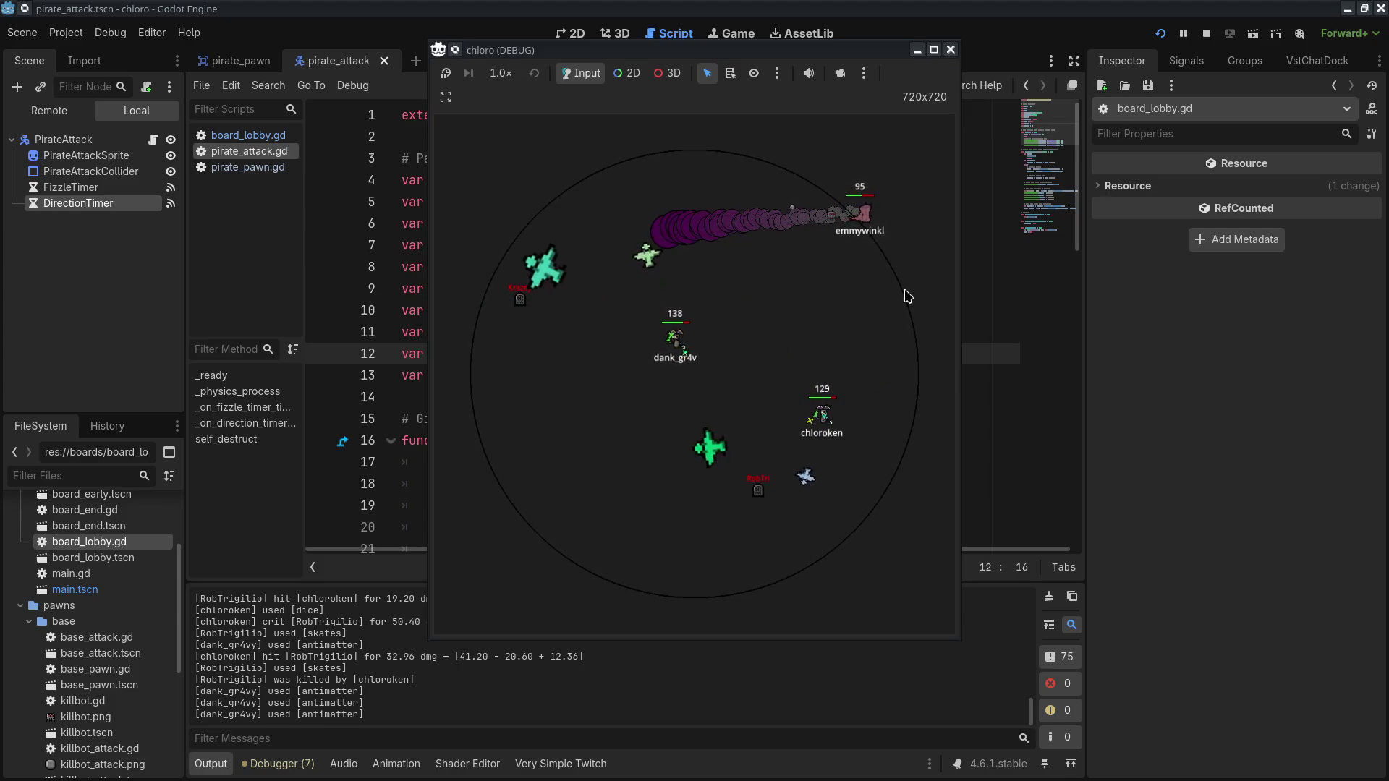
click(952, 50)
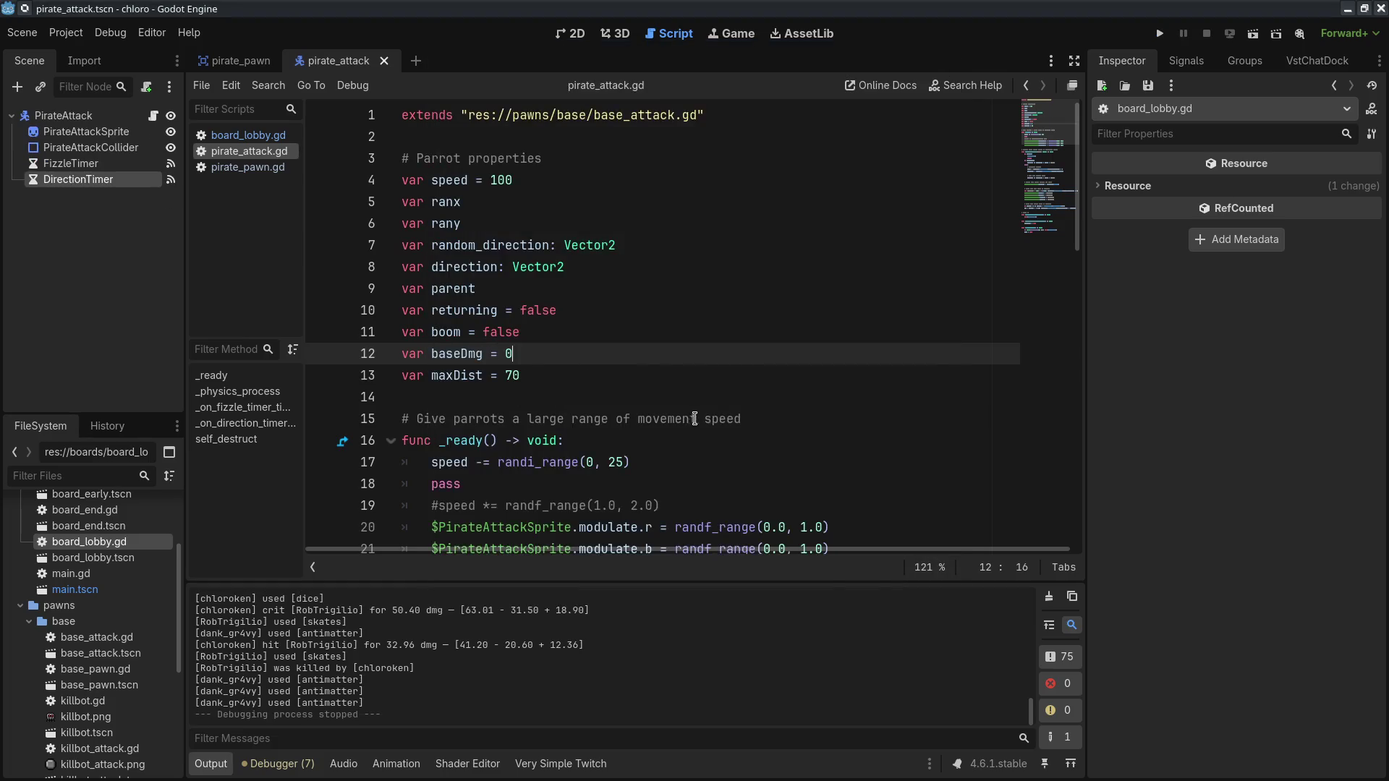
Step: Change the bird scale factor from 0.75 to 0.5 and briefly test-run the game
scroll(686, 408, down, 8)
scroll(686, 407, down, 5)
scroll(686, 407, up, 1)
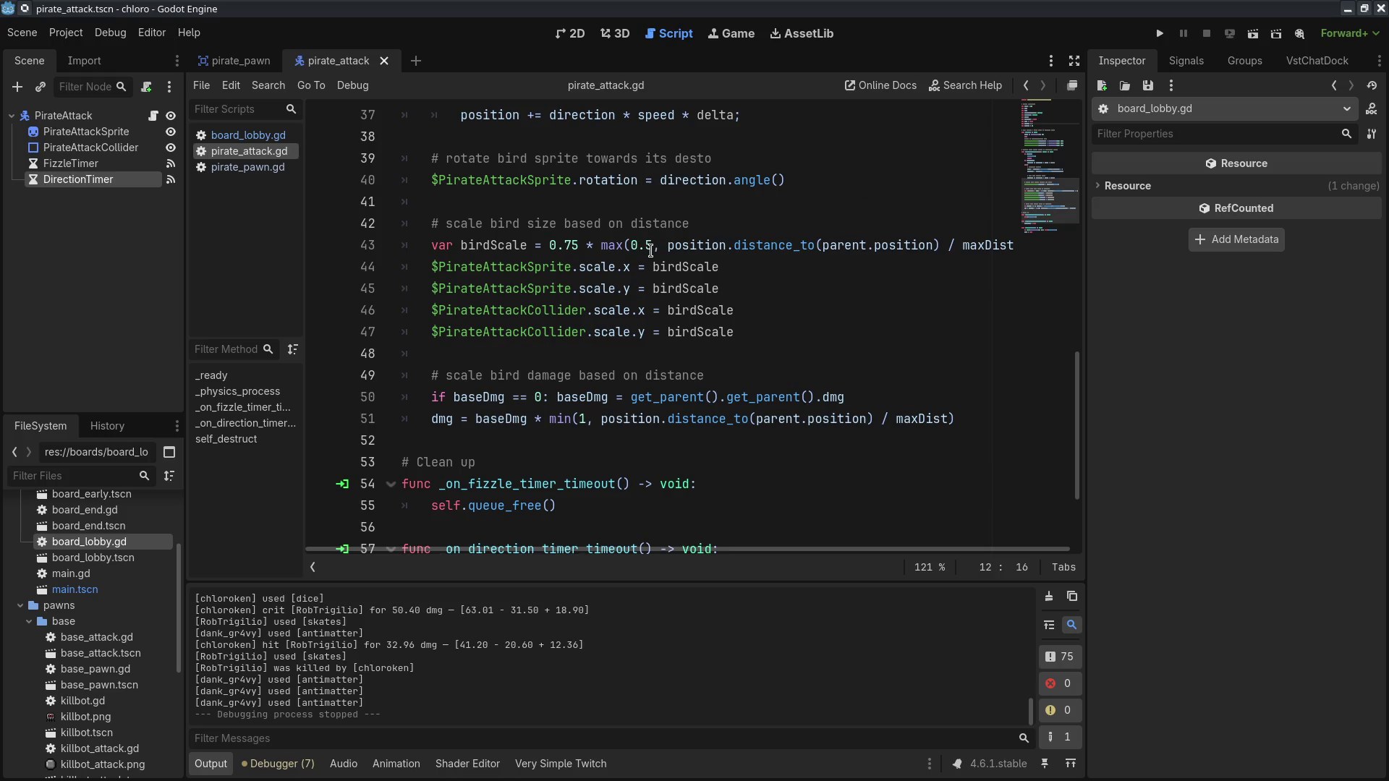
drag(565, 244, 579, 243)
text(5)
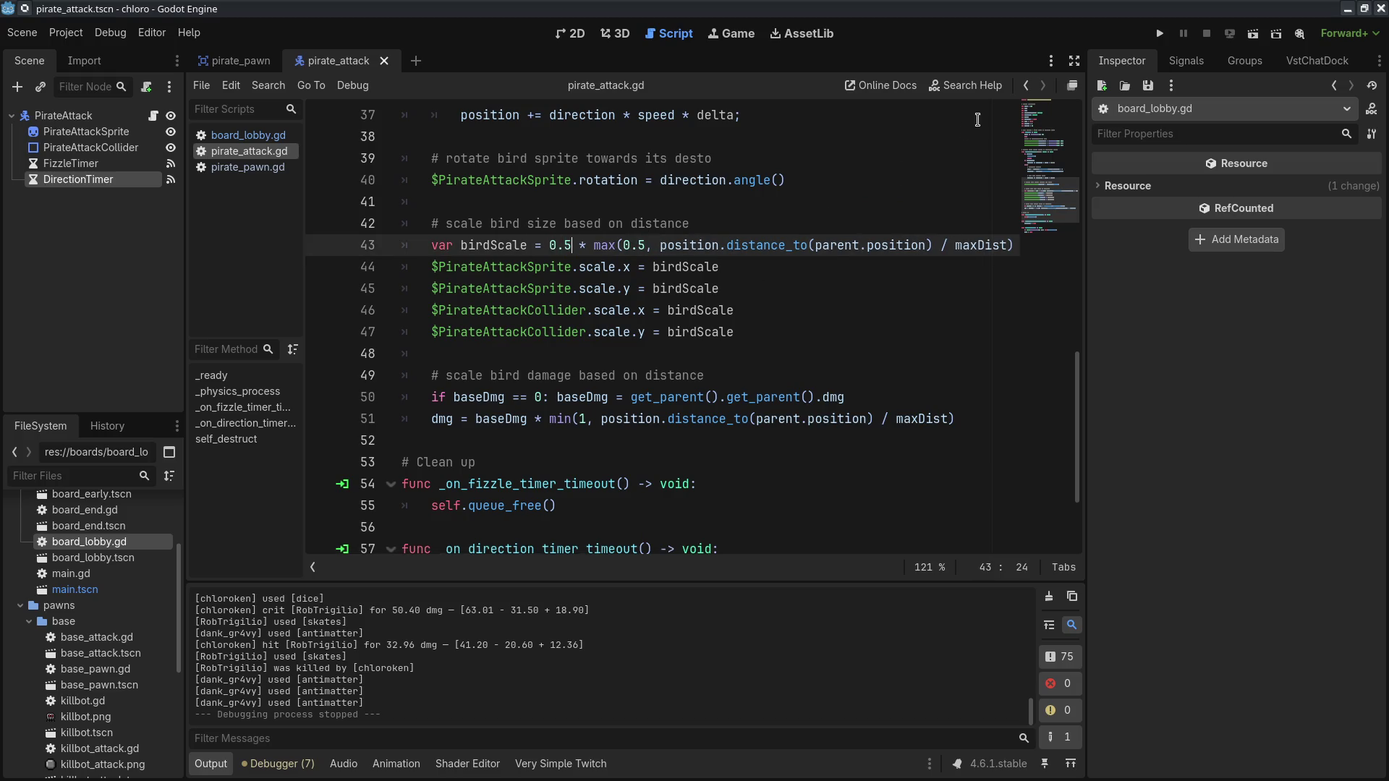
click(1166, 33)
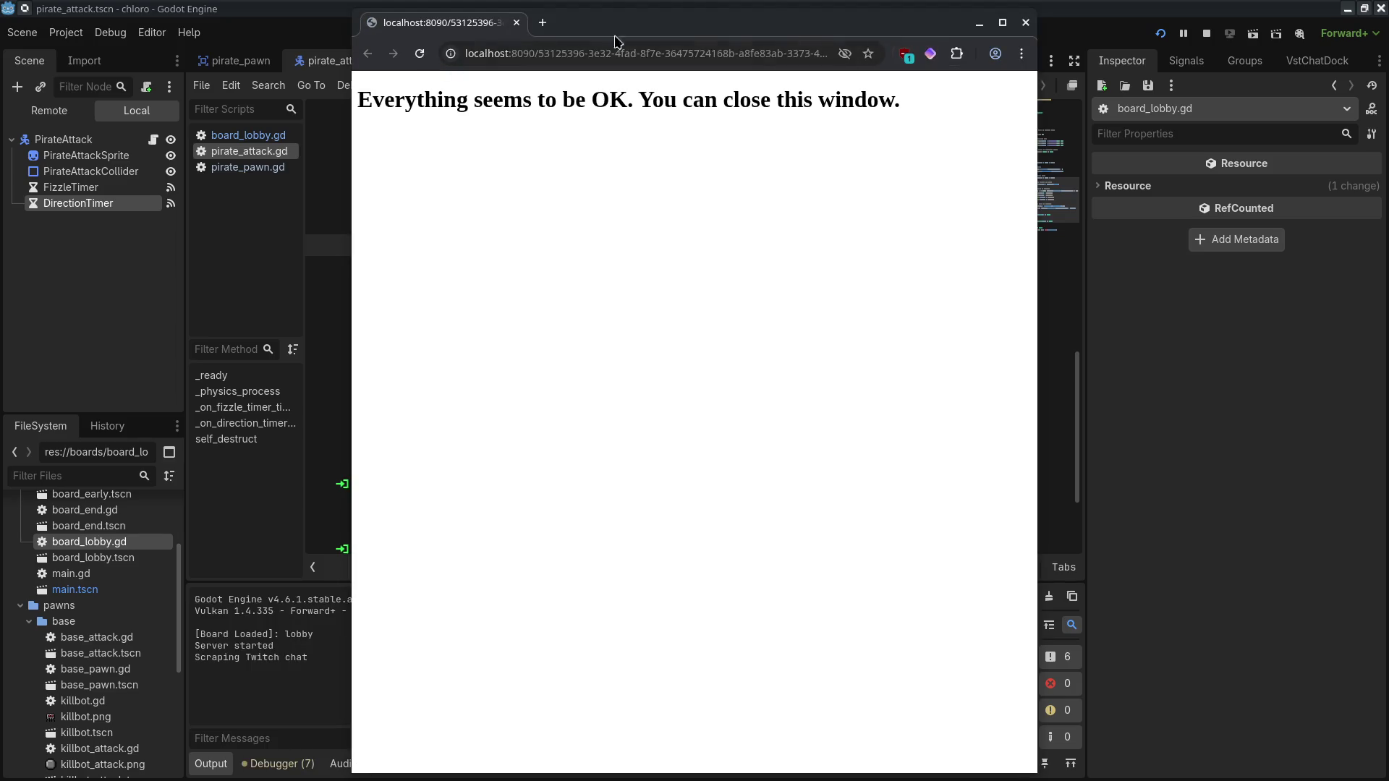
click(344, 190)
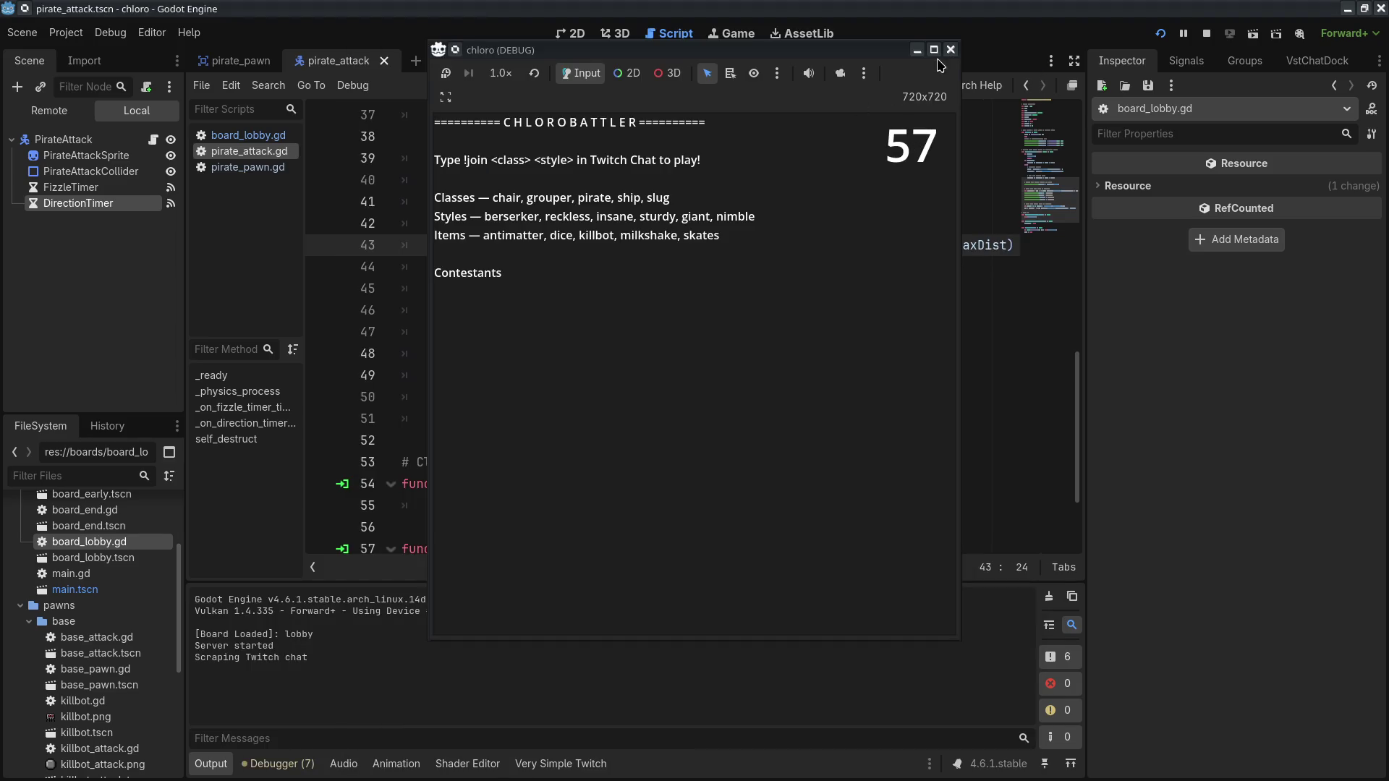
click(951, 49)
Step: In board_lobby.gd, disable Twitch login and enable the parody and depegel test pawns as pirates
click(256, 136)
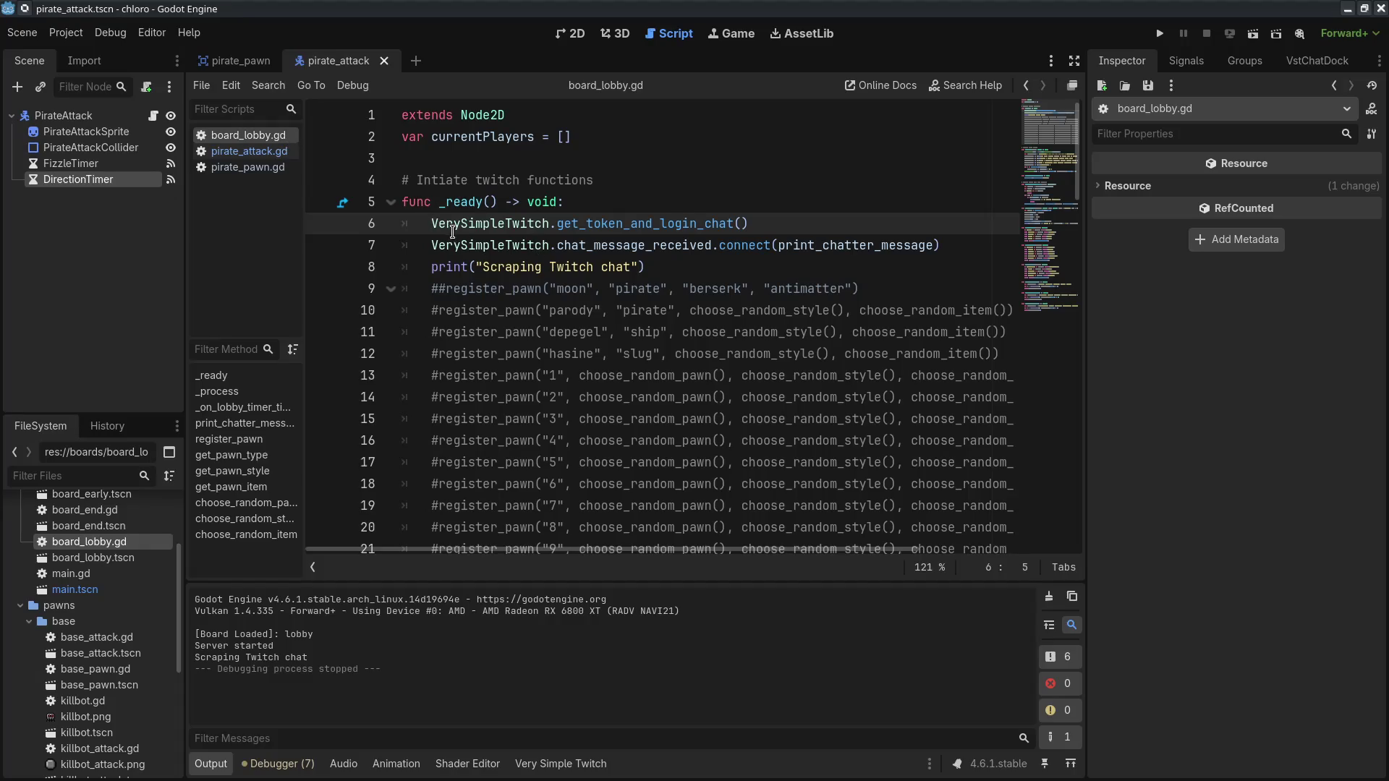
key(ctrl+k)
click(453, 245)
key(ctrl+k)
click(436, 310)
key(ctrl+k)
click(438, 331)
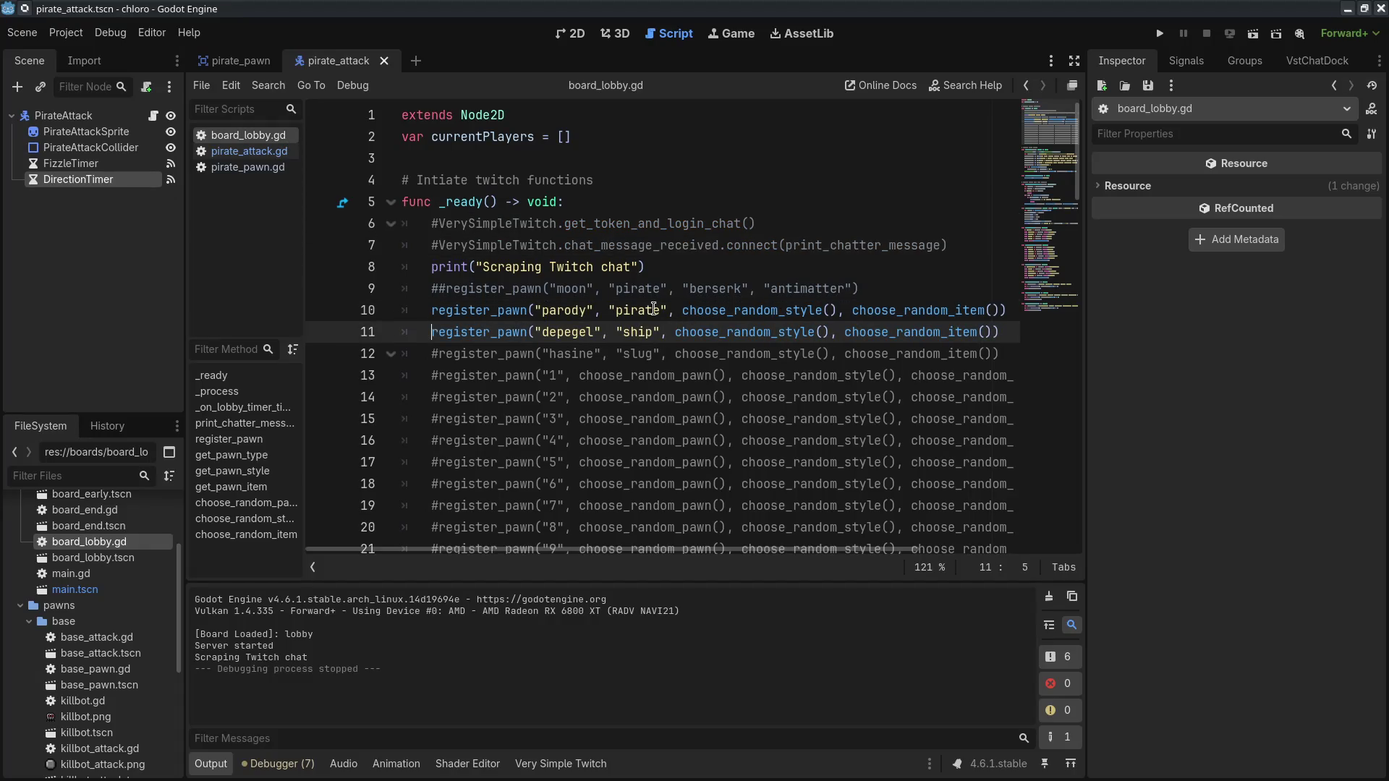
double_click(643, 334)
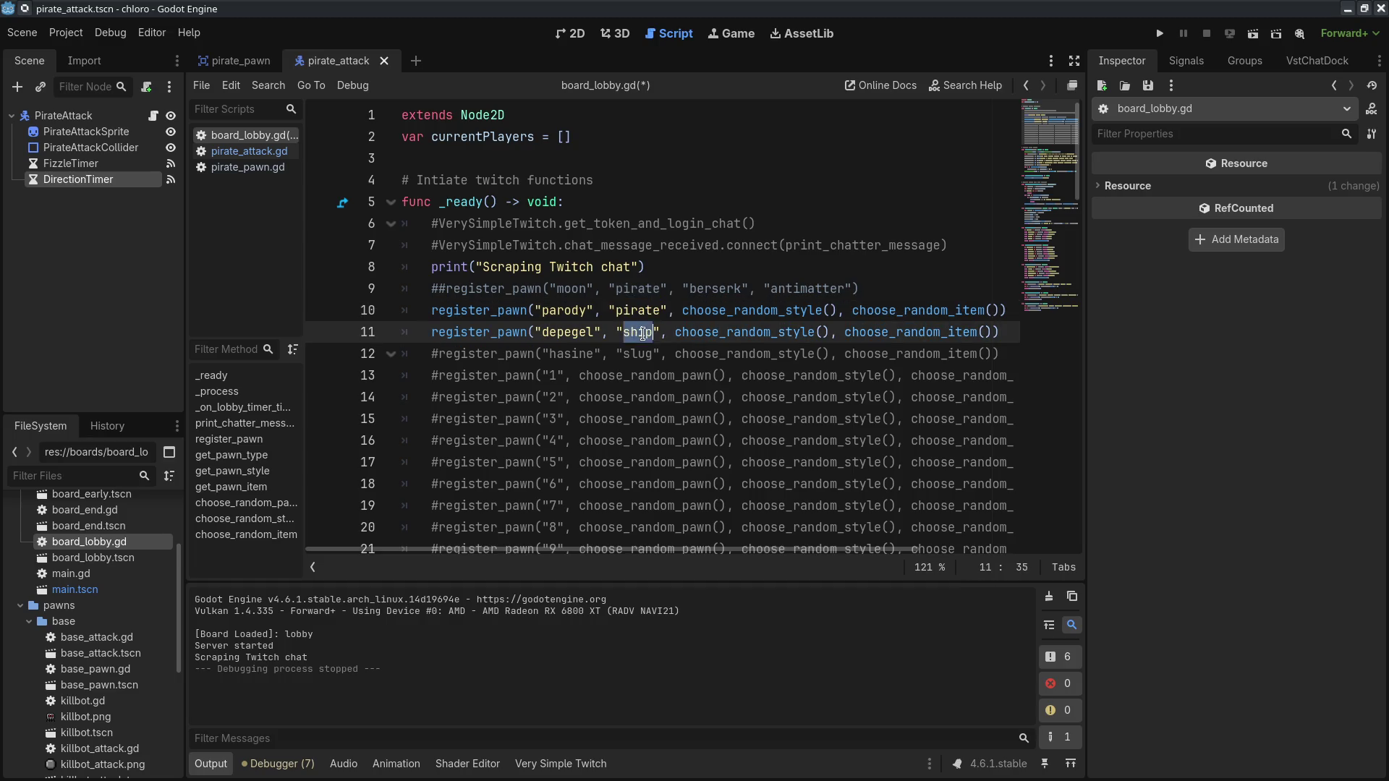
text(pirate)
Step: Run the game and speed the lobby countdown to 16x
click(1160, 33)
click(510, 76)
click(514, 299)
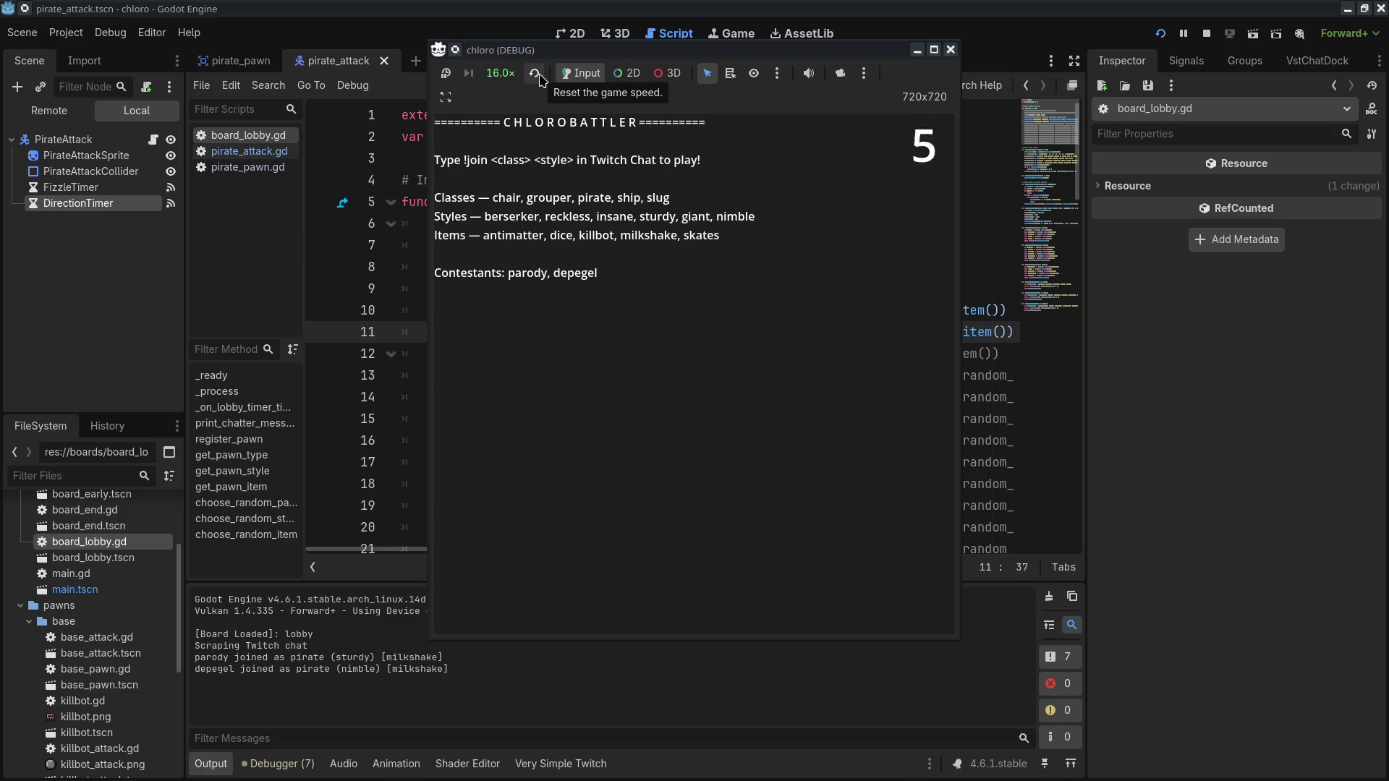
Step: Watch the two test pirates battle at 1x speed, then stop the game
click(536, 75)
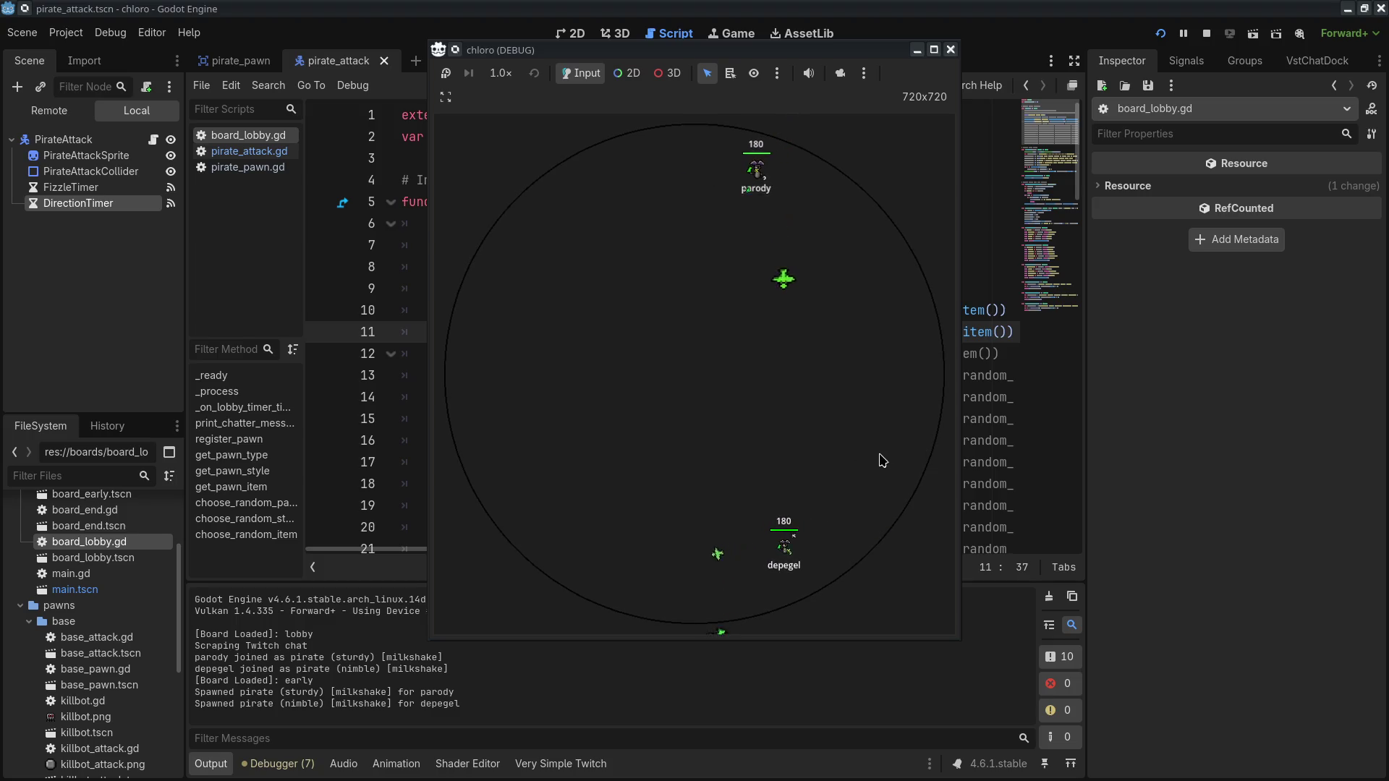
click(951, 49)
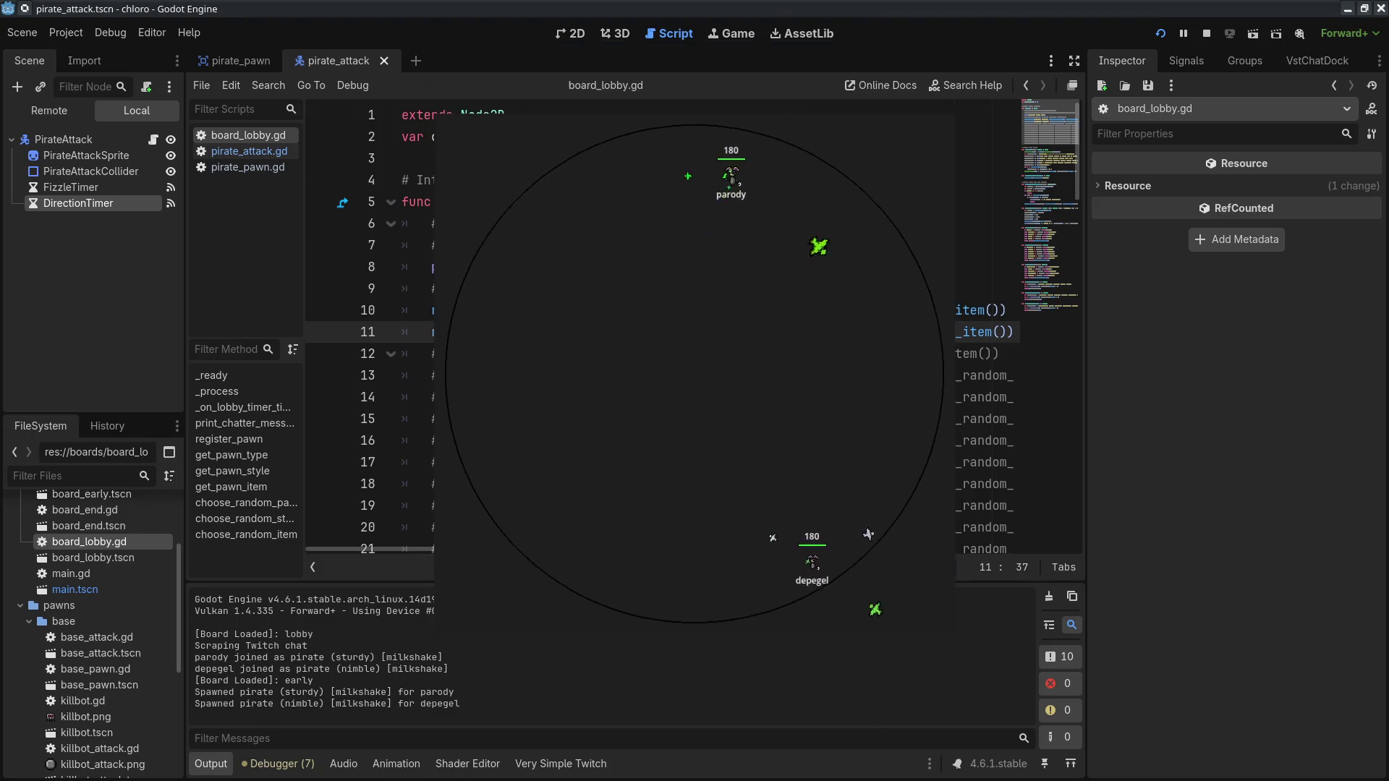
click(541, 289)
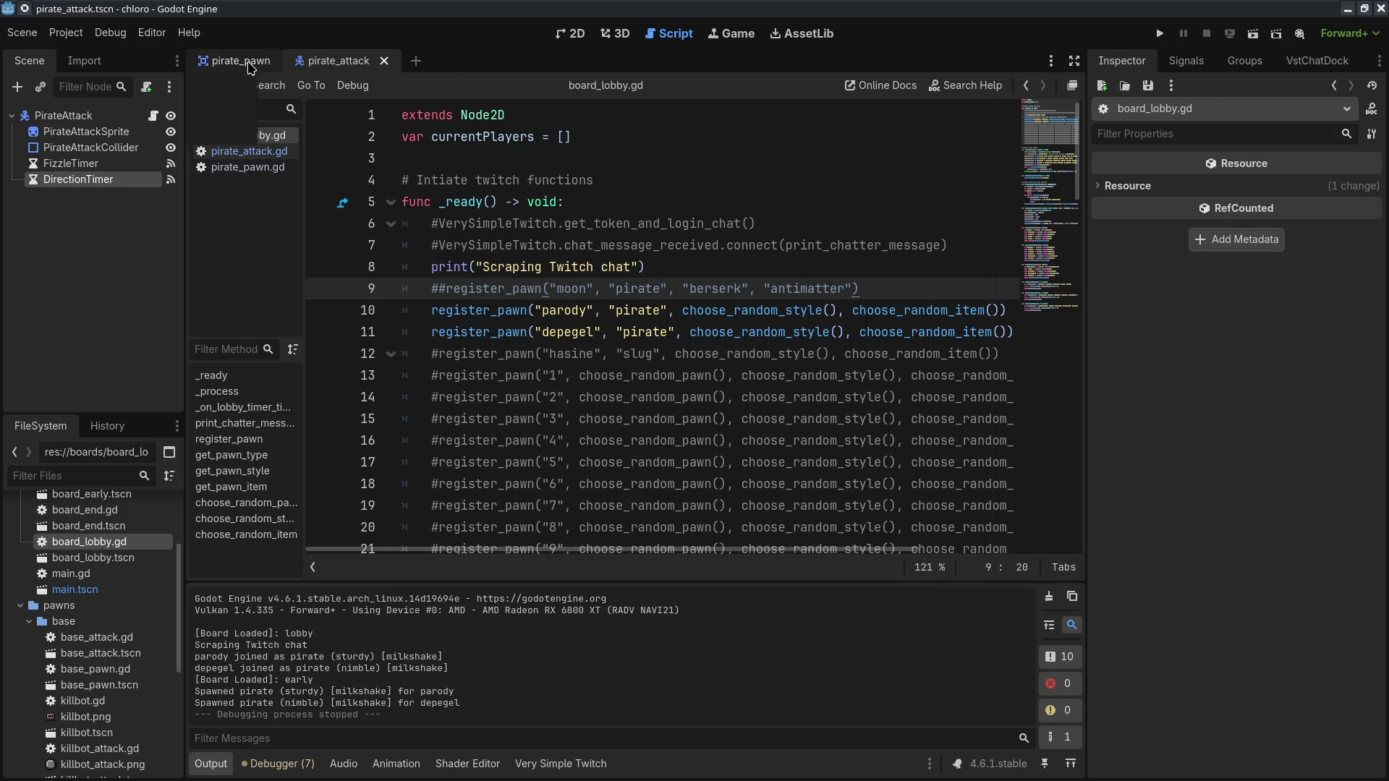
Step: Review pirate_attack.gd's damage formula, where baseDmg scales with flight distance
click(249, 61)
click(253, 167)
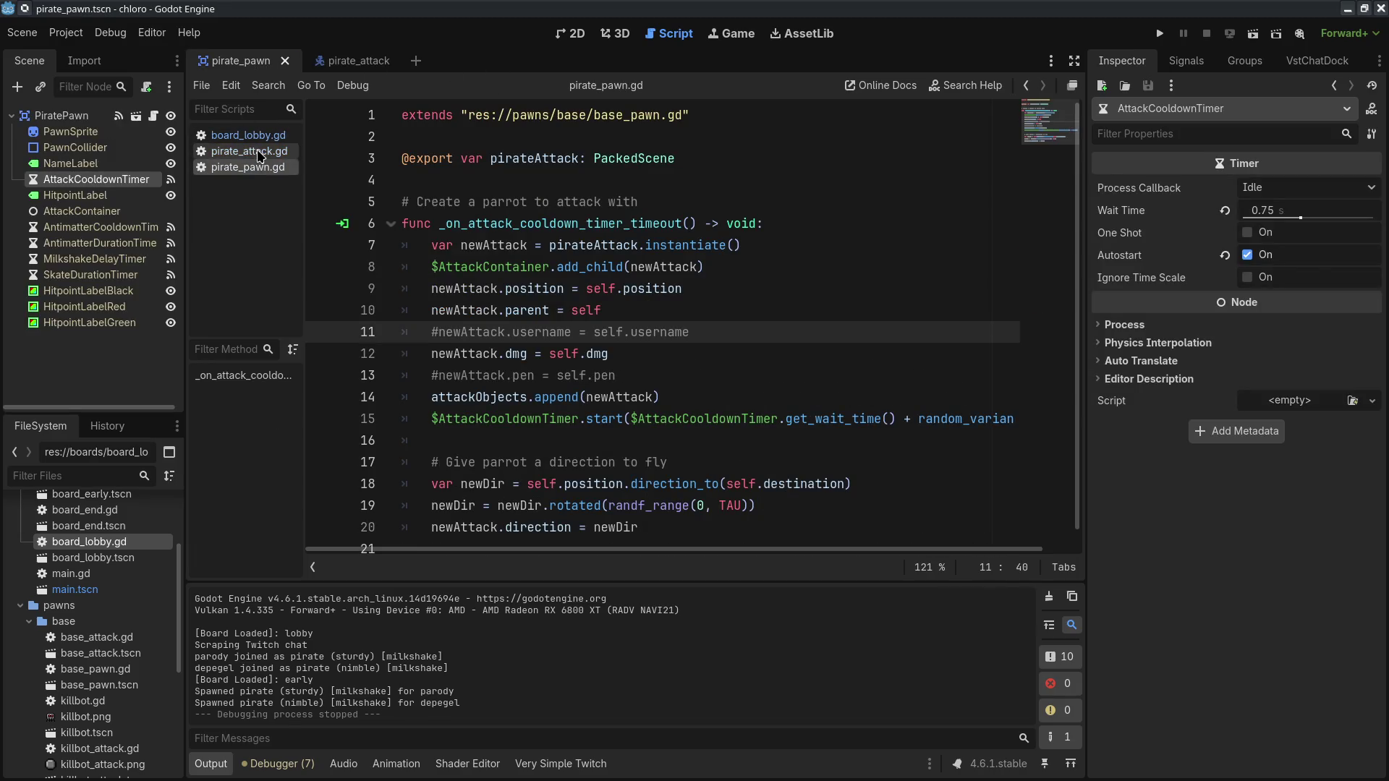
click(254, 154)
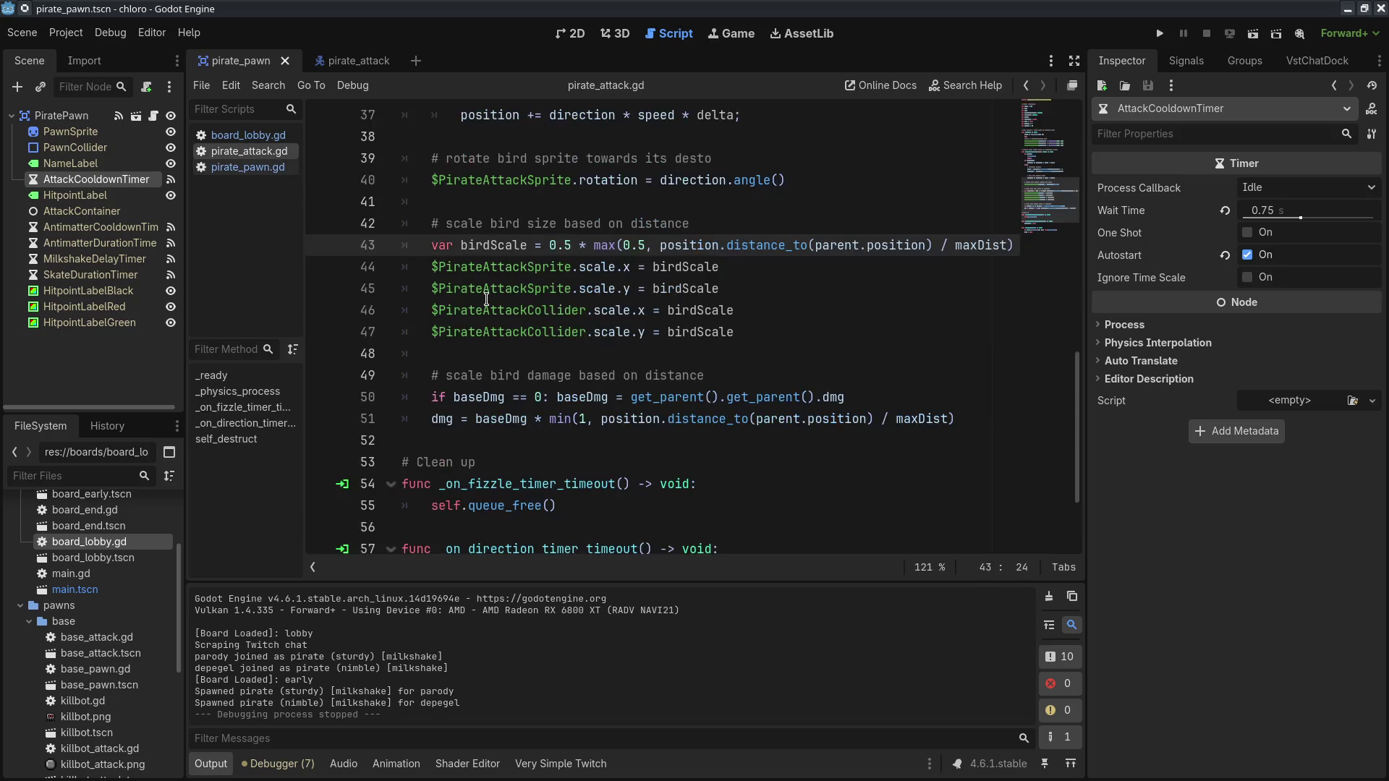
scroll(487, 299, down, 2)
drag(434, 267, 886, 264)
click(886, 264)
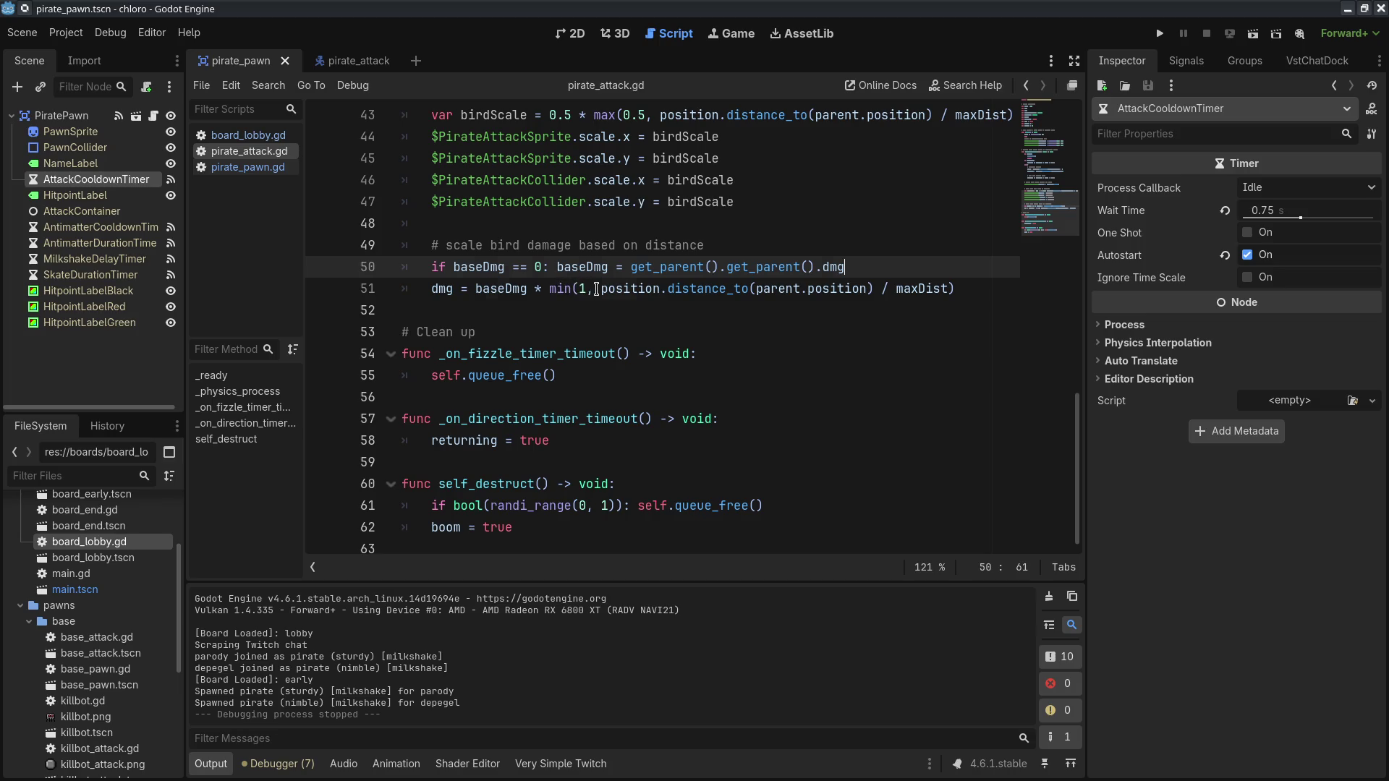
drag(597, 290, 906, 291)
click(484, 267)
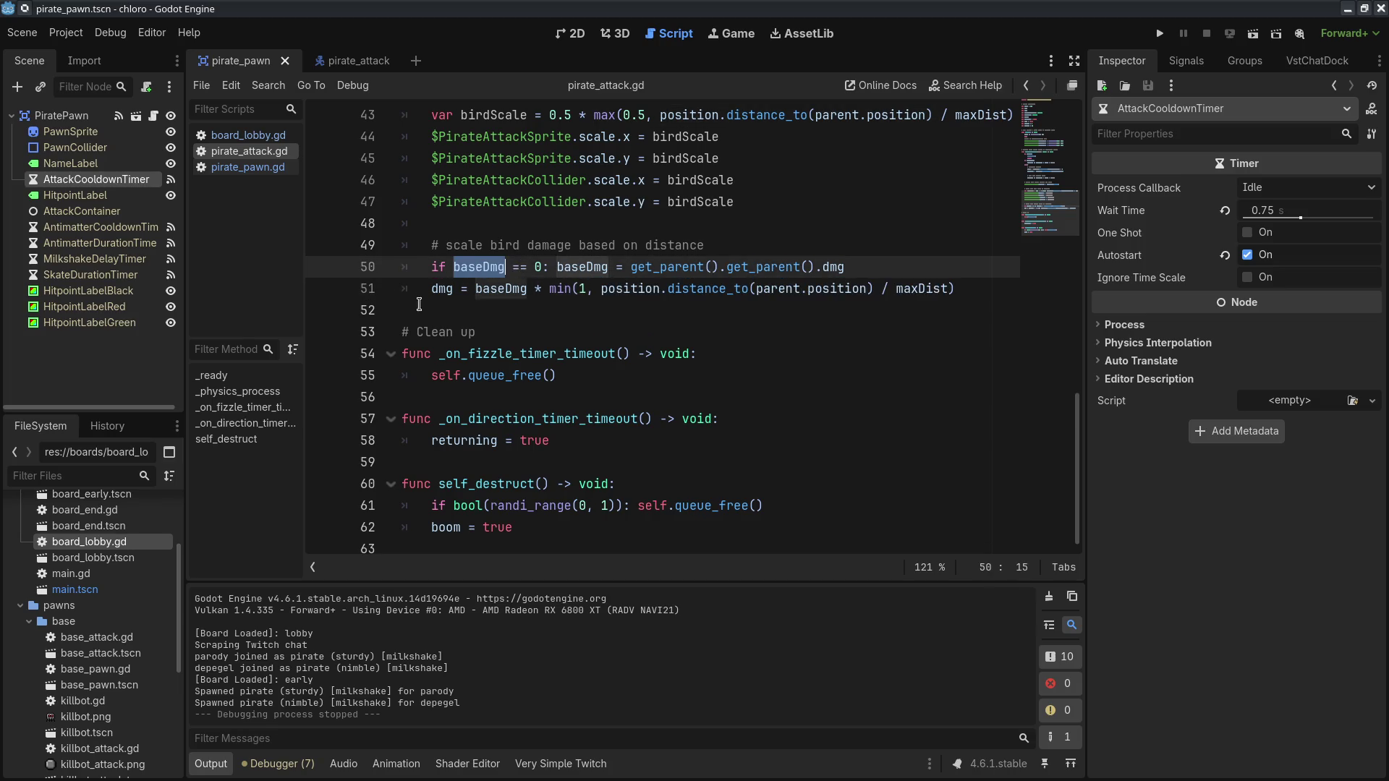
click(668, 289)
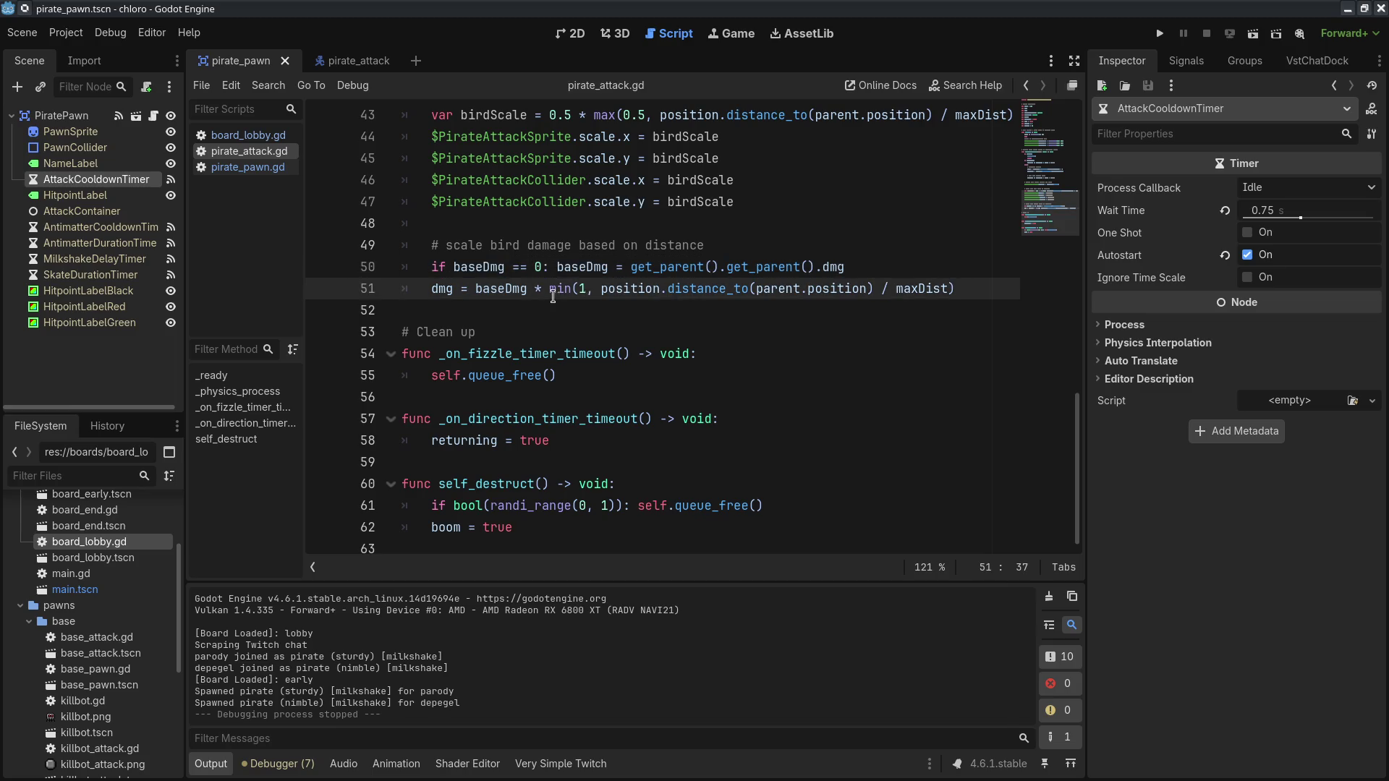
drag(601, 289, 961, 282)
click(947, 289)
Step: Set PiratePawn's Dmg to 50 and briefly test-run the game
click(54, 115)
click(1277, 394)
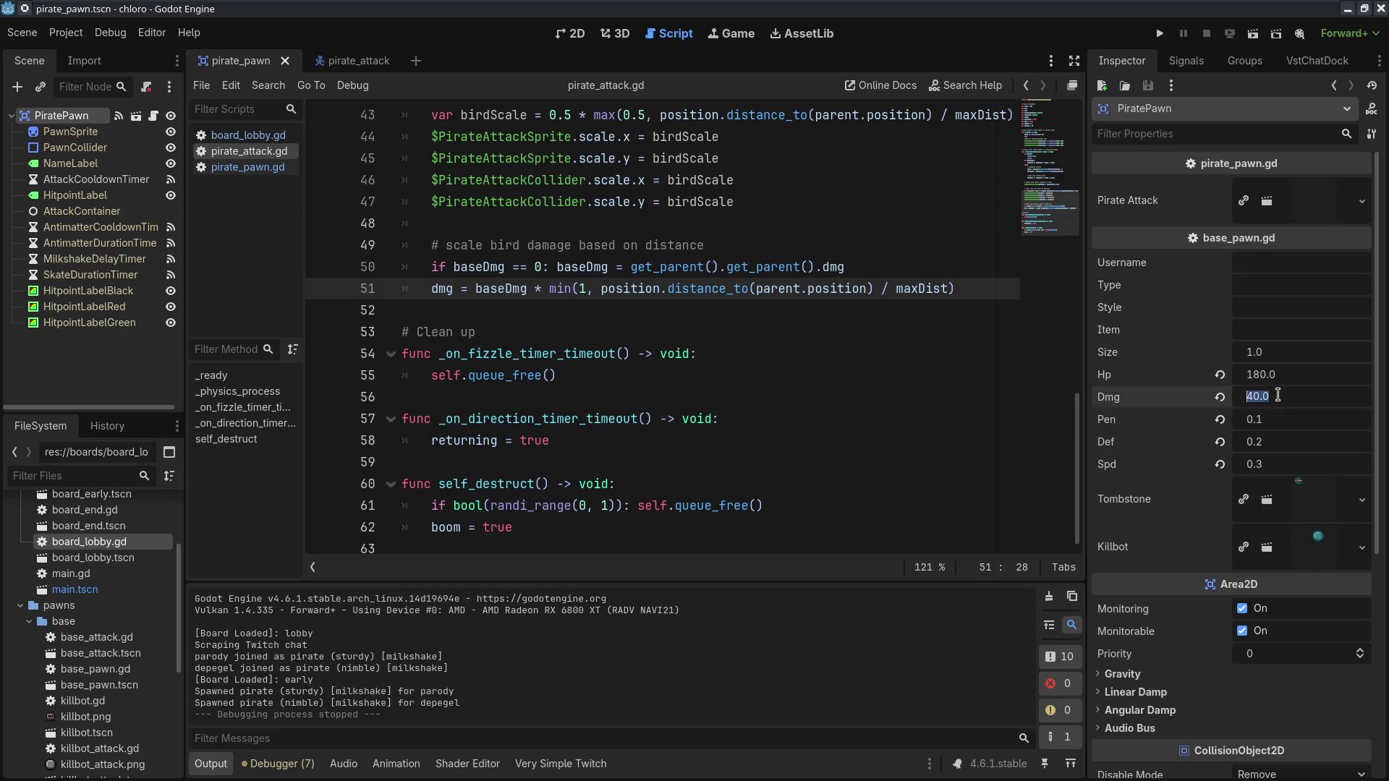
text(50)
click(1286, 331)
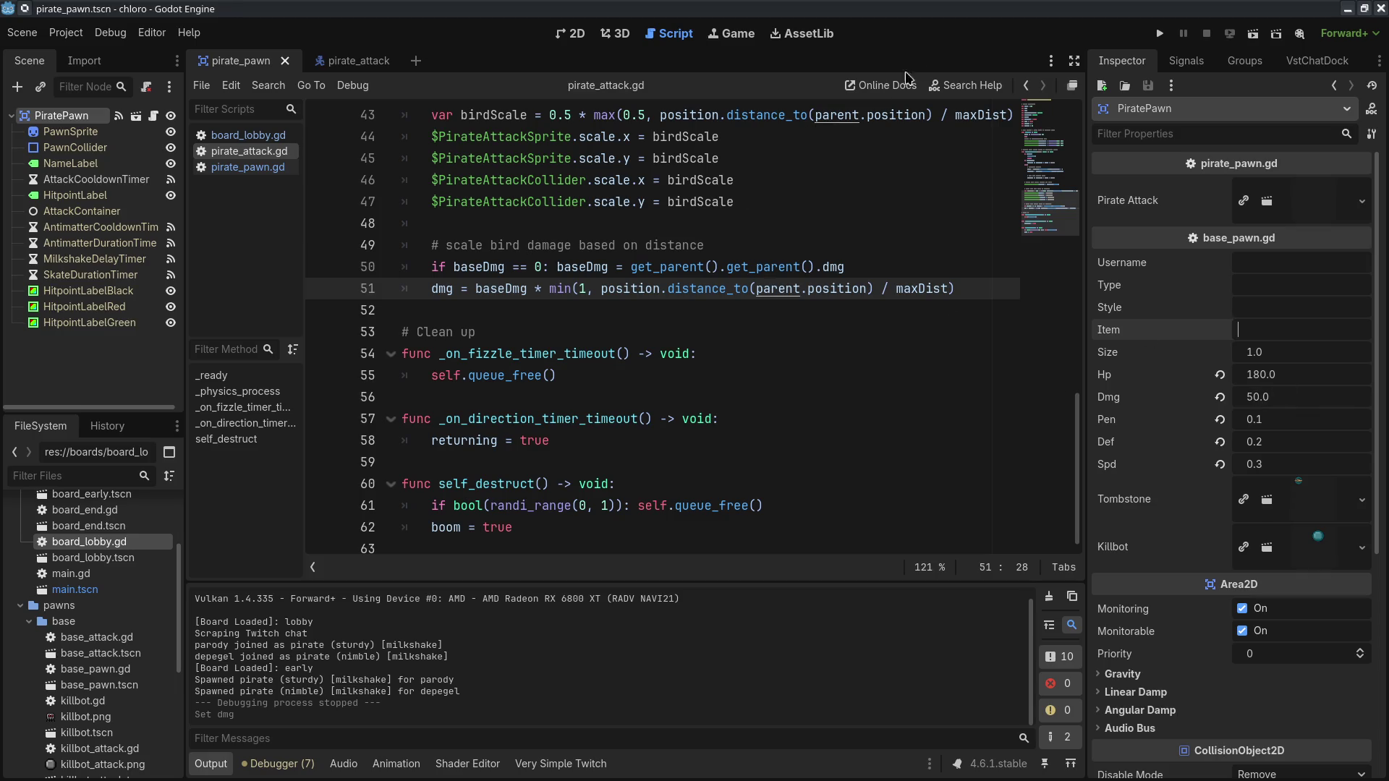
click(1160, 33)
click(497, 80)
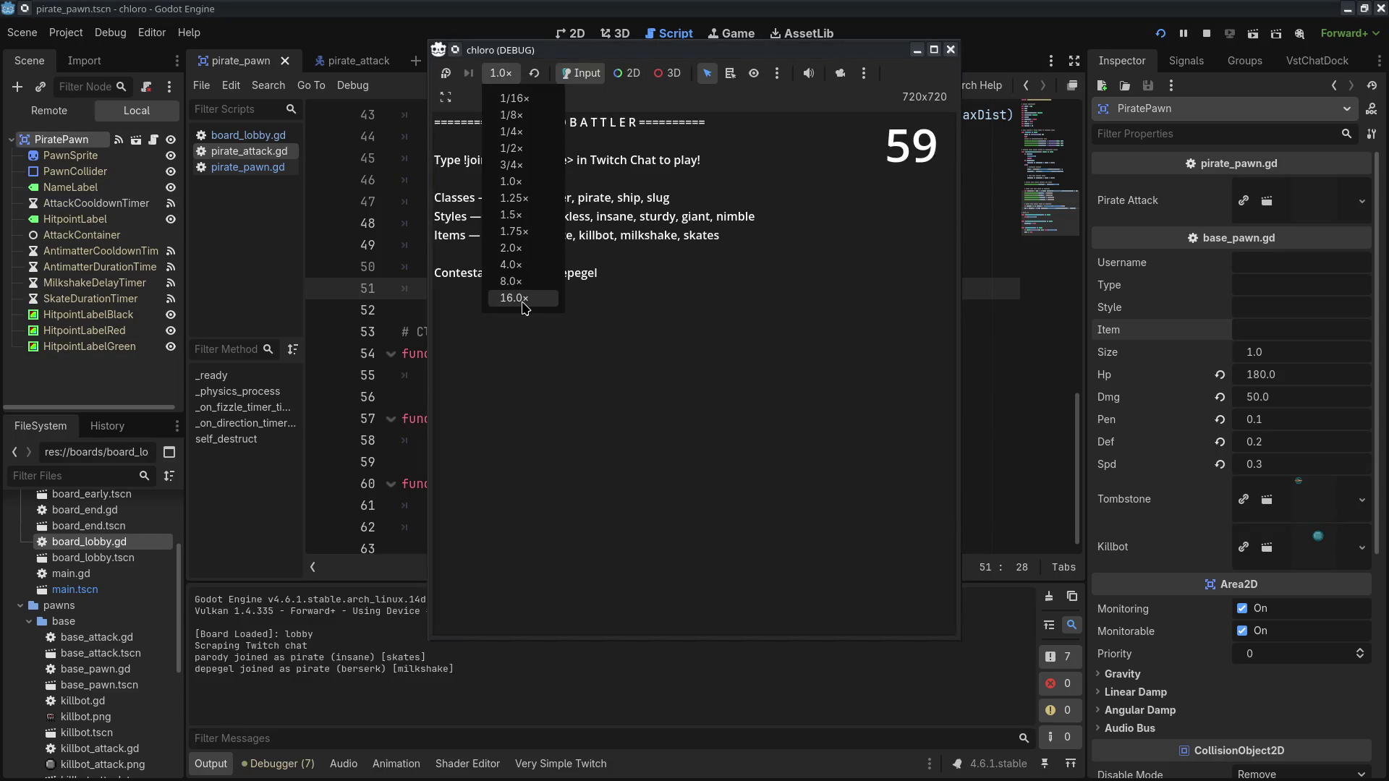
click(949, 50)
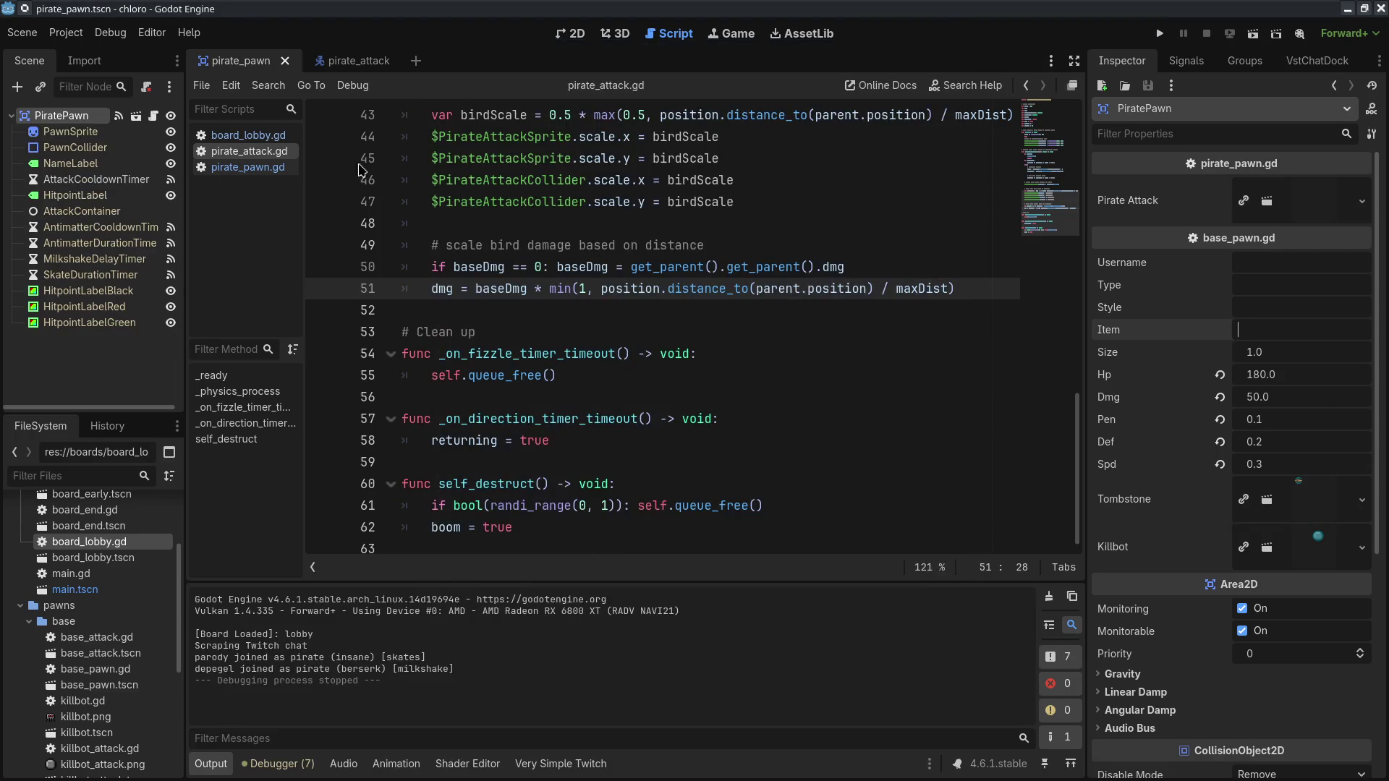
Step: Comment out the parody and depegel test pawns in board_lobby.gd, fix line 9, and save
click(248, 136)
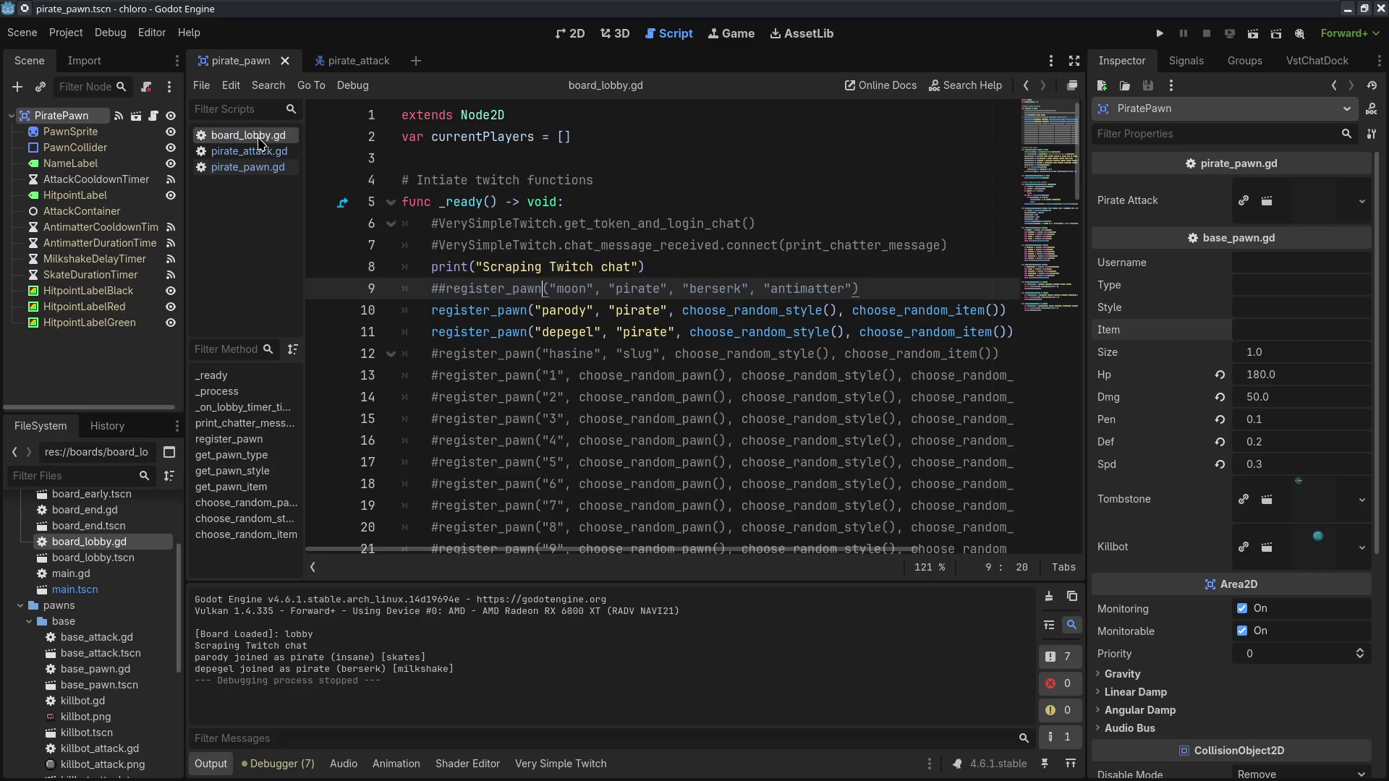
click(434, 311)
text(#)
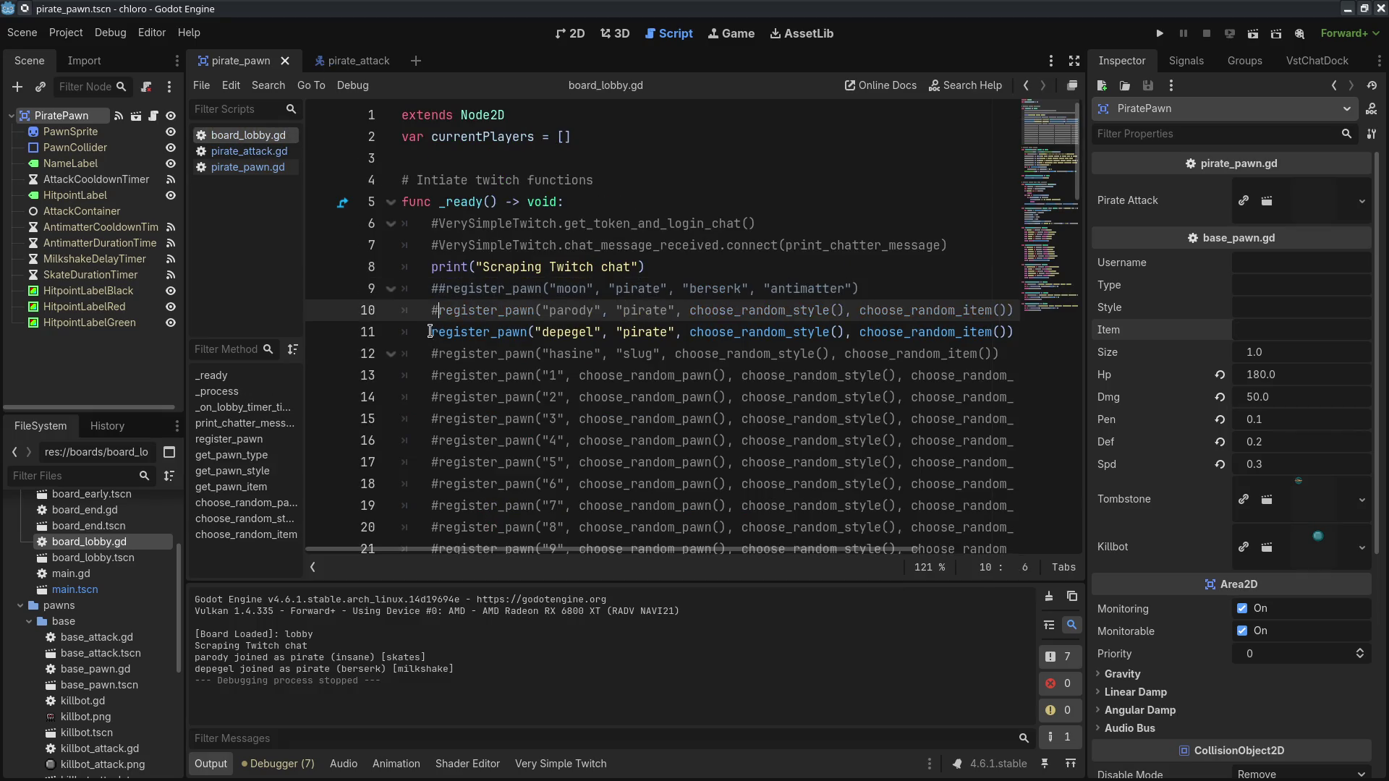
click(434, 343)
text(#)
click(446, 288)
key(BackSpace)
key(ctrl+s)
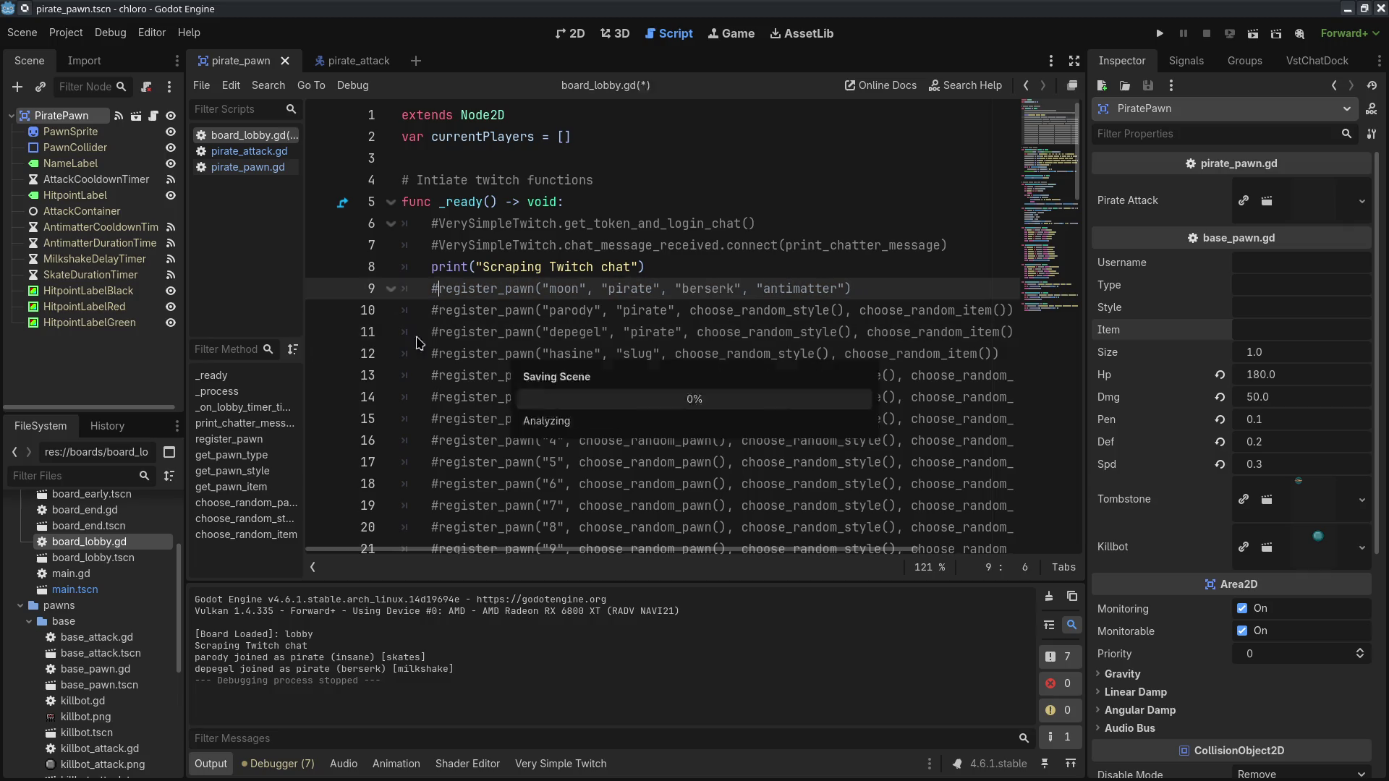
key(alt+Tab)
drag(307, 165, 334, 145)
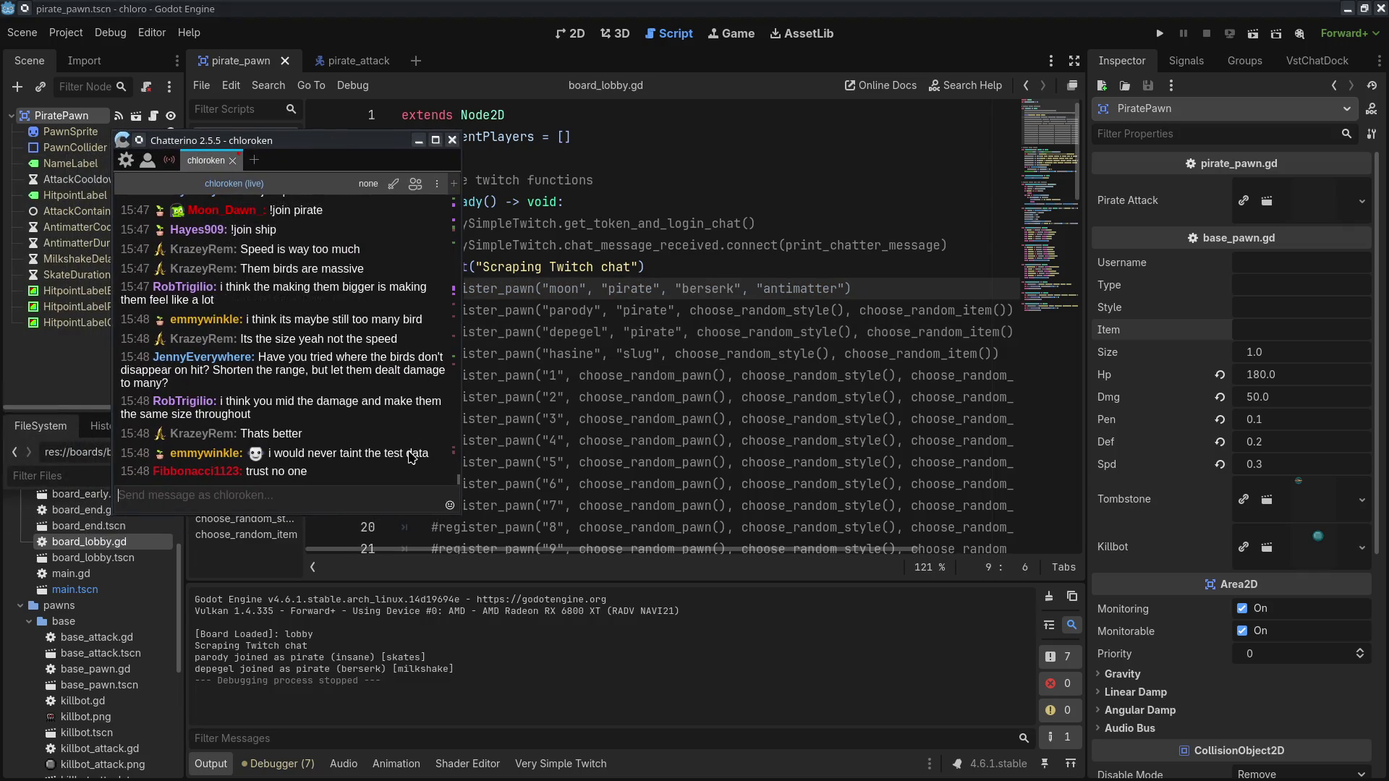
Step: Highlight the viewer's bird-damage suggestion in chat, then select the '- aoe hits' line in CudaText
drag(193, 386, 79, 369)
key(alt+Tab)
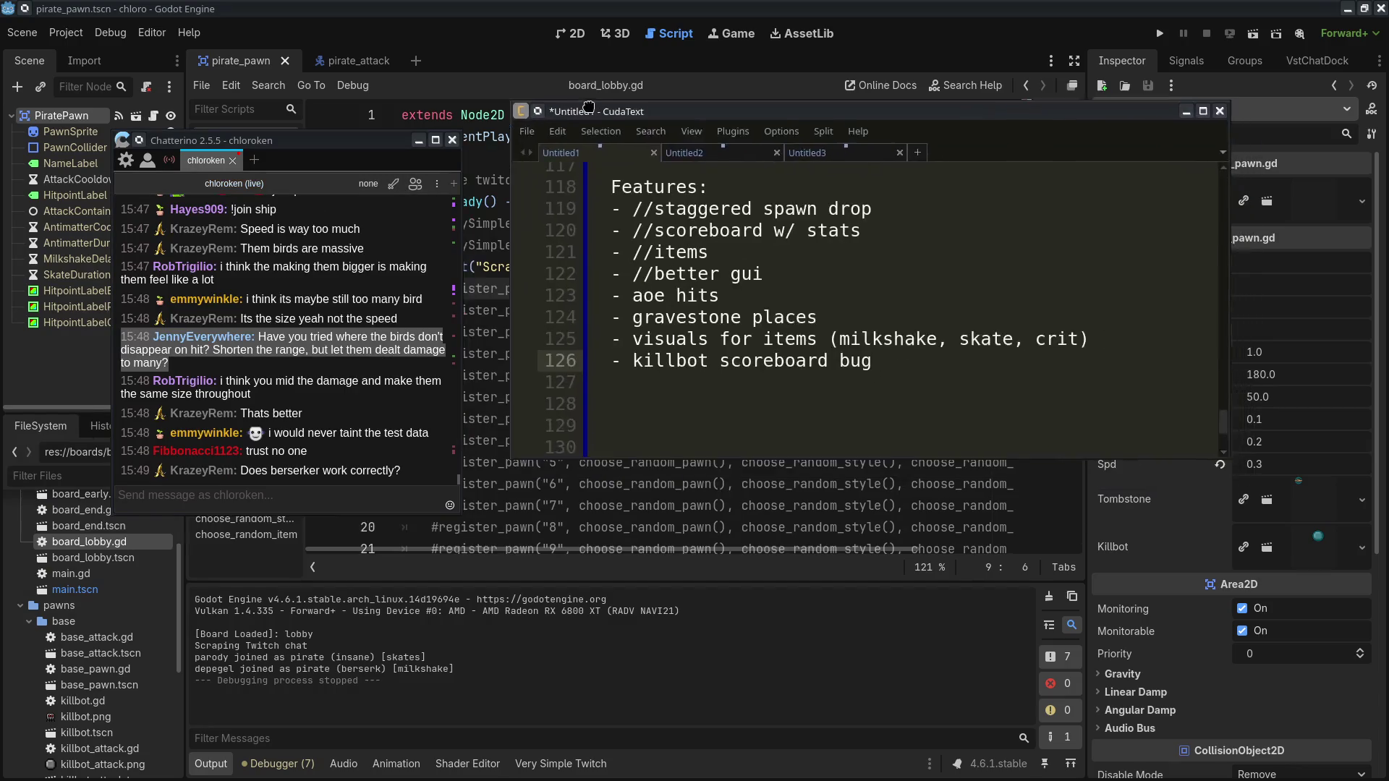
click(519, 275)
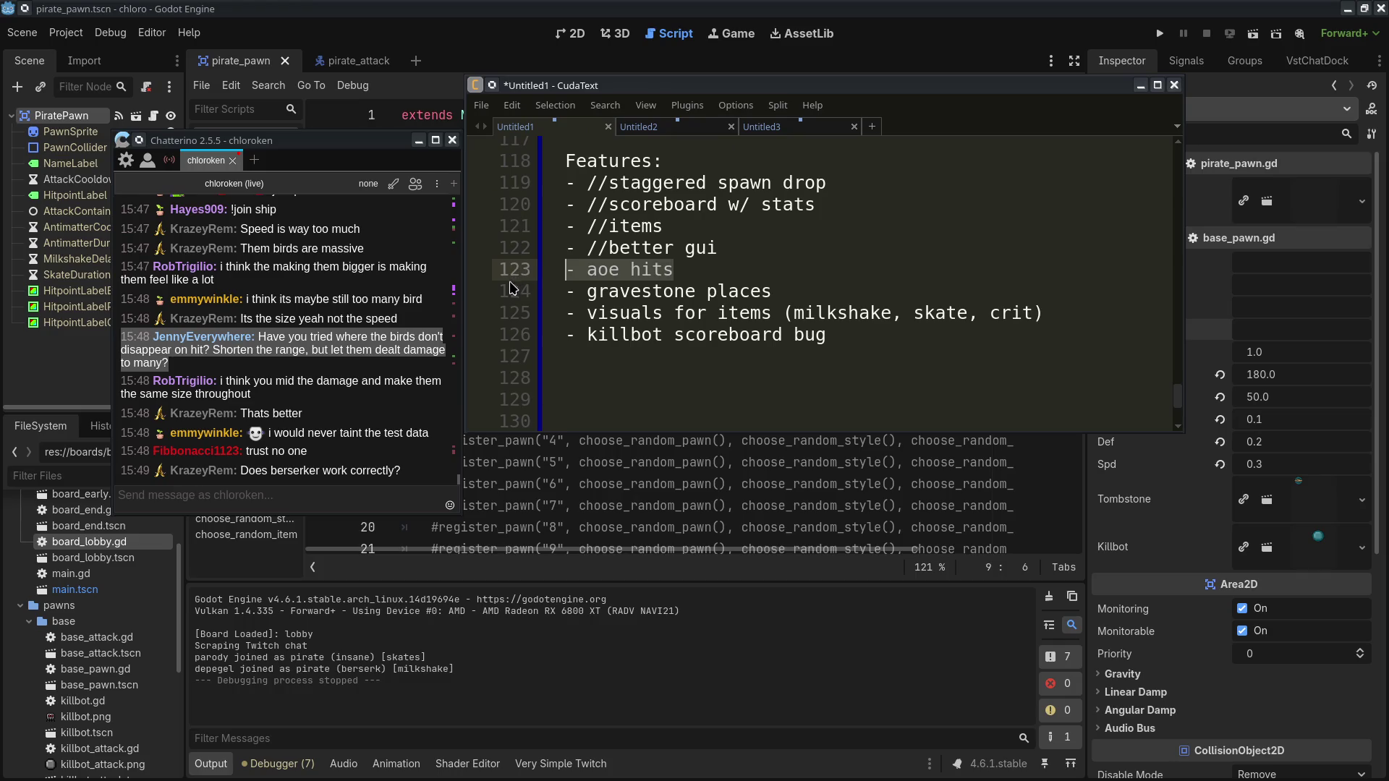